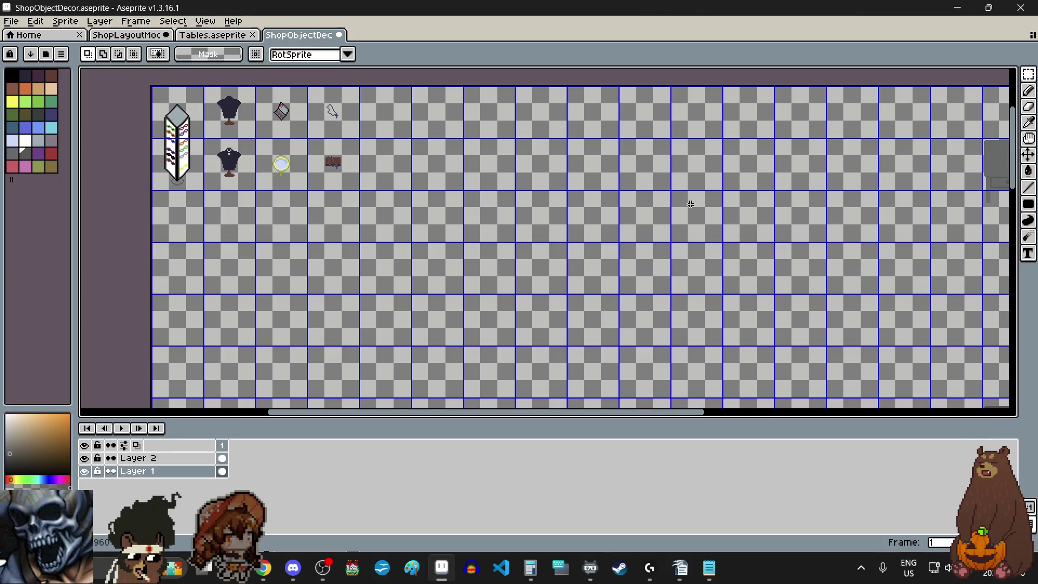
pyautogui.scroll(-2, 689, 201)
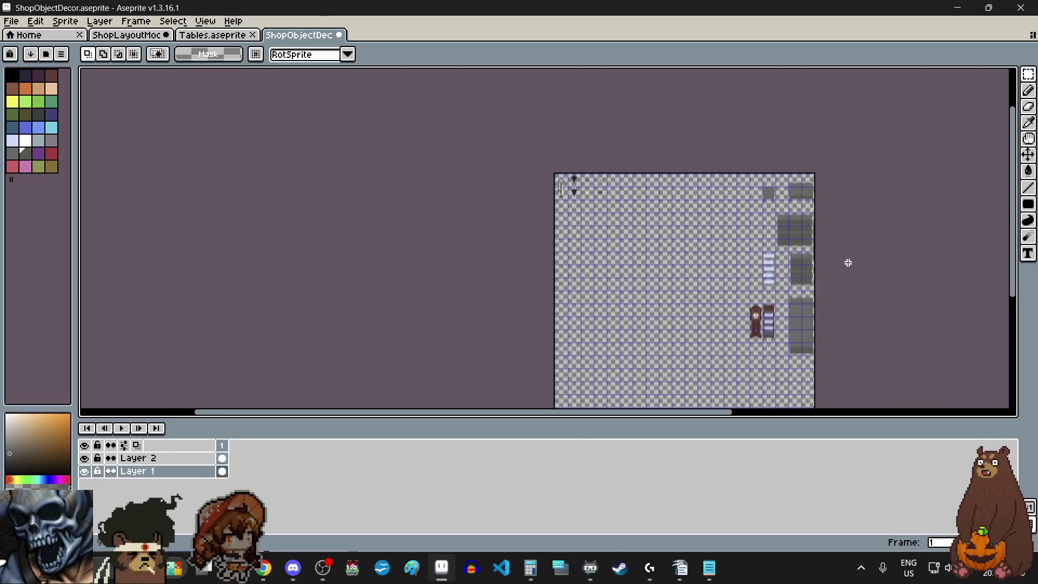
pyautogui.scroll(1, 811, 268)
pyautogui.scroll(1, 785, 279)
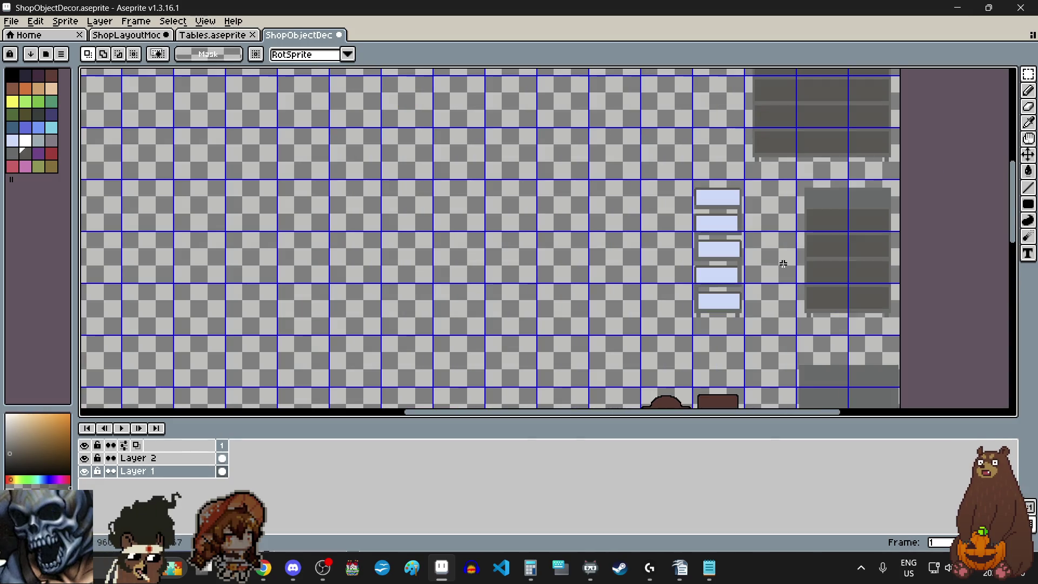
pyautogui.scroll(1, 761, 234)
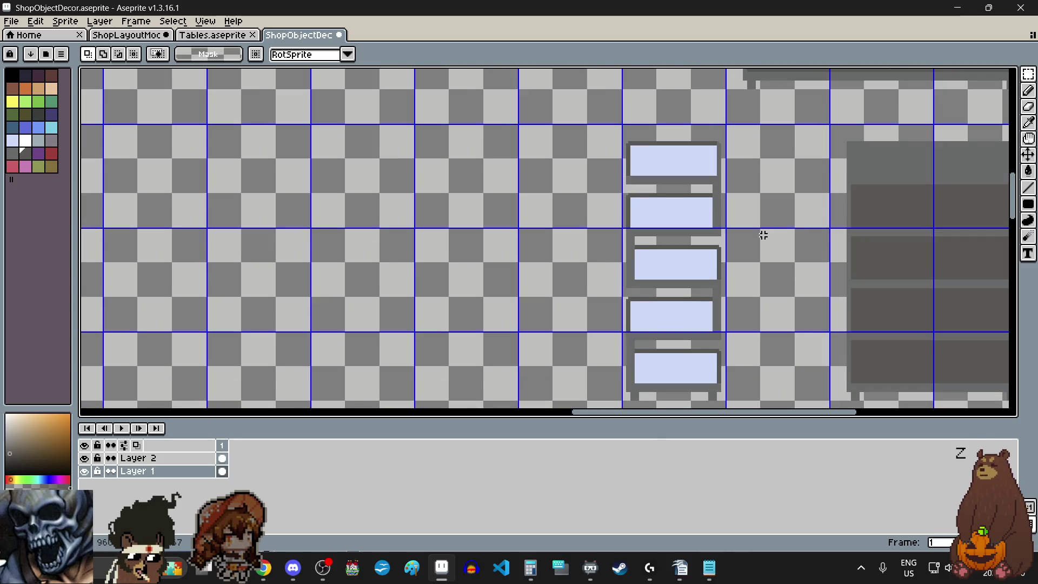
pyautogui.scroll(1, 765, 254)
pyautogui.scroll(-2, 765, 254)
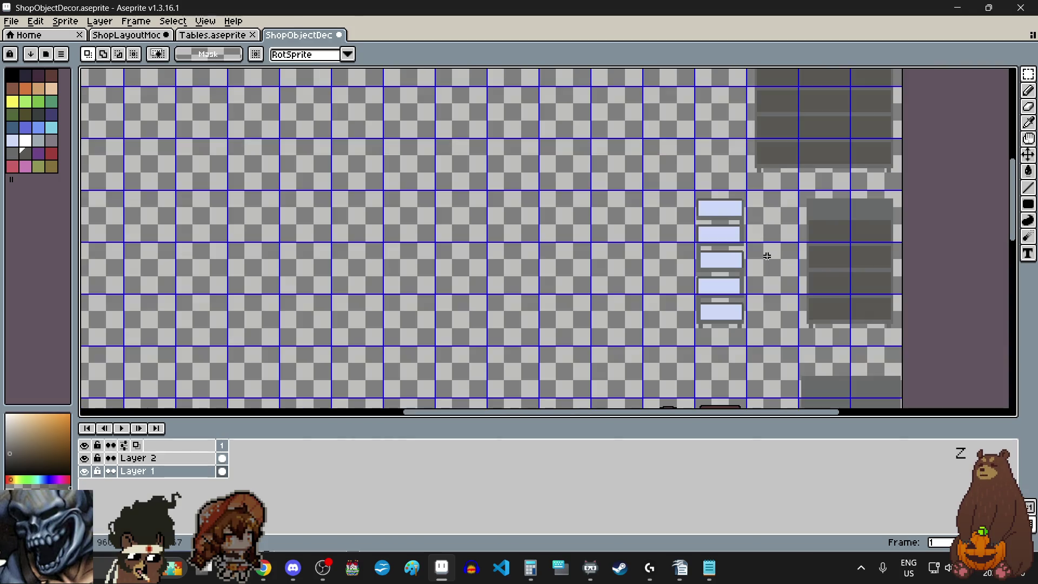
pyautogui.scroll(-2, 766, 255)
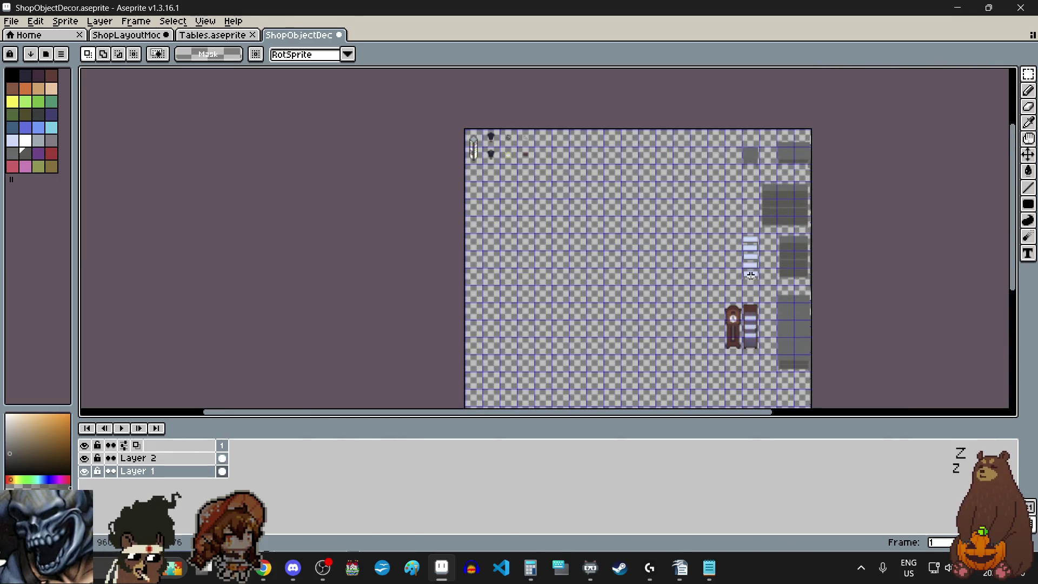
pyautogui.scroll(4, 771, 256)
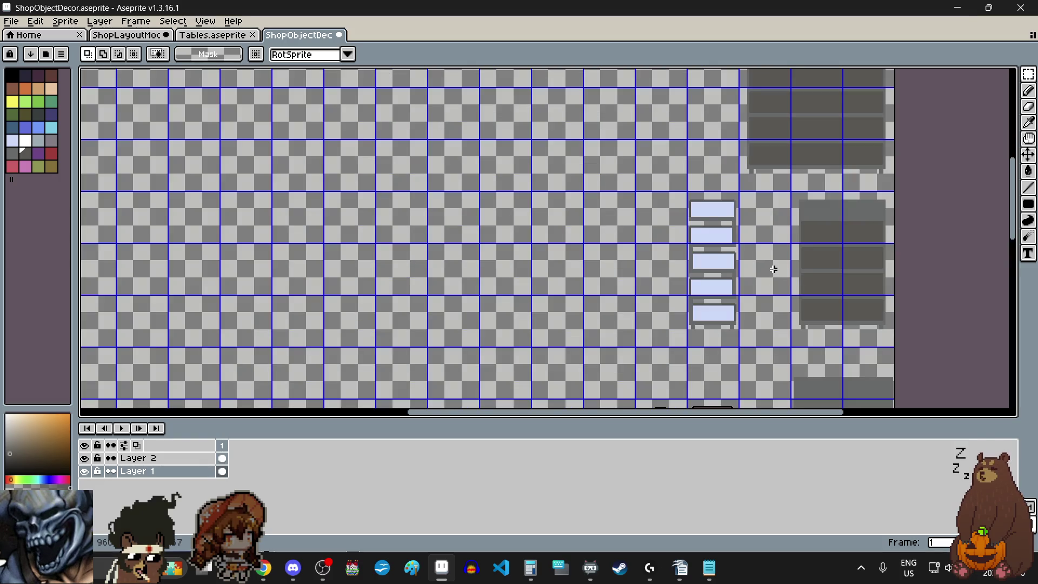
pyautogui.scroll(-3, 774, 268)
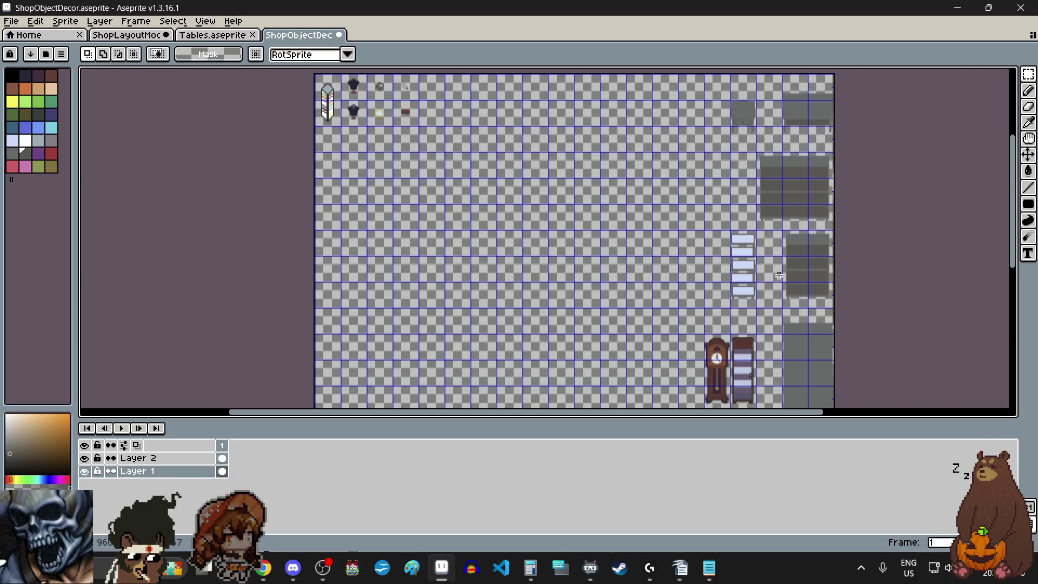
pyautogui.moveTo(1012, 201); pyautogui.dragTo(1013, 225)
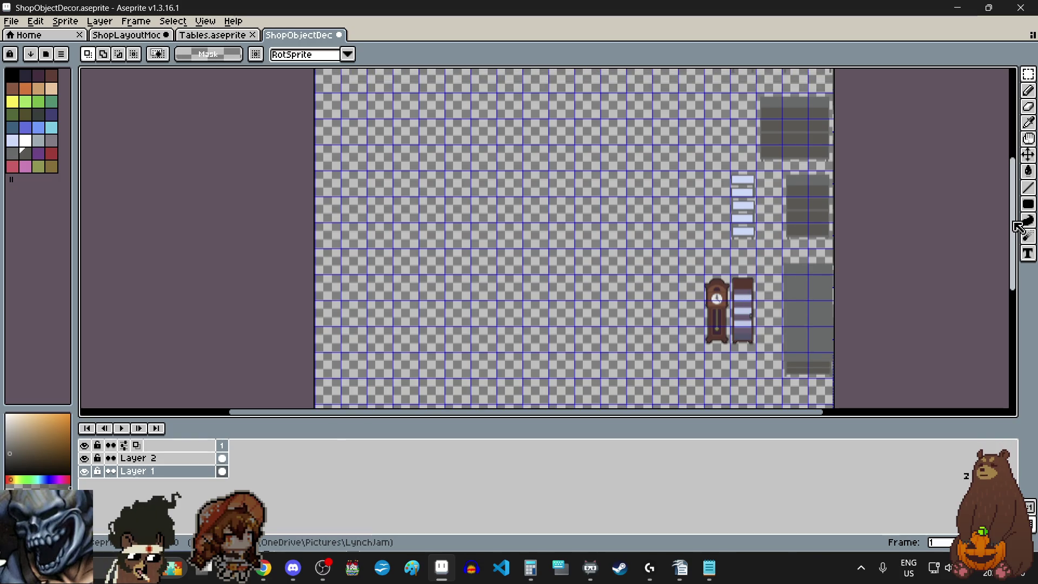
pyautogui.scroll(1, 822, 317)
pyautogui.scroll(1, 822, 318)
pyautogui.scroll(-1, 823, 319)
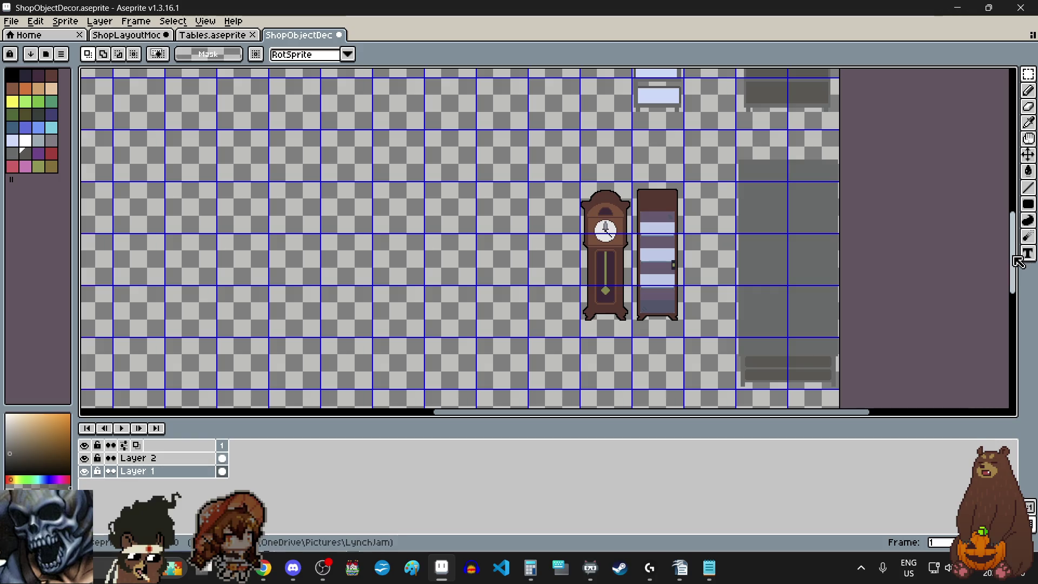
pyautogui.moveTo(1019, 261); pyautogui.dragTo(1017, 153)
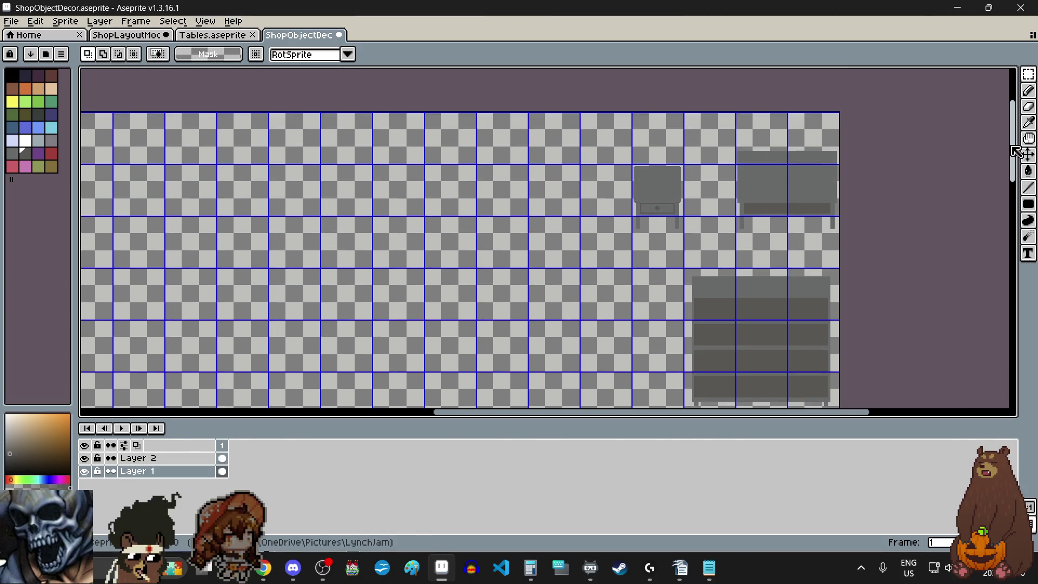
pyautogui.scroll(-1, 757, 227)
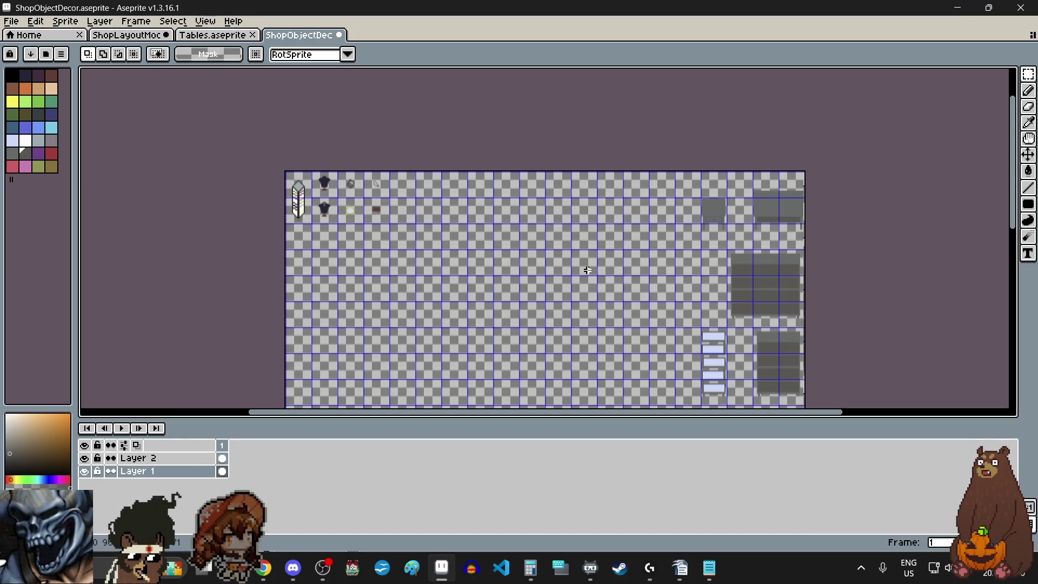
pyautogui.hscroll(-3, 549, 239)
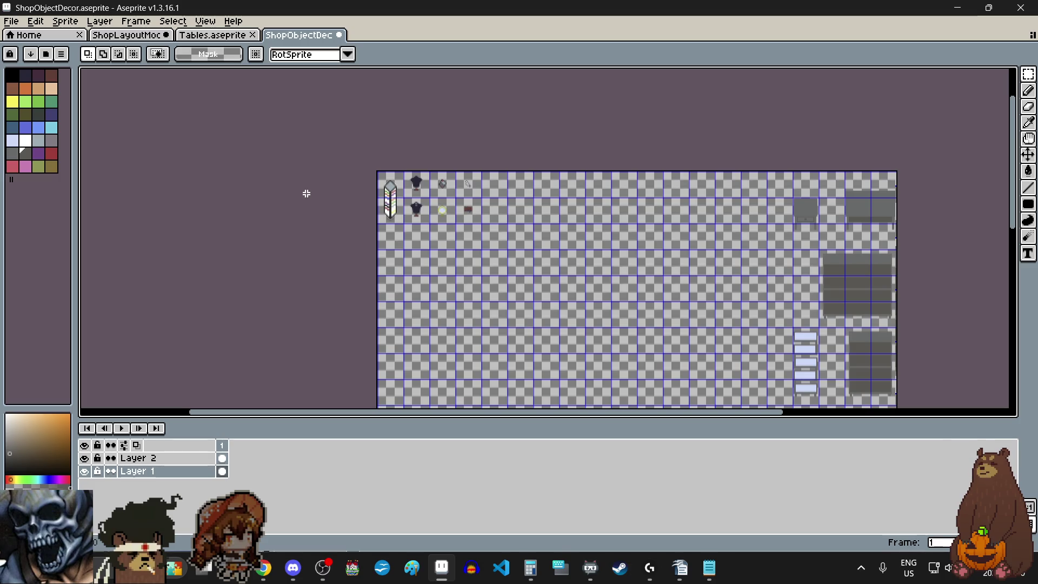
pyautogui.scroll(2, 308, 206)
pyautogui.scroll(1, 308, 206)
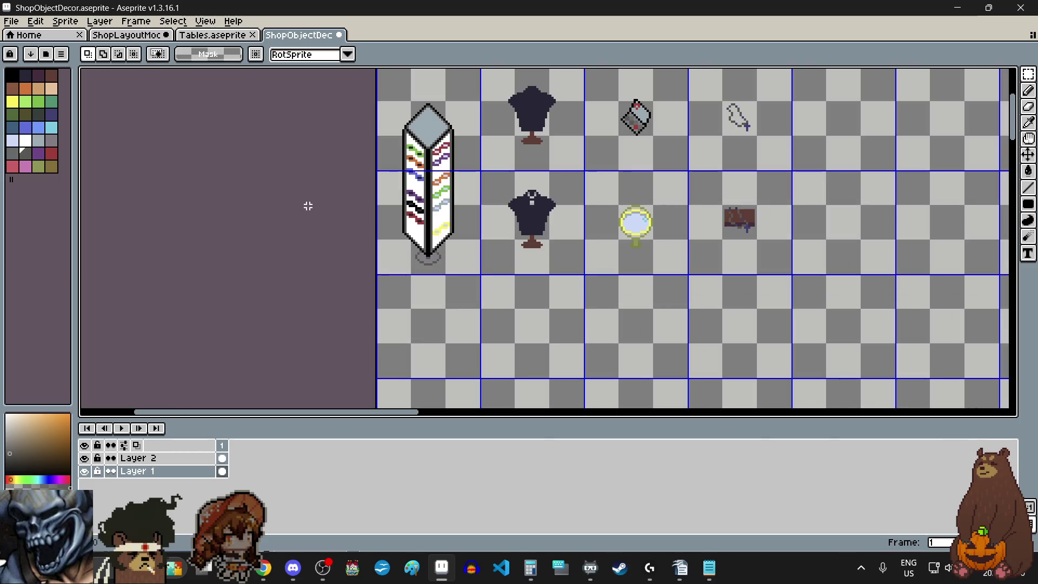
pyautogui.hscroll(2, 308, 206)
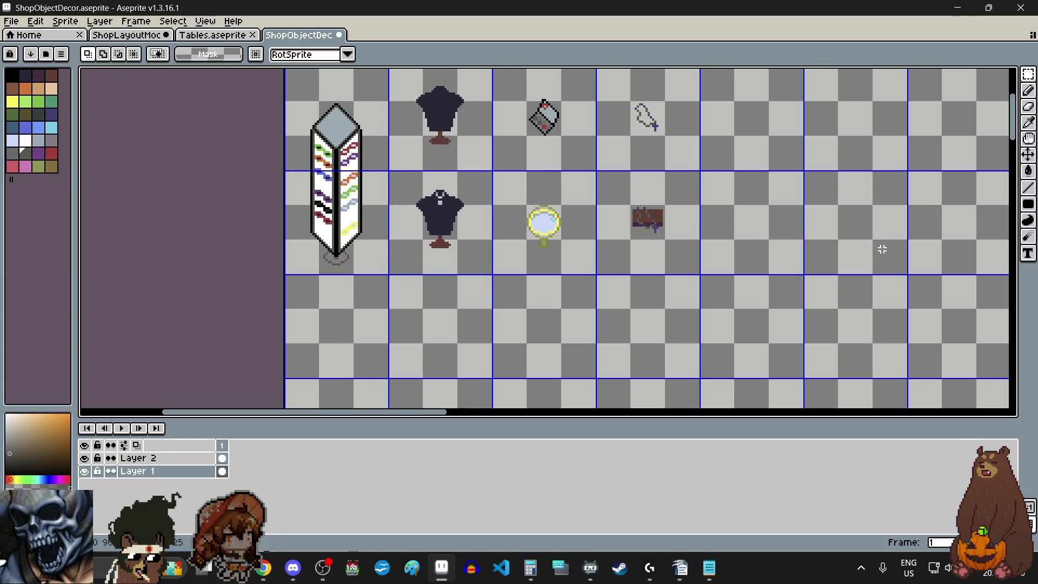
pyautogui.scroll(2, 843, 242)
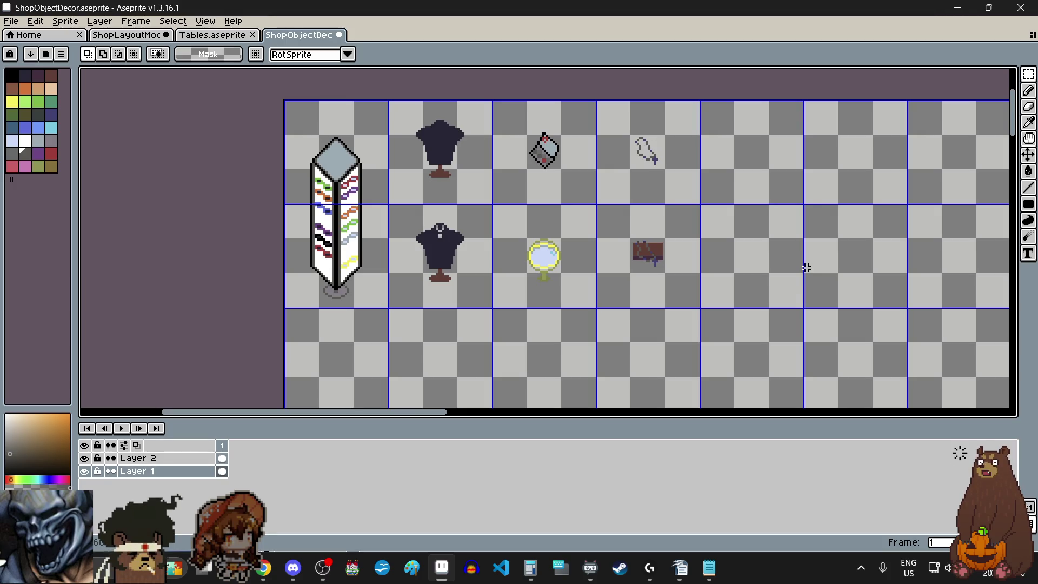
pyautogui.scroll(1, 713, 274)
pyautogui.scroll(1, 712, 274)
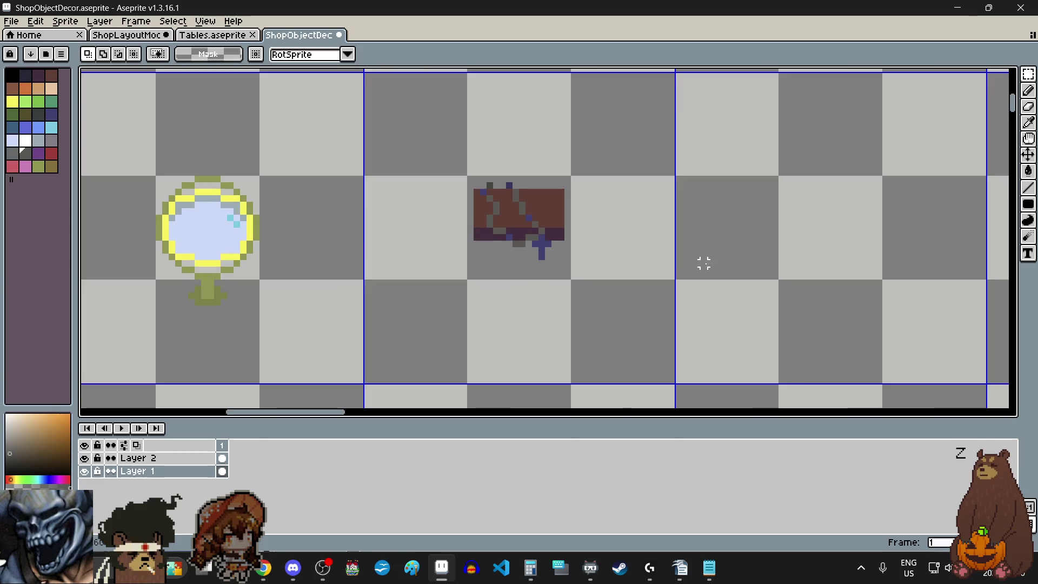
pyautogui.scroll(2, 702, 265)
pyautogui.scroll(-4, 700, 262)
pyautogui.scroll(-2, 707, 263)
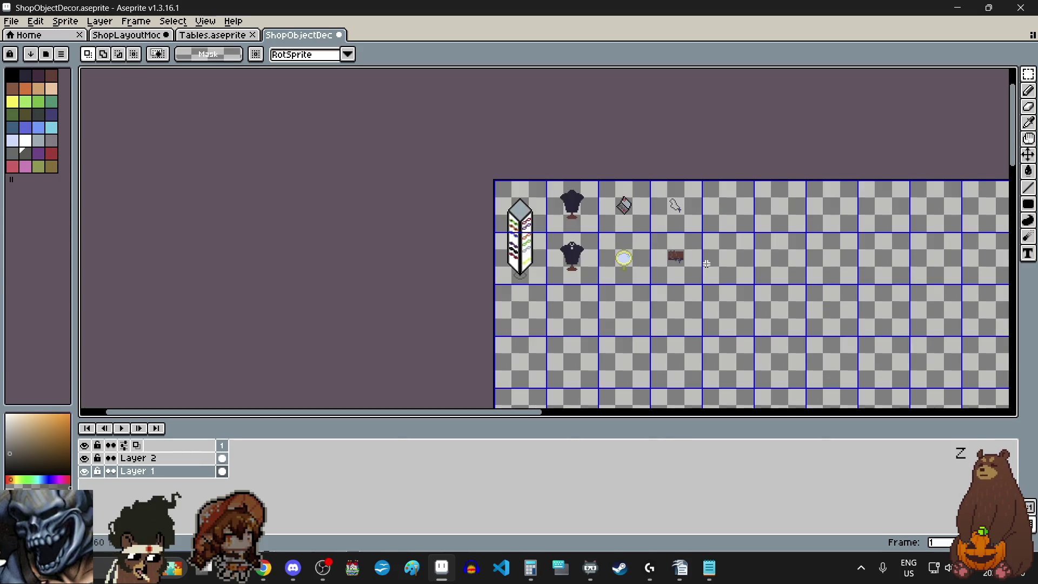
pyautogui.scroll(1, 716, 279)
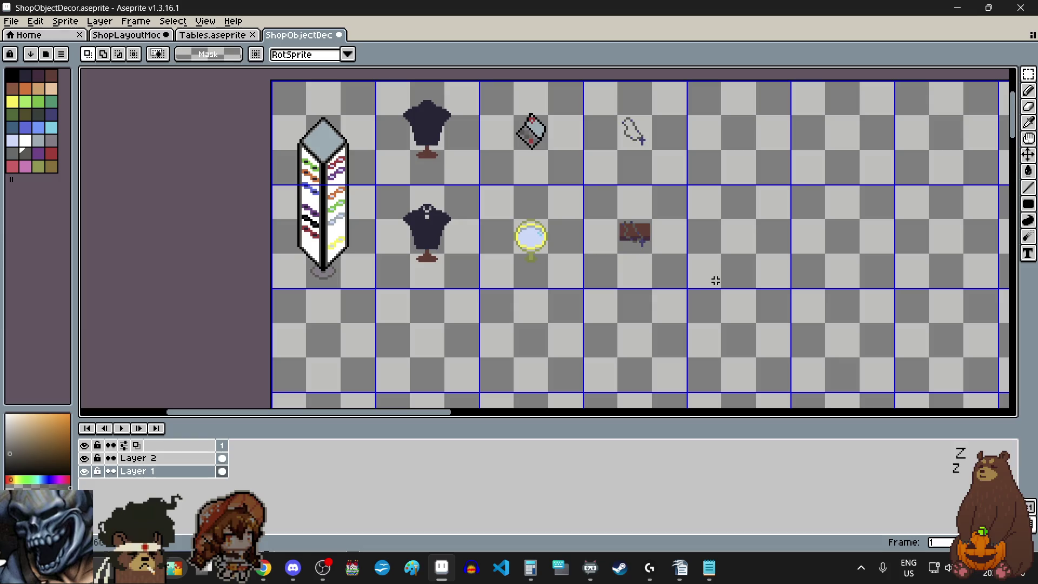
pyautogui.hscroll(2, 721, 271)
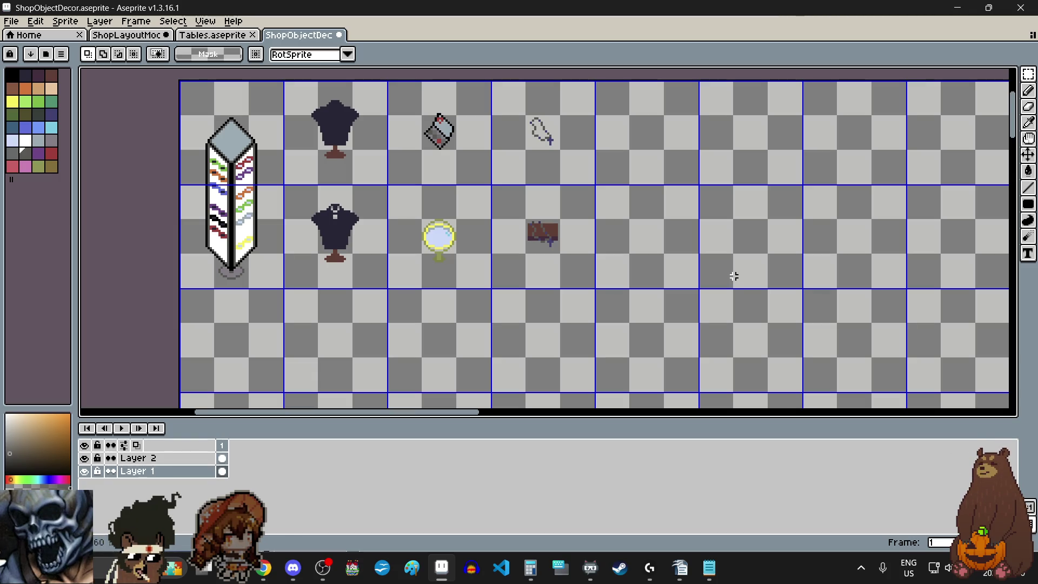
# Pick pink as the foreground colour, then switch over to the reference-photo browser.
pyautogui.click(26, 168)
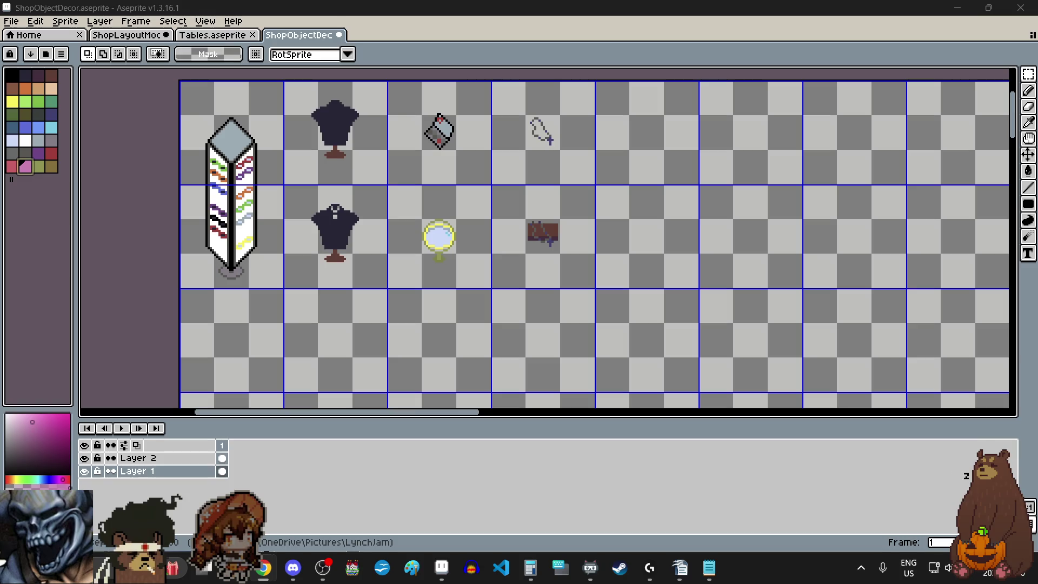
pyautogui.hotkey('alt', 'Tab')
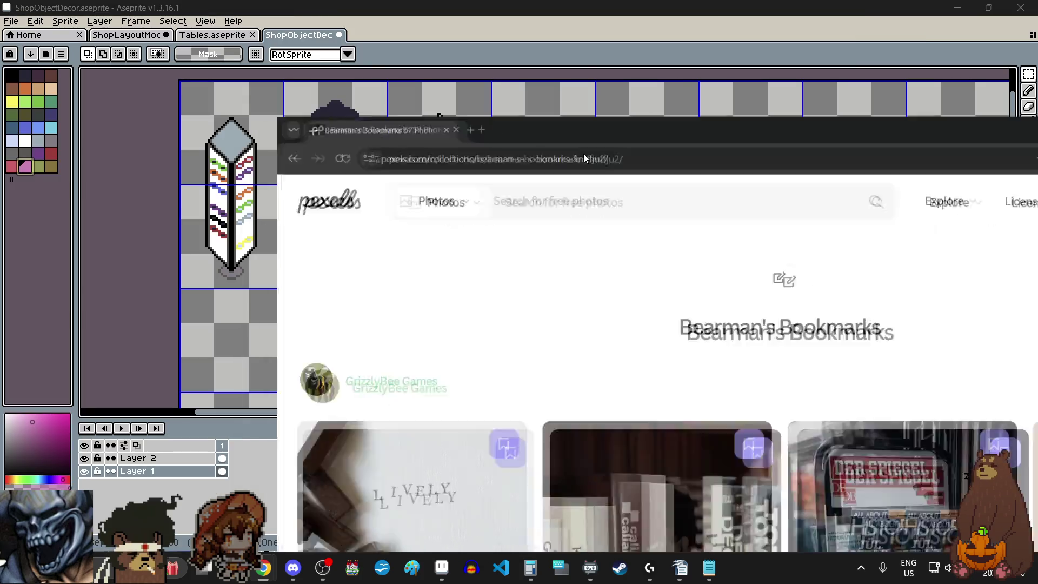
# Maximise the browser window showing the Bearman's Bookmarks collection.
pyautogui.doubleClick(583, 153)
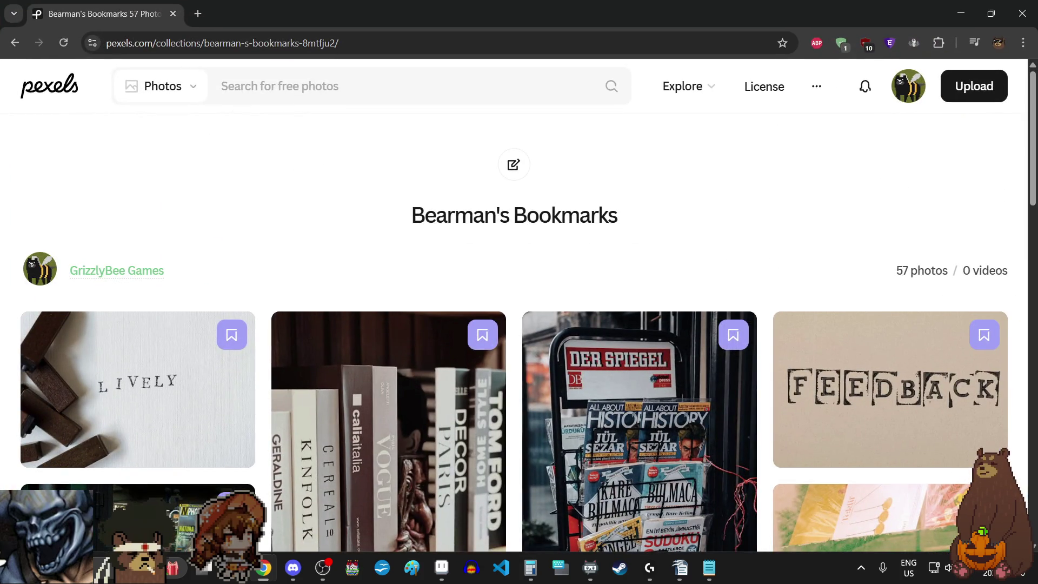
pyautogui.scroll(-2, 709, 223)
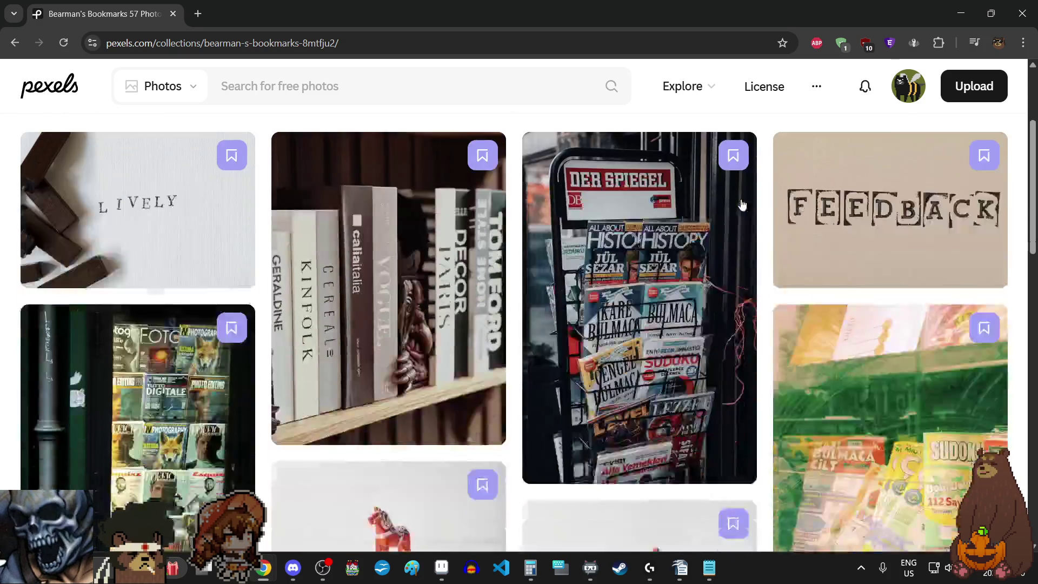
pyautogui.scroll(-2, 730, 215)
pyautogui.scroll(-2, 738, 212)
pyautogui.scroll(-3, 751, 208)
pyautogui.scroll(-2, 753, 207)
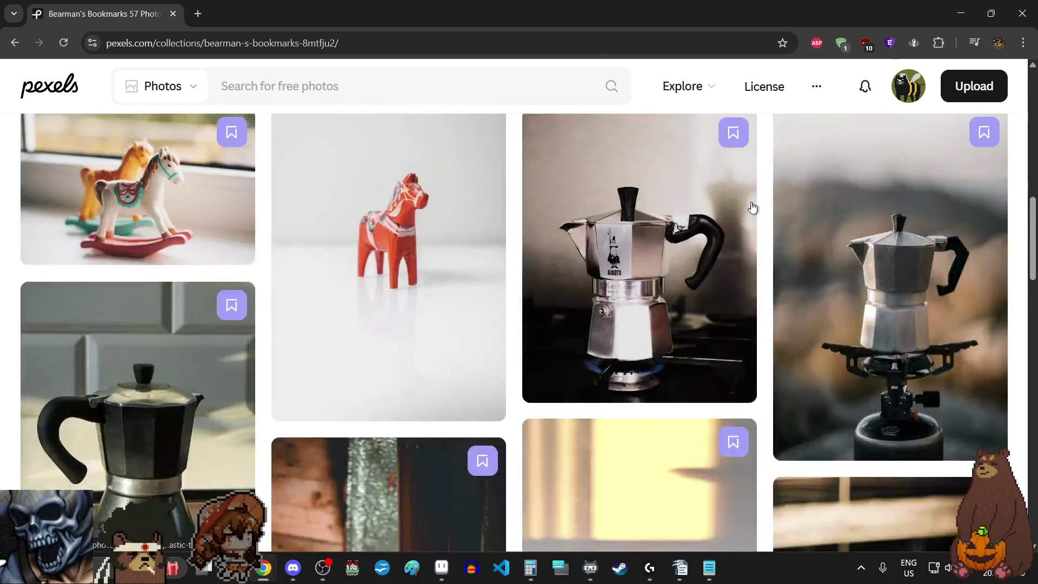
pyautogui.scroll(-2, 753, 204)
pyautogui.scroll(-2, 752, 211)
pyautogui.scroll(-3, 747, 220)
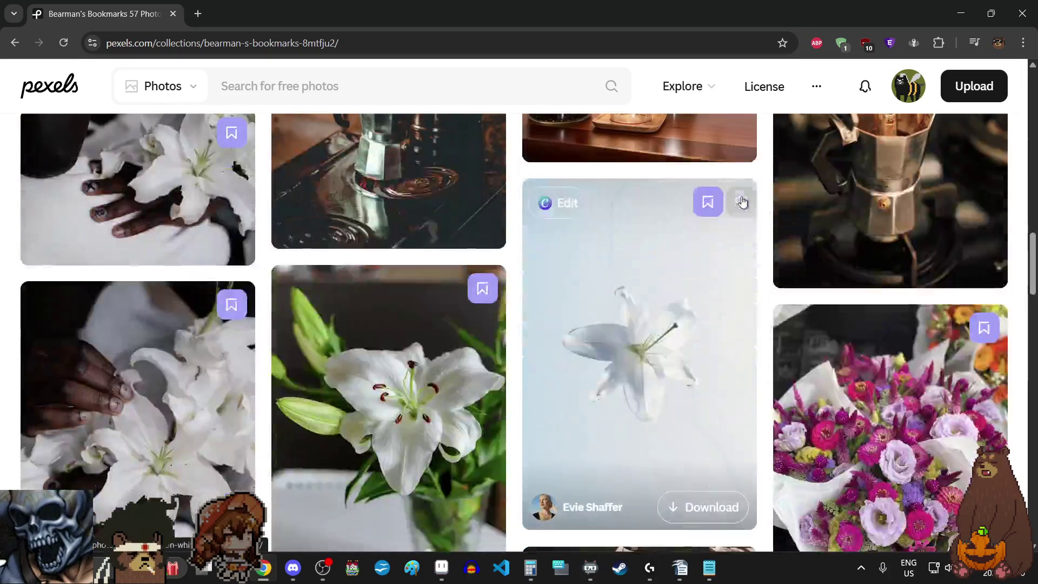
pyautogui.scroll(-1, 743, 207)
pyautogui.scroll(-3, 745, 203)
pyautogui.scroll(-2, 746, 204)
pyautogui.scroll(-3, 745, 204)
pyautogui.scroll(-3, 746, 205)
pyautogui.scroll(-3, 748, 206)
pyautogui.scroll(-3, 750, 208)
pyautogui.scroll(-2, 751, 207)
pyautogui.scroll(-2, 749, 209)
pyautogui.scroll(-3, 752, 210)
pyautogui.scroll(-3, 755, 212)
pyautogui.scroll(-1, 755, 212)
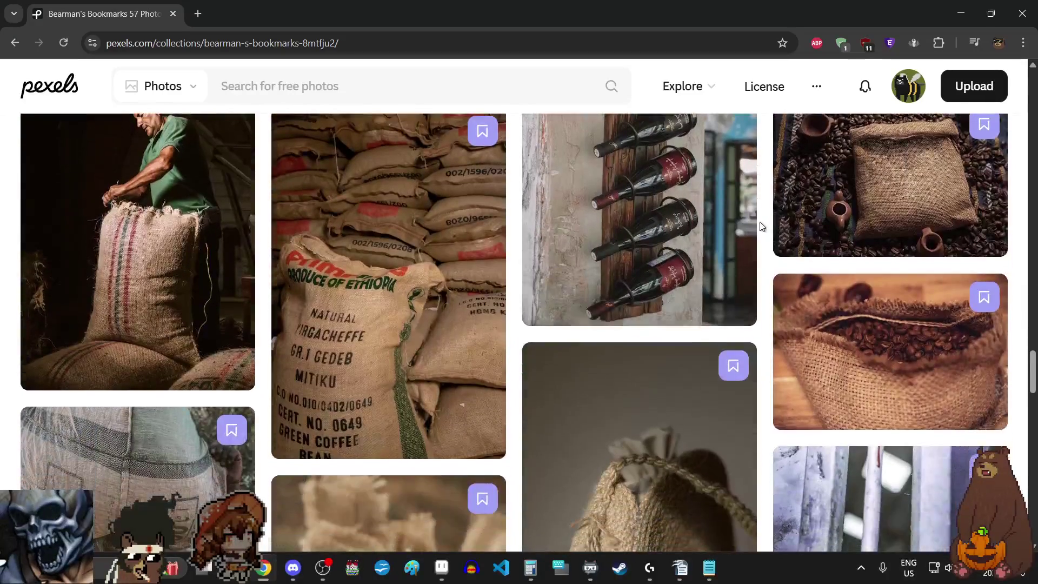
pyautogui.scroll(-2, 756, 209)
pyautogui.scroll(-2, 757, 209)
pyautogui.scroll(-3, 758, 207)
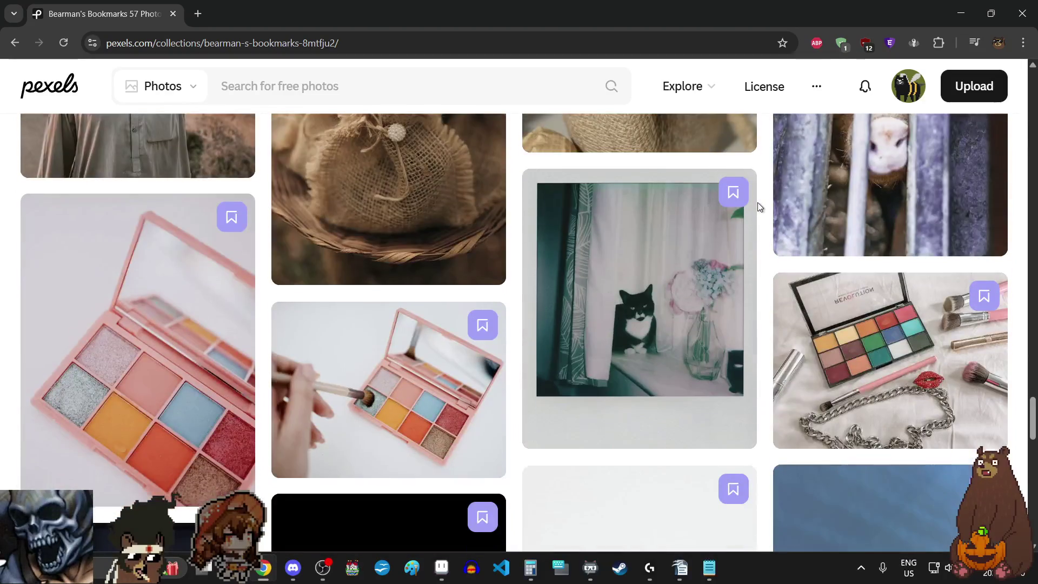
pyautogui.scroll(-3, 758, 207)
pyautogui.scroll(2, 759, 207)
pyautogui.scroll(-3, 759, 208)
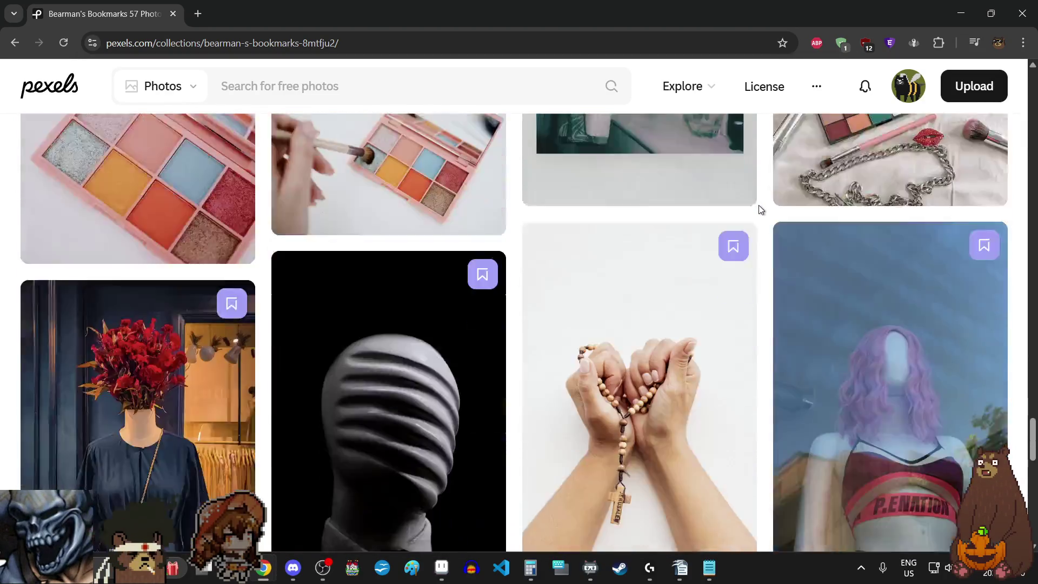
pyautogui.scroll(-1, 758, 208)
pyautogui.scroll(-3, 739, 222)
pyautogui.scroll(-4, 724, 230)
pyautogui.scroll(-3, 720, 229)
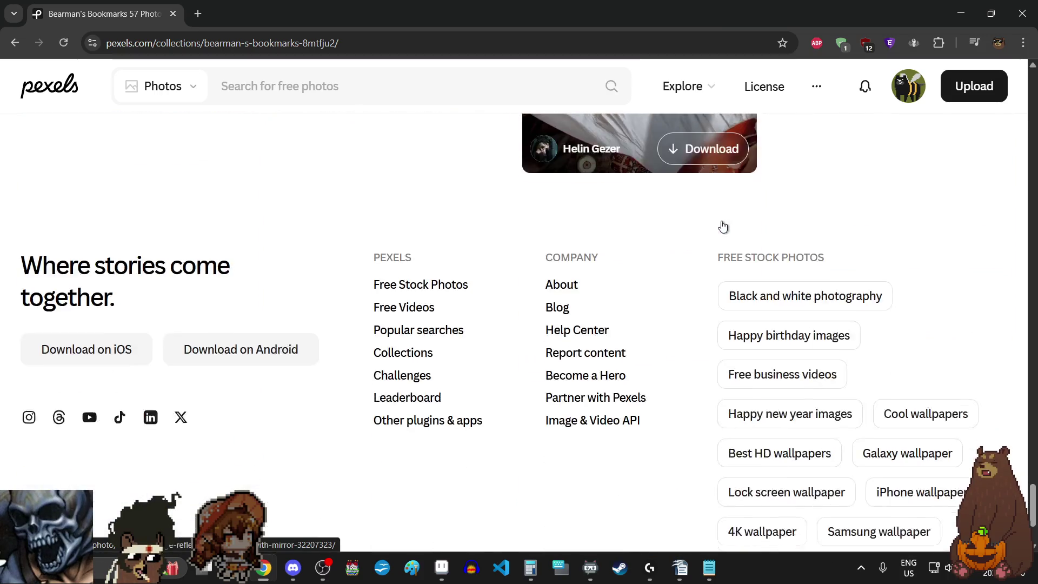
pyautogui.scroll(4, 720, 230)
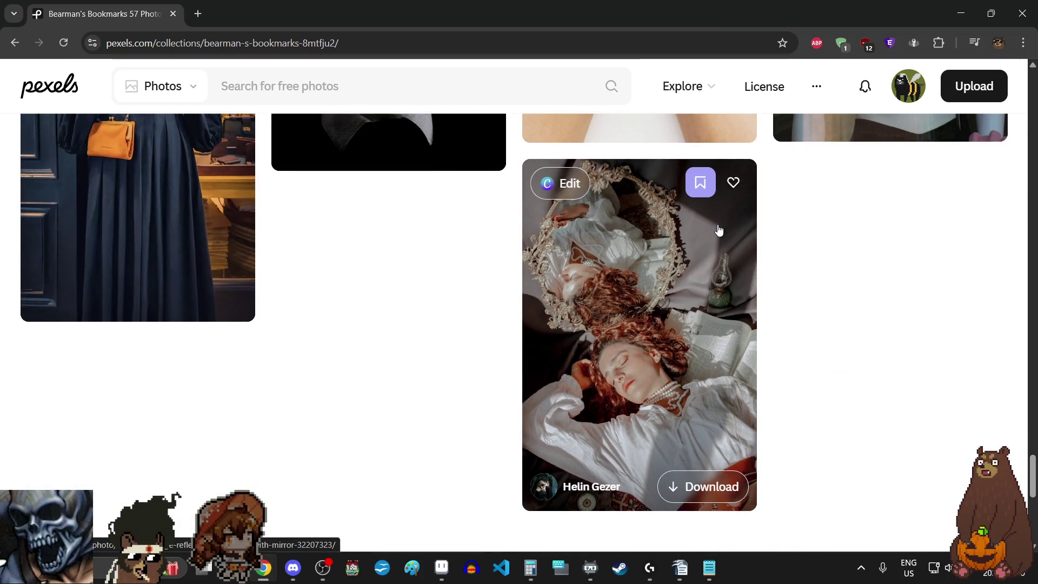
pyautogui.scroll(4, 723, 229)
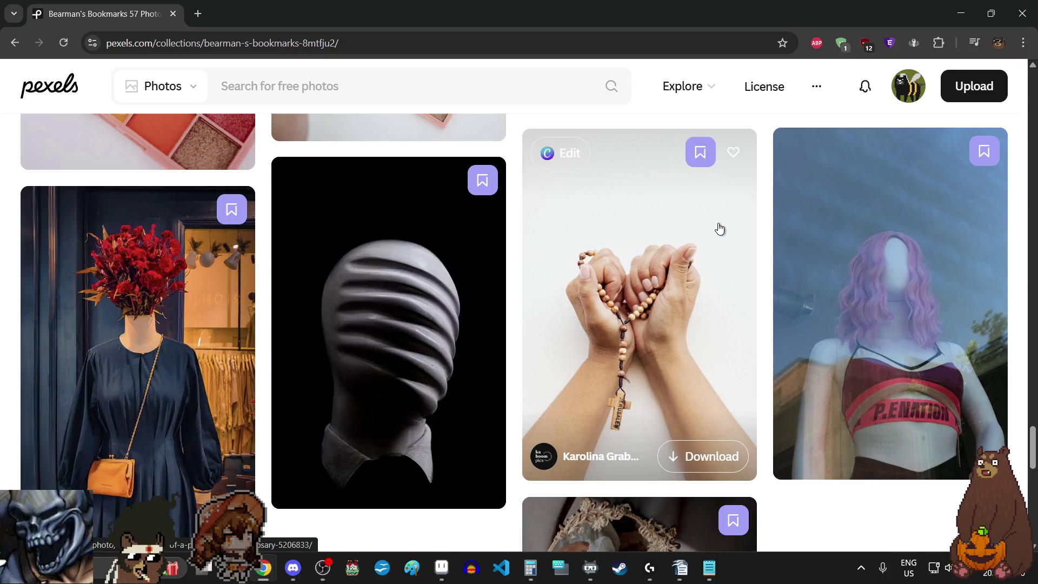
pyautogui.scroll(3, 722, 230)
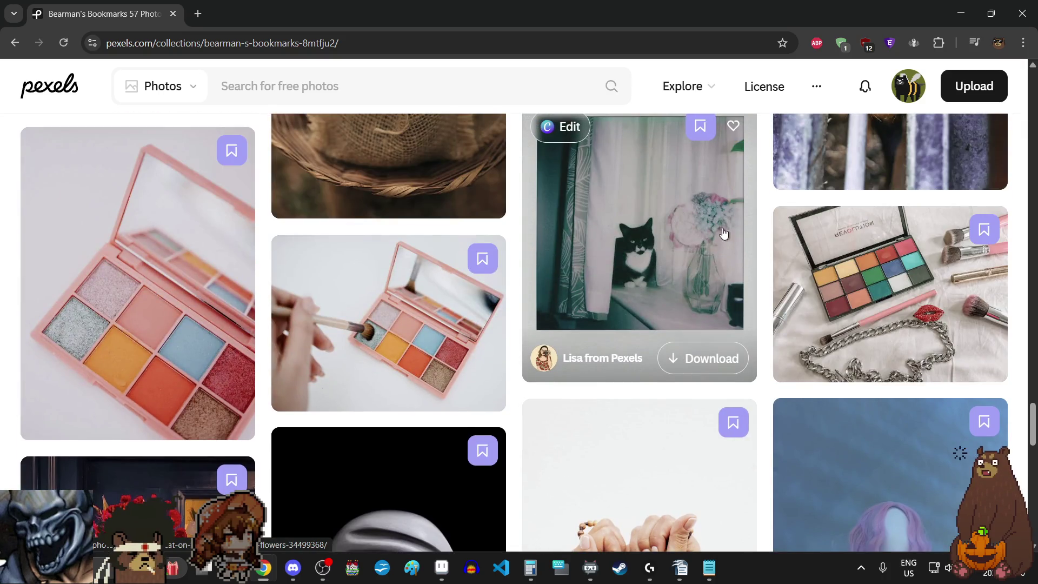
pyautogui.scroll(10, 727, 236)
pyautogui.scroll(10, 722, 239)
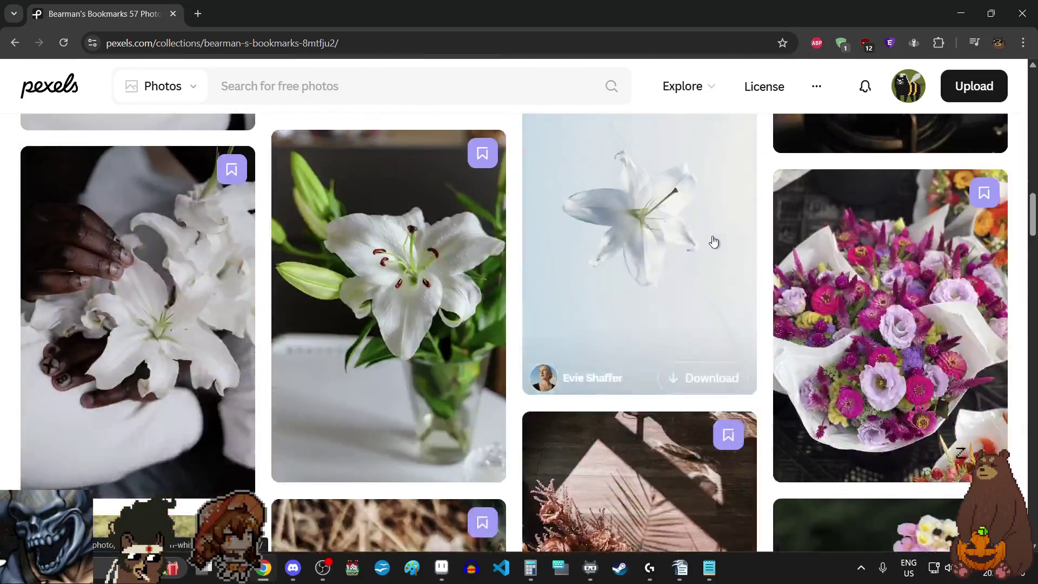
pyautogui.scroll(10, 715, 241)
pyautogui.scroll(5, 716, 241)
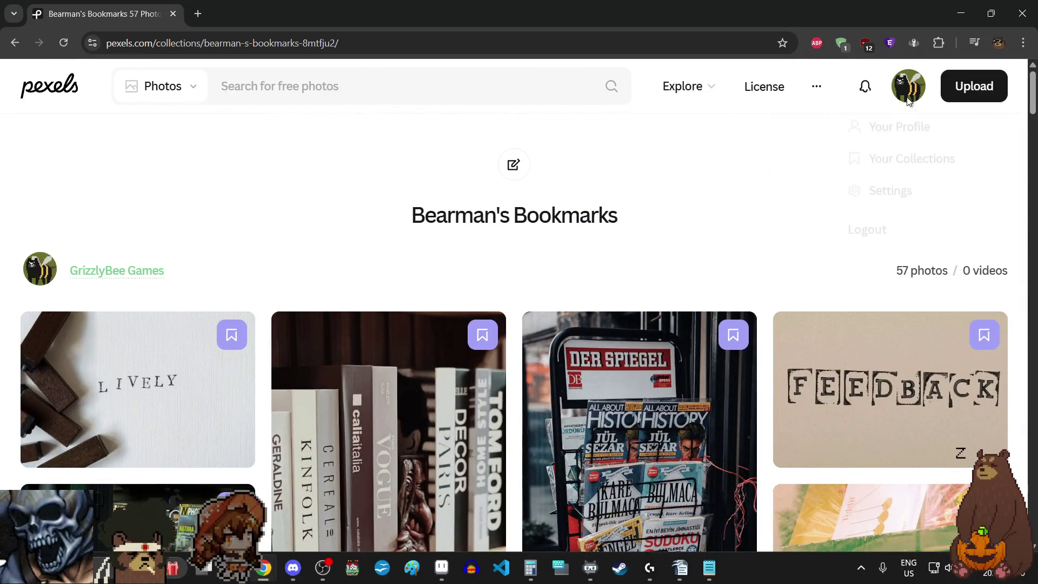
# Go to Your Collections and open the Objects collection of reference photos.
pyautogui.click(898, 167)
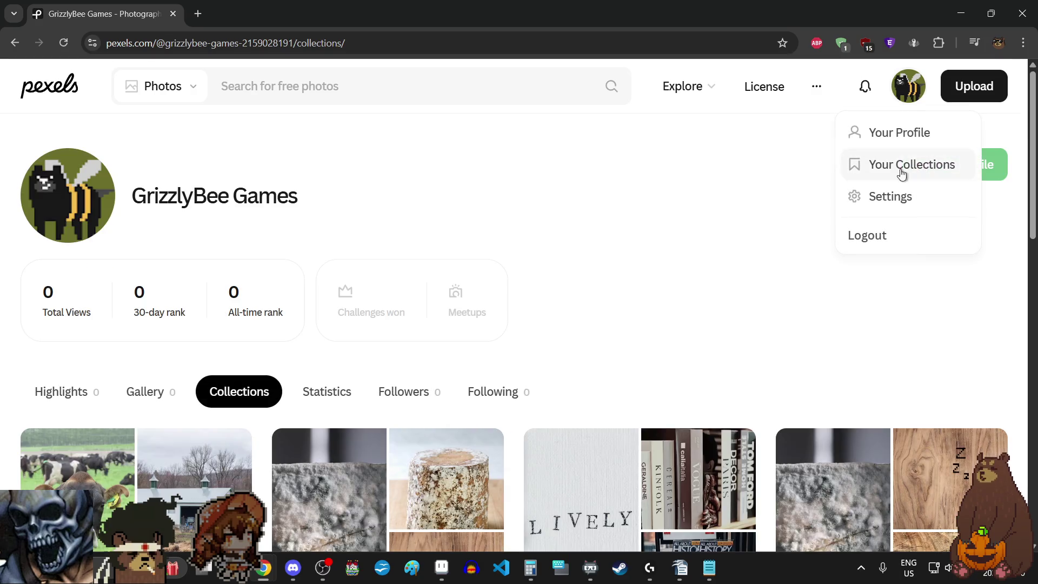
pyautogui.scroll(-3, 624, 226)
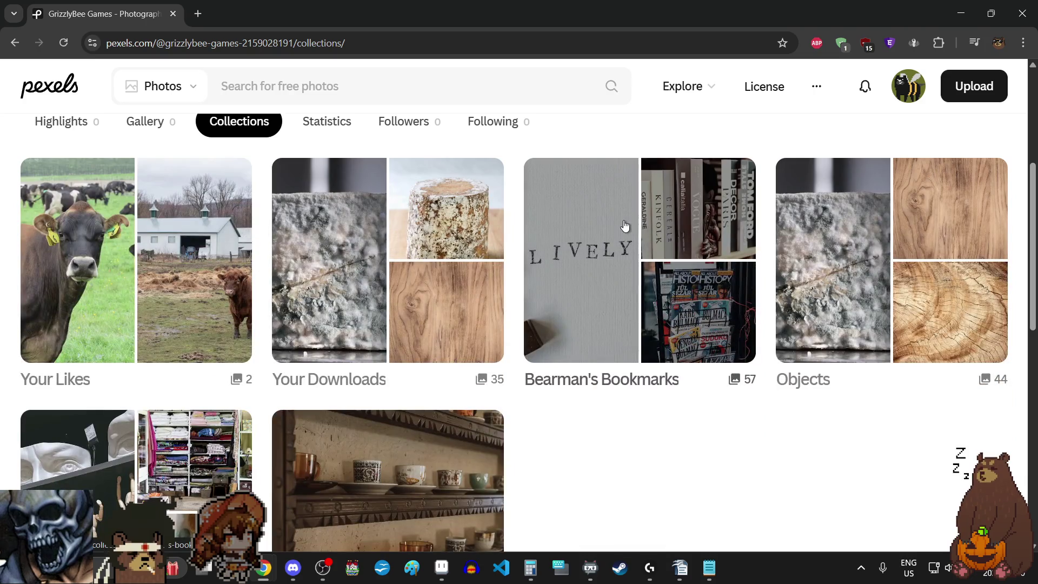
pyautogui.click(814, 385)
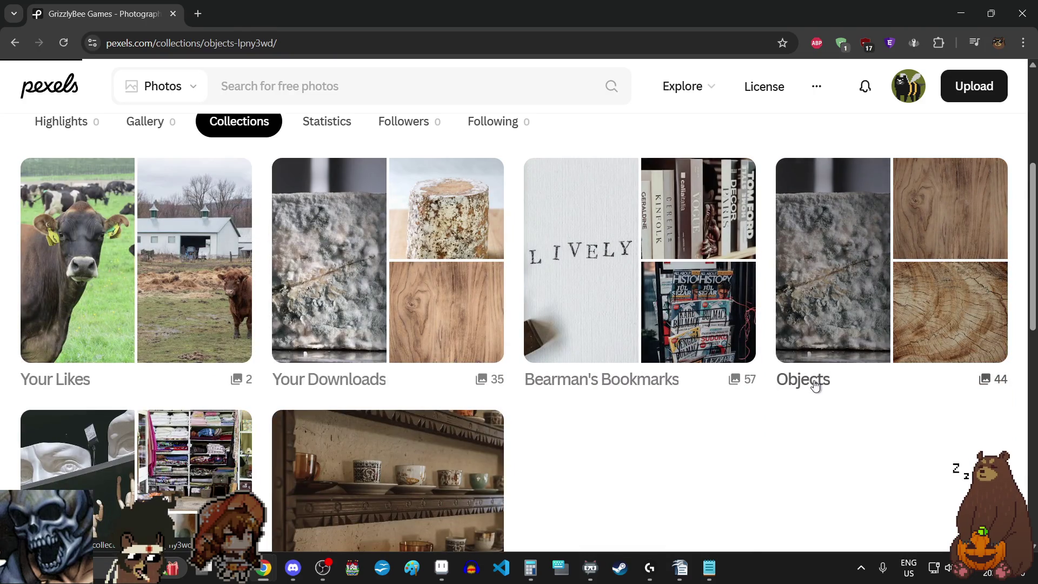
pyautogui.scroll(-2, 695, 186)
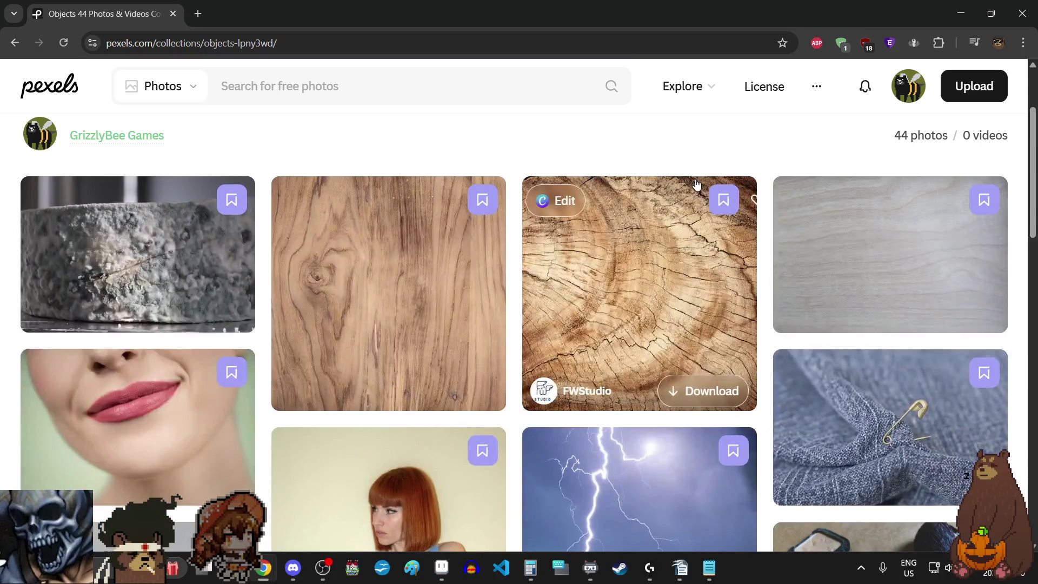
pyautogui.scroll(-3, 698, 187)
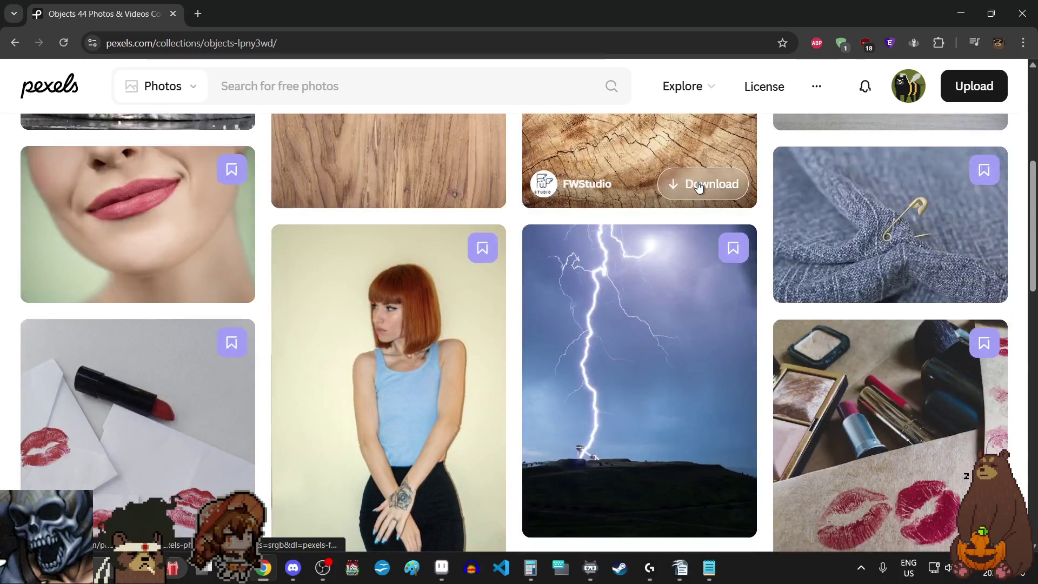
pyautogui.scroll(-2, 698, 187)
pyautogui.scroll(-1, 697, 187)
pyautogui.scroll(-1, 698, 186)
pyautogui.scroll(-2, 697, 187)
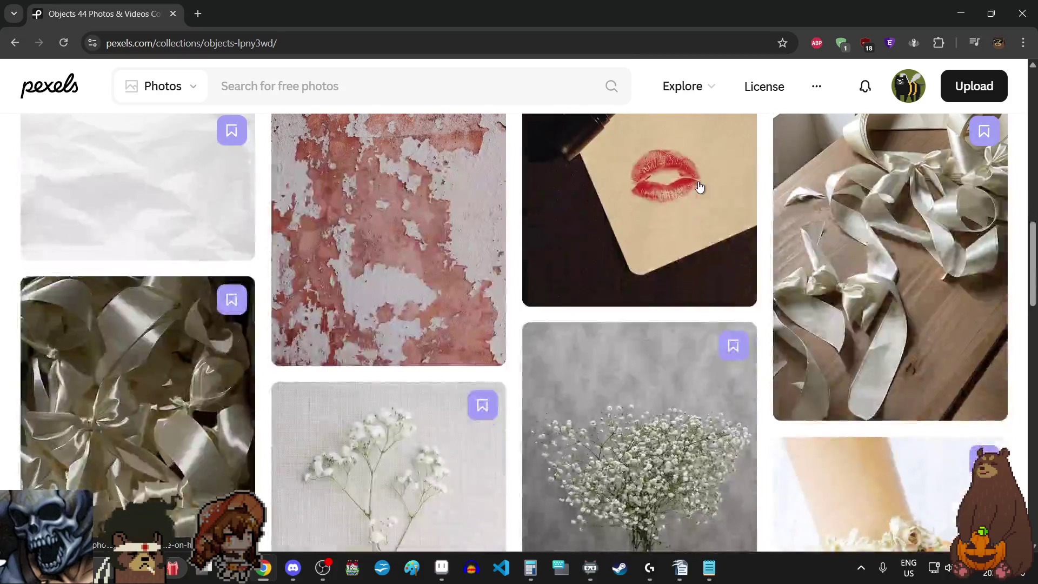
pyautogui.scroll(-2, 699, 186)
pyautogui.scroll(-2, 699, 186)
pyautogui.scroll(-2, 699, 187)
pyautogui.scroll(-2, 701, 186)
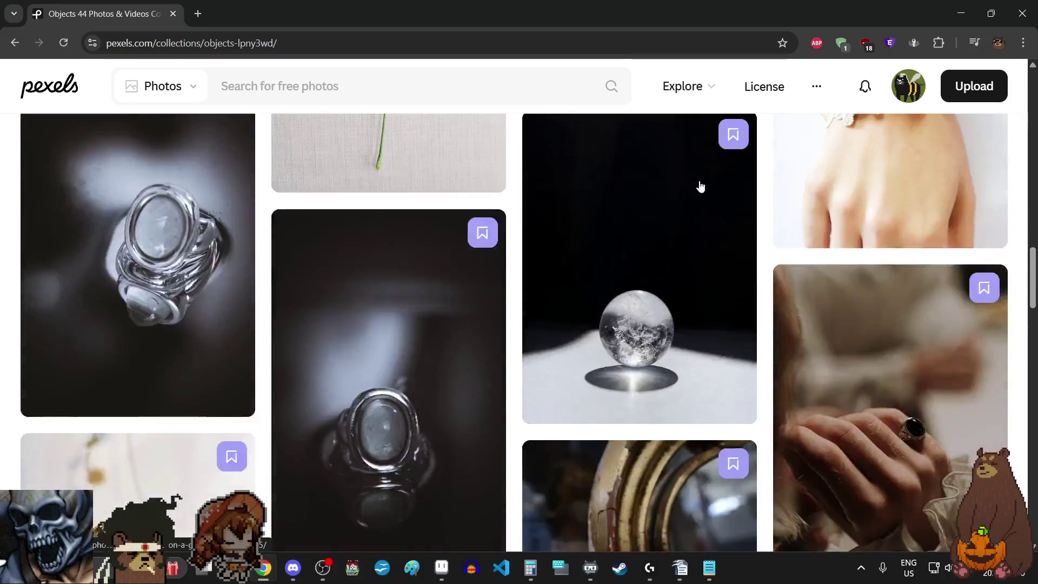
pyautogui.scroll(-2, 701, 187)
pyautogui.scroll(-1, 701, 186)
pyautogui.scroll(-1, 701, 187)
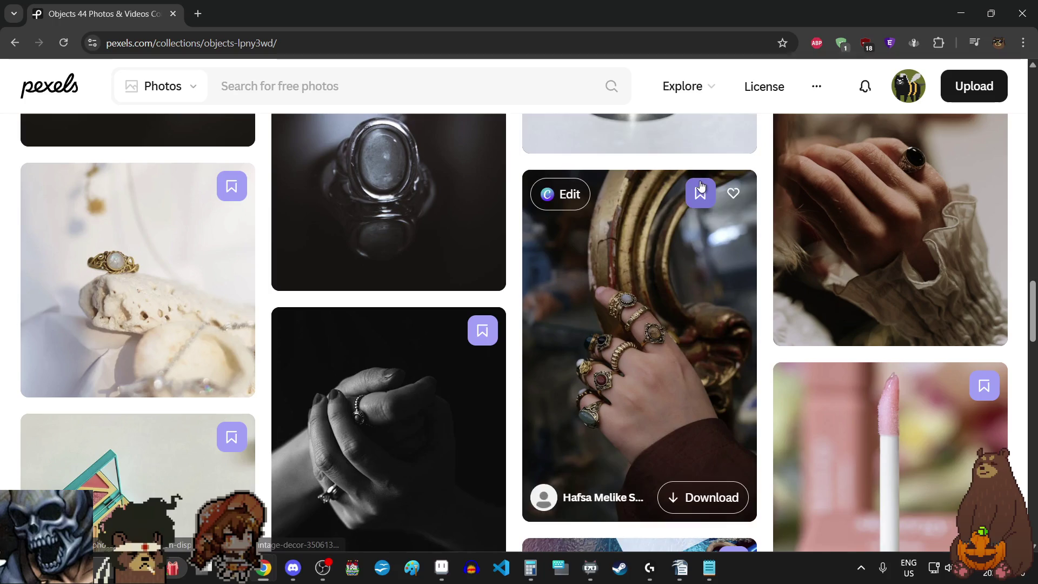
pyautogui.scroll(-2, 702, 187)
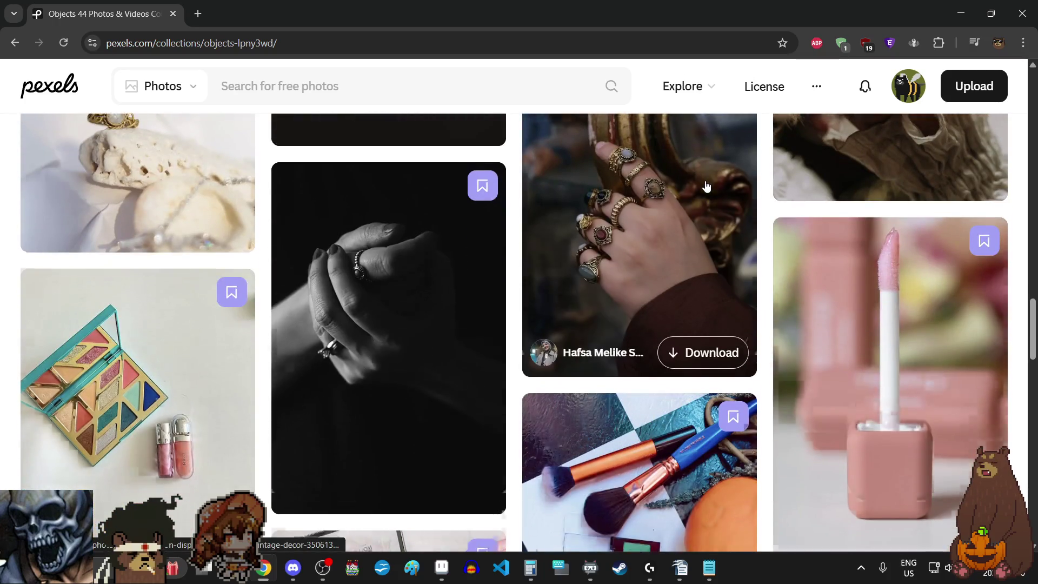
pyautogui.scroll(-3, 706, 187)
pyautogui.scroll(-2, 707, 187)
pyautogui.scroll(-1, 708, 188)
pyautogui.scroll(-1, 710, 188)
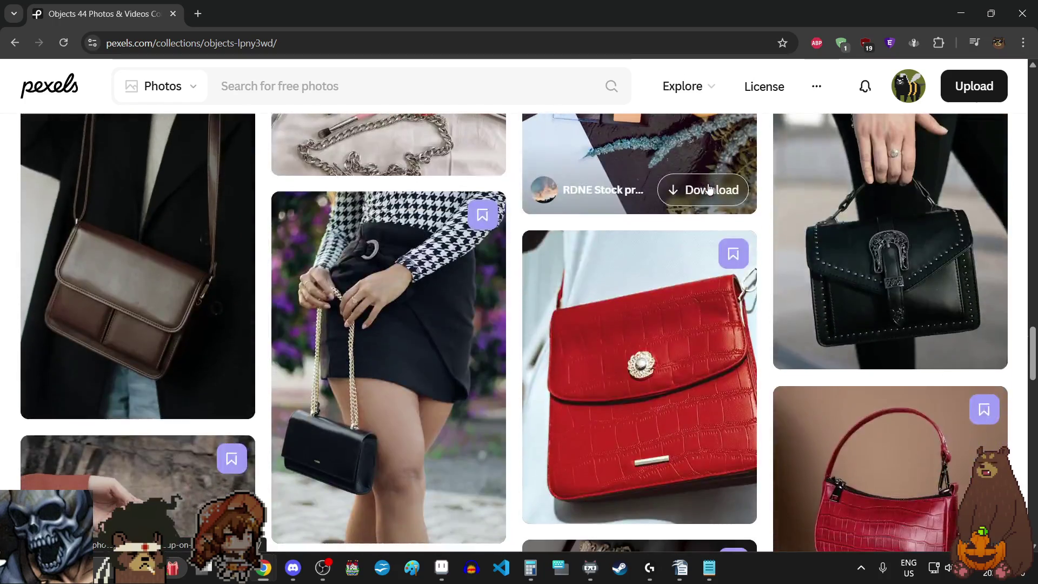
pyautogui.scroll(-2, 712, 195)
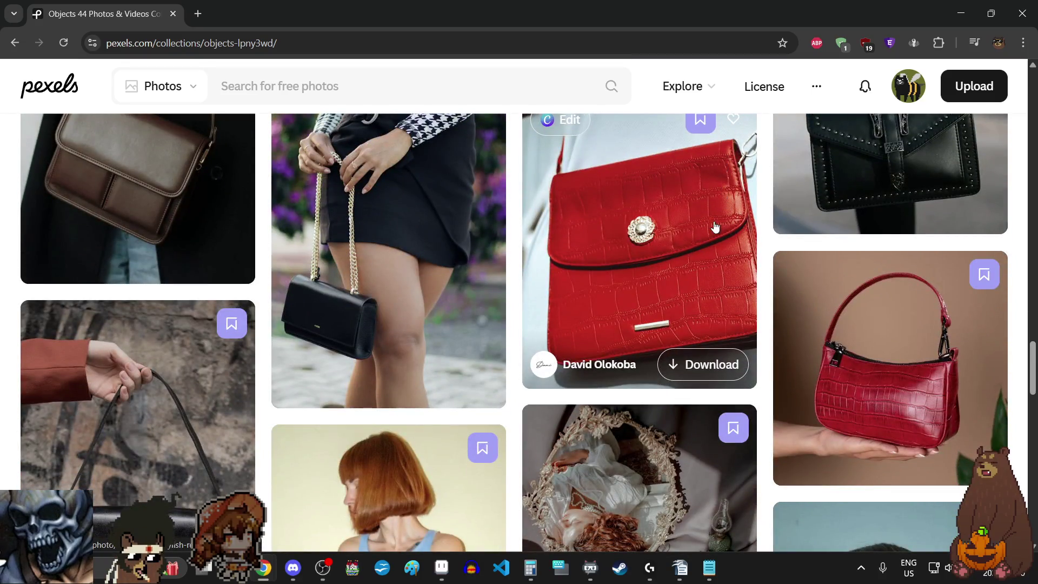
pyautogui.moveTo(890, 368)
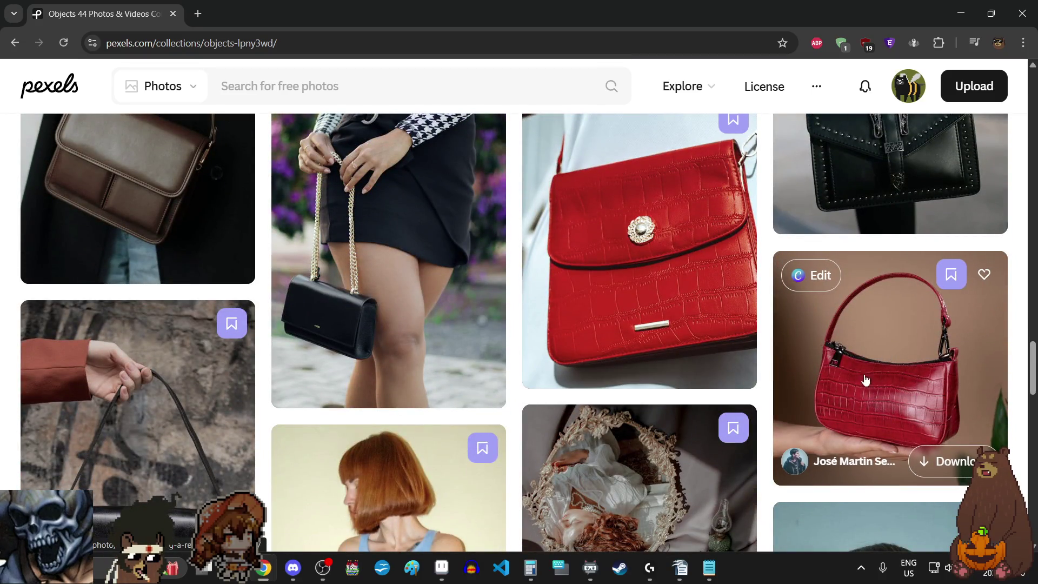
pyautogui.scroll(-2, 914, 303)
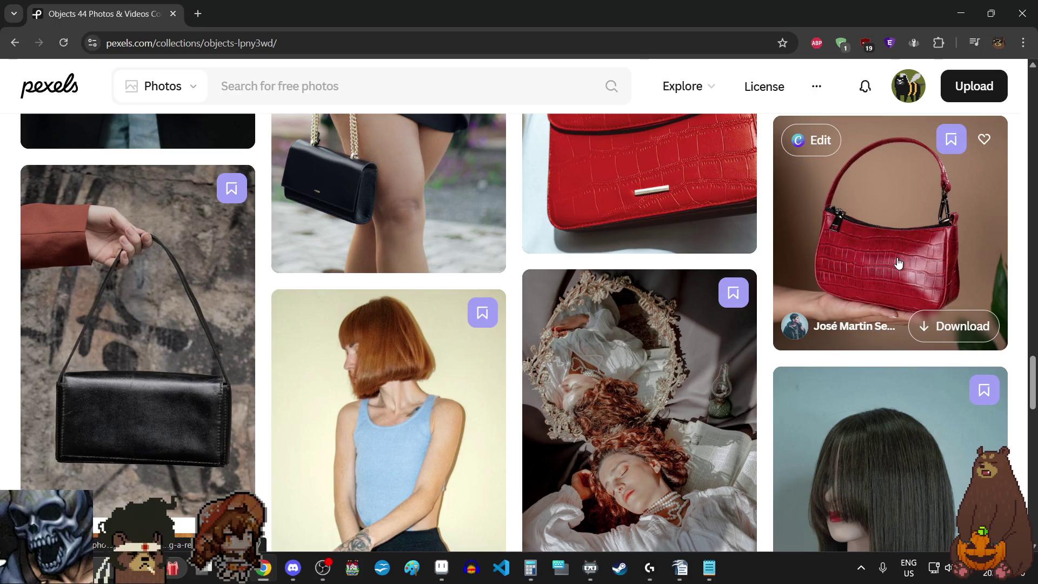
pyautogui.scroll(-3, 898, 262)
pyautogui.scroll(-3, 898, 262)
pyautogui.scroll(4, 898, 261)
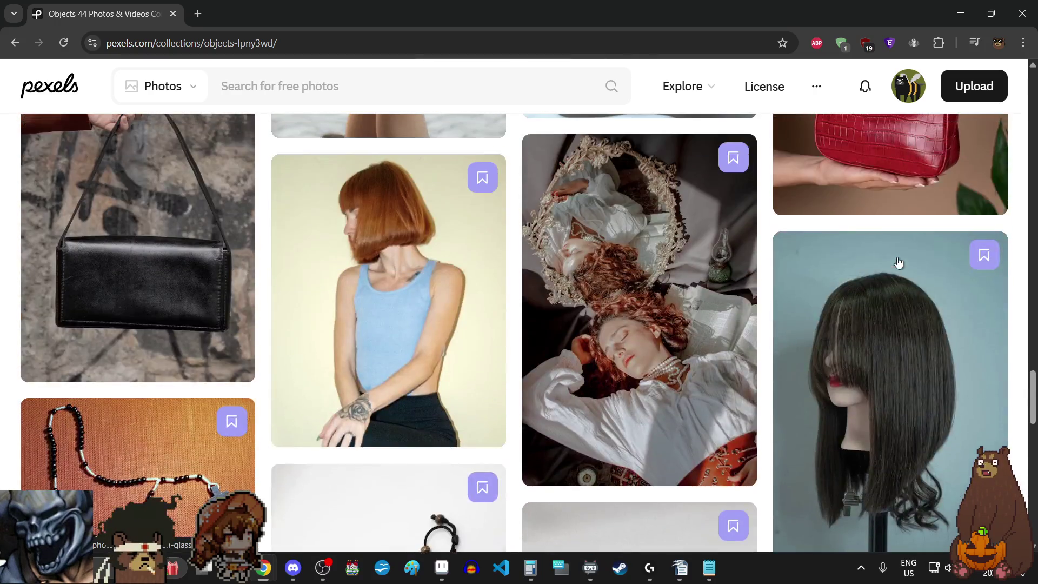
pyautogui.scroll(2, 897, 262)
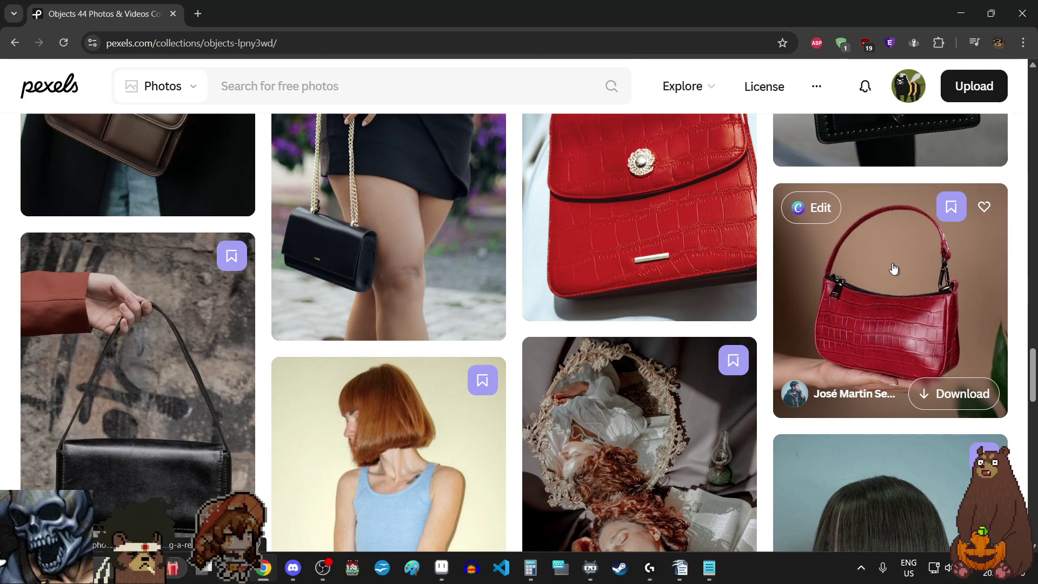
pyautogui.scroll(5, 893, 269)
pyautogui.scroll(5, 893, 268)
pyautogui.scroll(3, 893, 269)
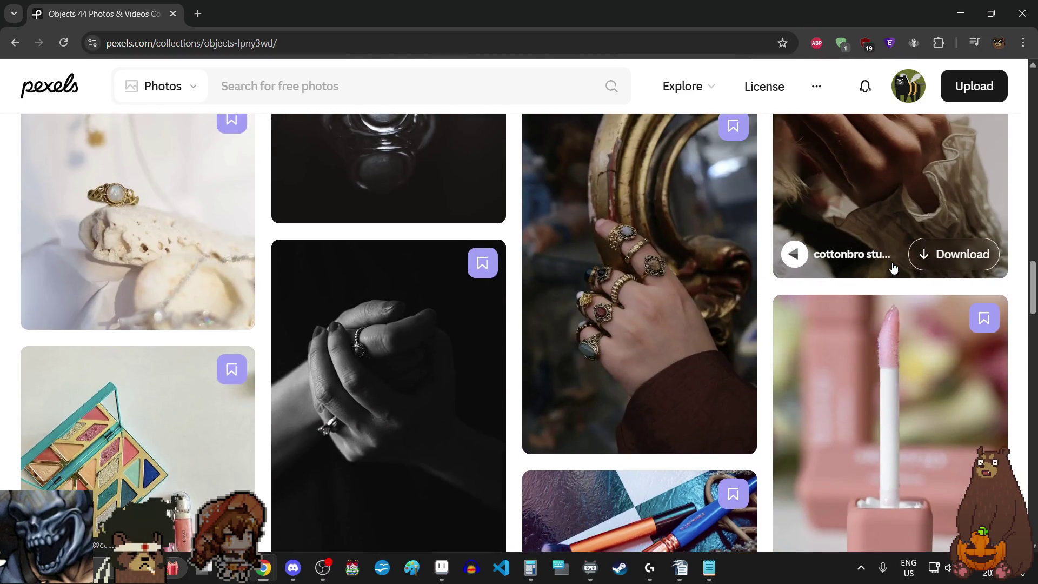
pyautogui.scroll(3, 894, 268)
pyautogui.scroll(3, 893, 268)
pyautogui.scroll(3, 893, 268)
pyautogui.scroll(3, 893, 269)
pyautogui.scroll(3, 893, 268)
pyautogui.scroll(3, 893, 269)
pyautogui.scroll(3, 893, 268)
pyautogui.scroll(-1, 894, 268)
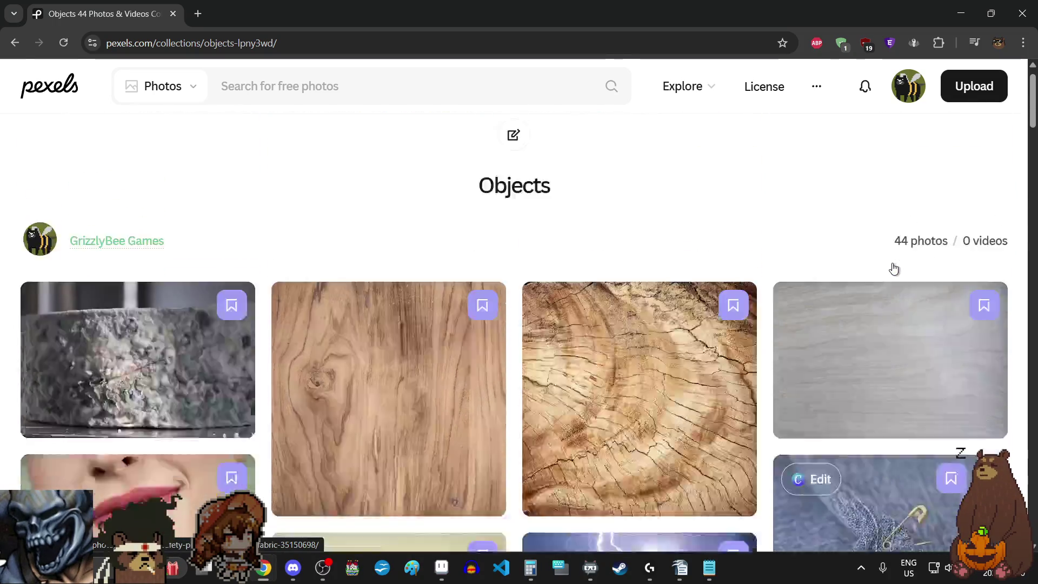
pyautogui.scroll(-3, 893, 268)
pyautogui.scroll(-3, 893, 269)
pyautogui.scroll(-3, 894, 270)
pyautogui.scroll(-3, 895, 270)
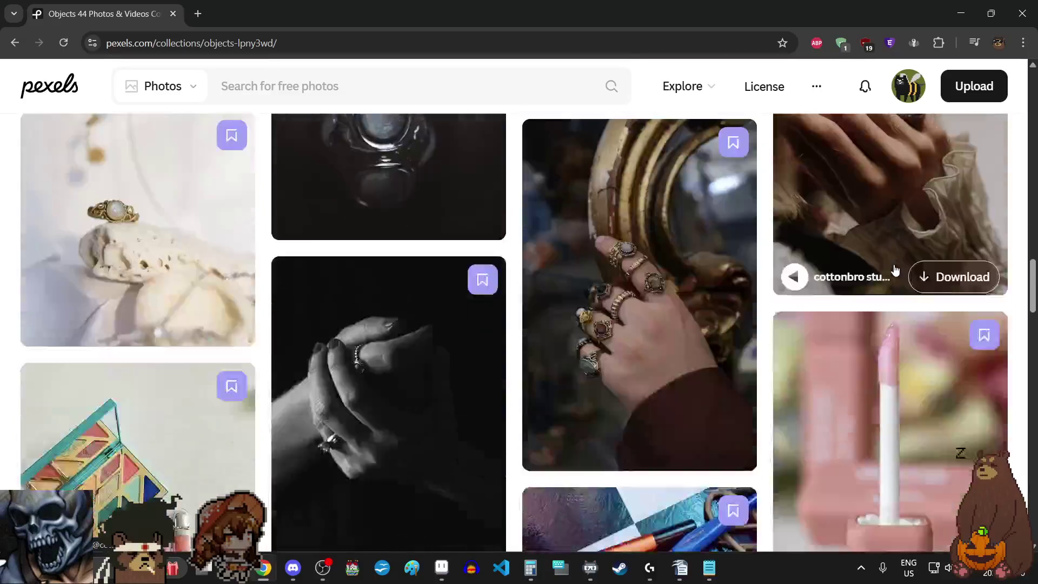
pyautogui.scroll(-3, 895, 270)
pyautogui.scroll(-3, 895, 270)
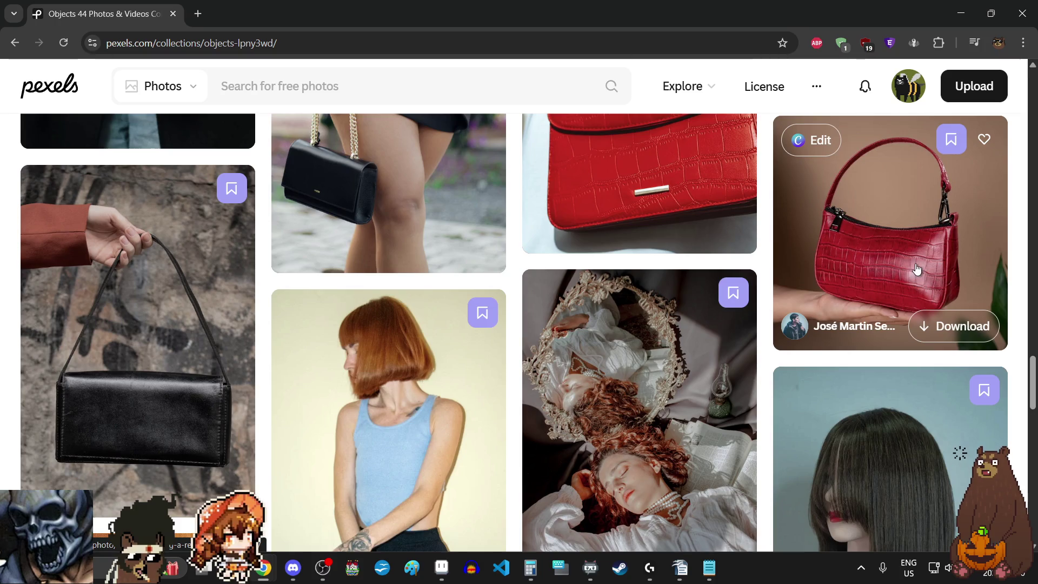
# Minimise the browser to return to the ShopObjectDecor sheet and choose the Line tool.
pyautogui.click(963, 11)
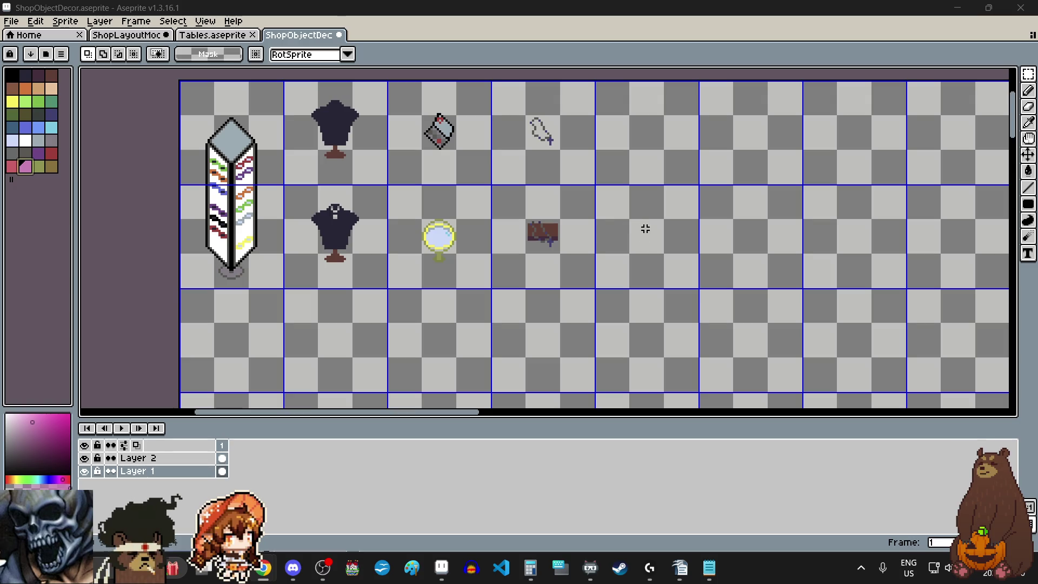
pyautogui.scroll(3, 657, 236)
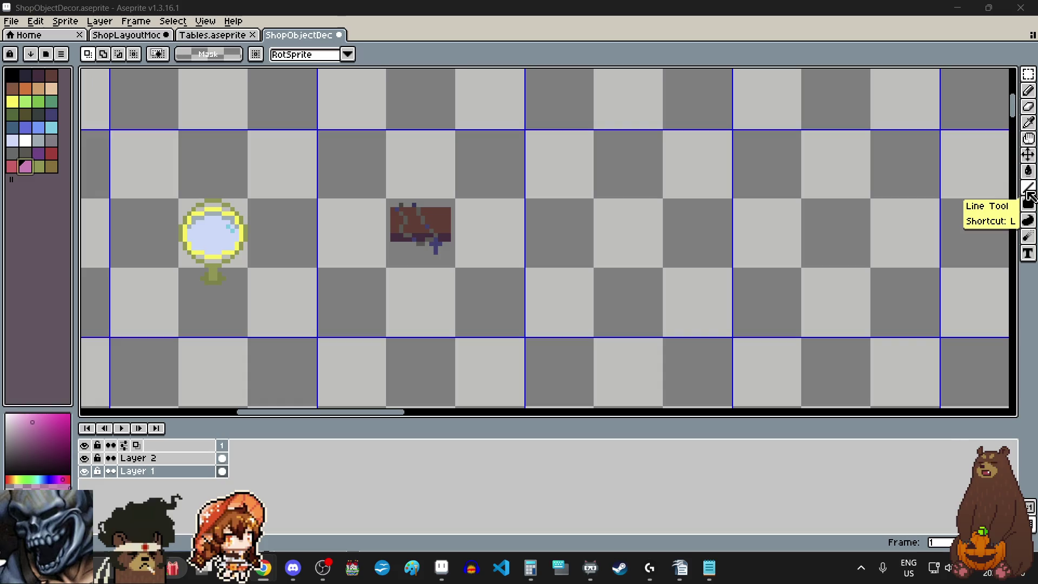
pyautogui.click(1029, 189)
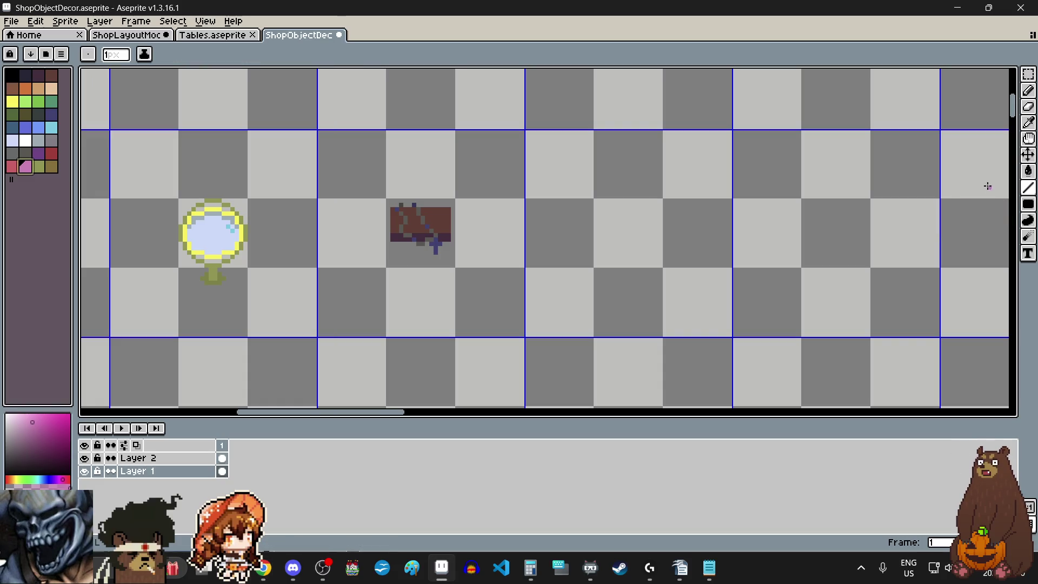
pyautogui.scroll(1, 635, 270)
pyautogui.scroll(1, 633, 267)
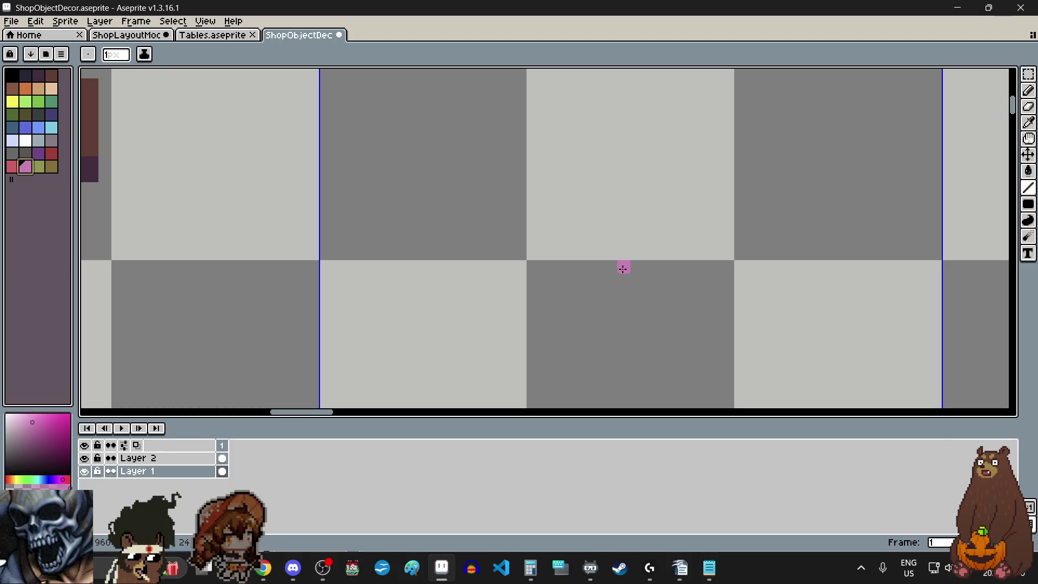
pyautogui.scroll(-3, 609, 266)
pyautogui.scroll(-2, 394, 230)
pyautogui.scroll(3, 406, 231)
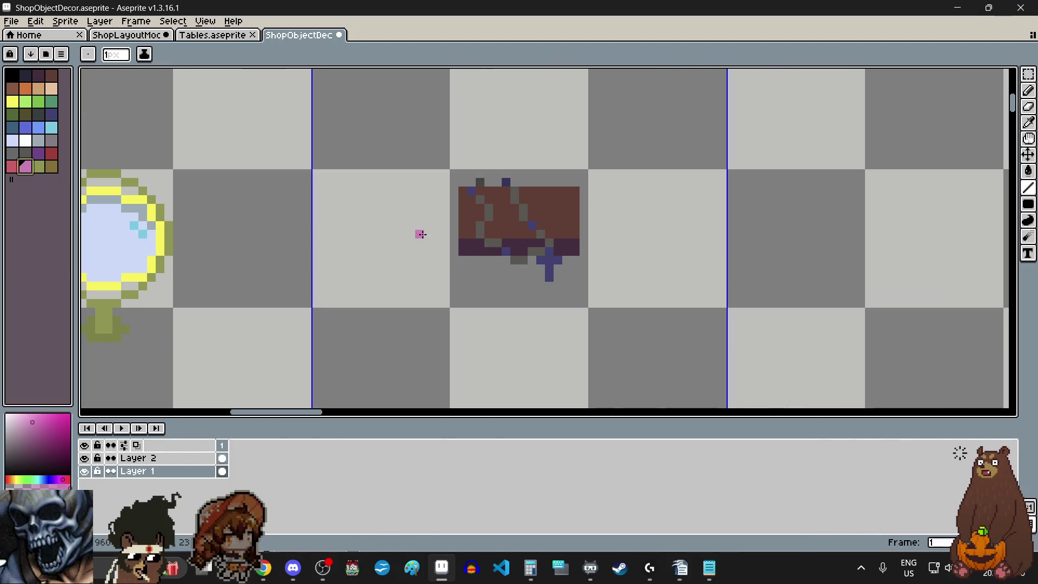
pyautogui.scroll(2, 472, 260)
pyautogui.scroll(-4, 492, 261)
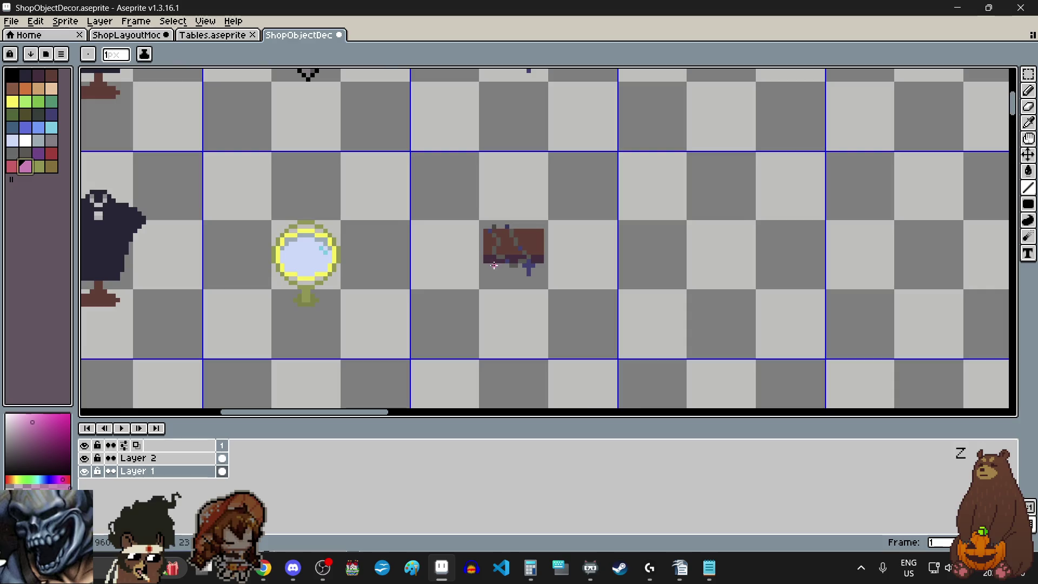
pyautogui.scroll(-2, 493, 264)
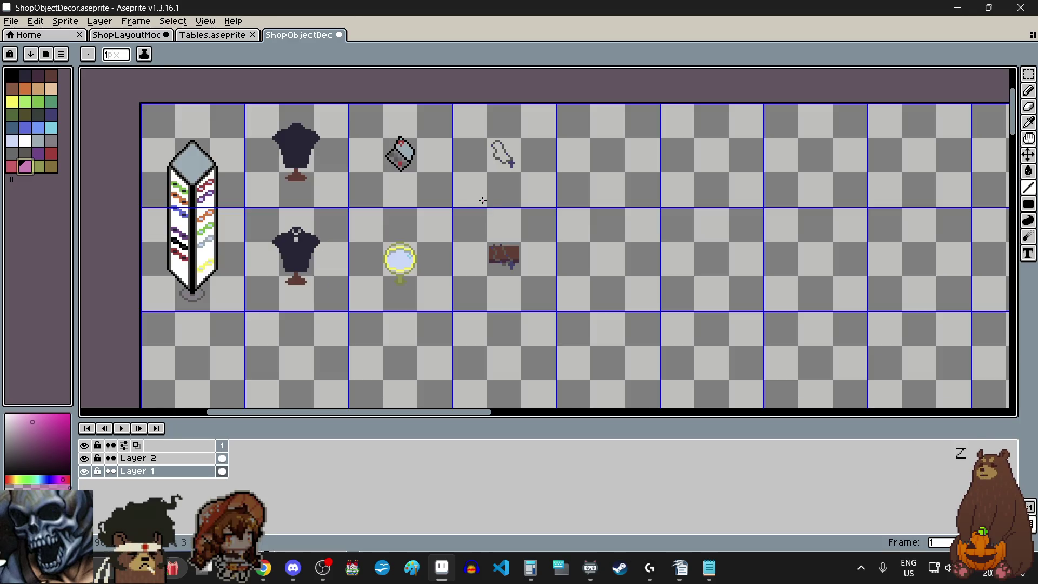
pyautogui.scroll(1, 371, 139)
pyautogui.scroll(3, 405, 181)
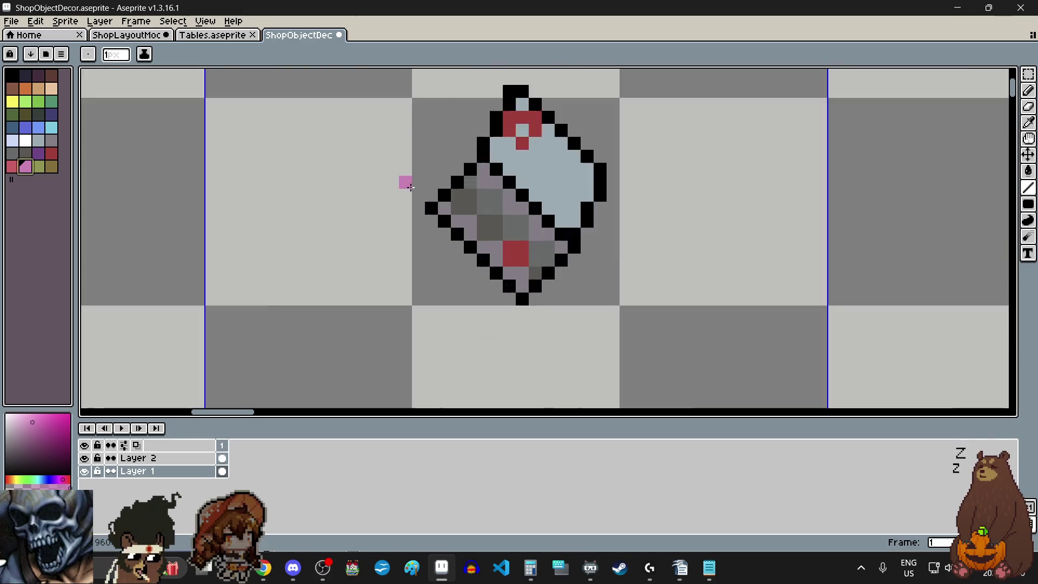
pyautogui.scroll(1, 419, 179)
pyautogui.scroll(-2, 428, 208)
pyautogui.scroll(-2, 428, 206)
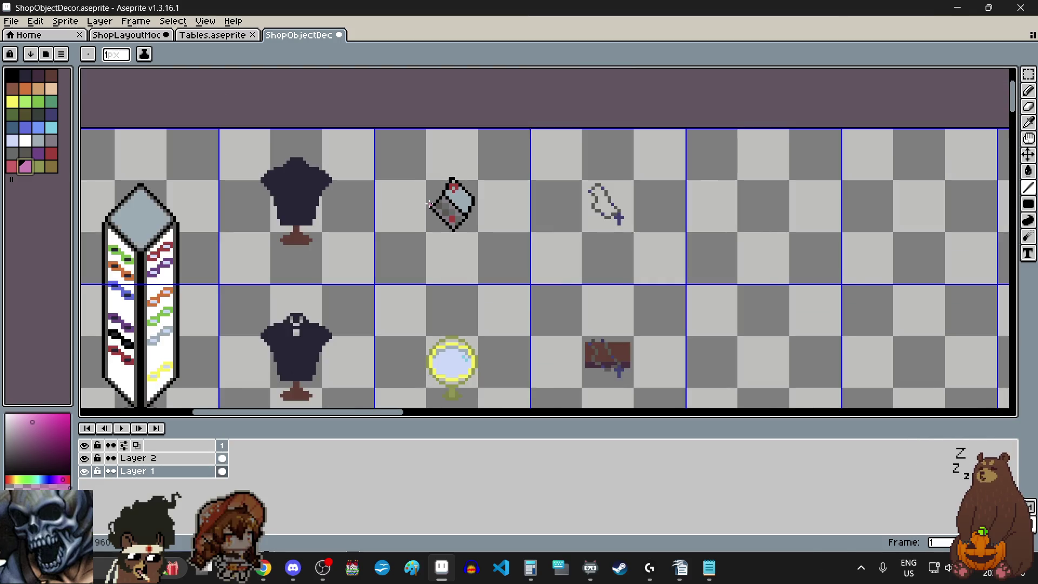
# Pan the sprite sheet to view the existing decor sprites.
pyautogui.moveTo(529, 261); pyautogui.dragTo(633, 267)
pyautogui.scroll(1, 658, 308)
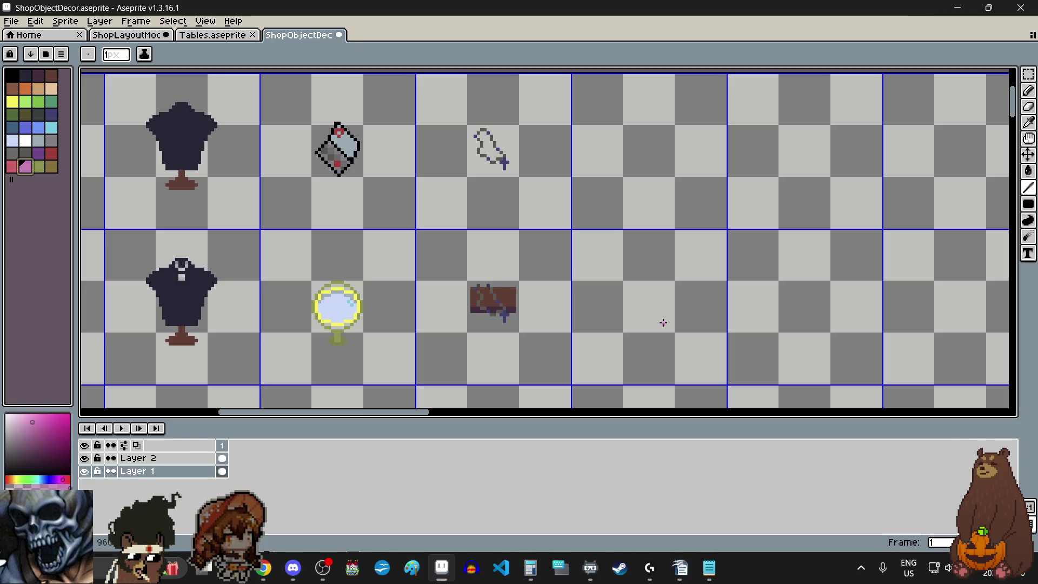
pyautogui.scroll(2, 663, 323)
pyautogui.scroll(2, 651, 339)
pyautogui.scroll(2, 650, 343)
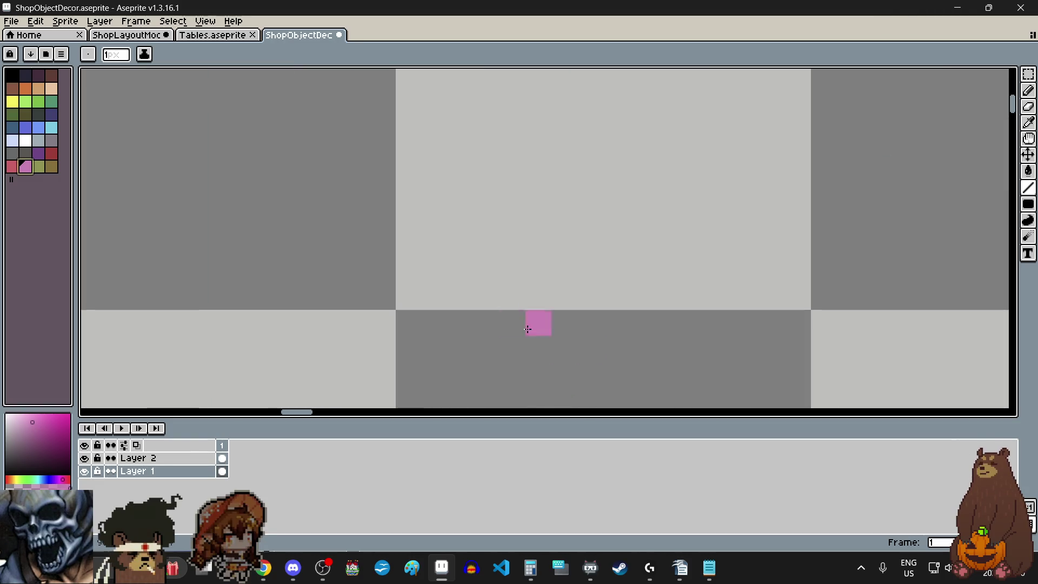
pyautogui.scroll(-3, 462, 308)
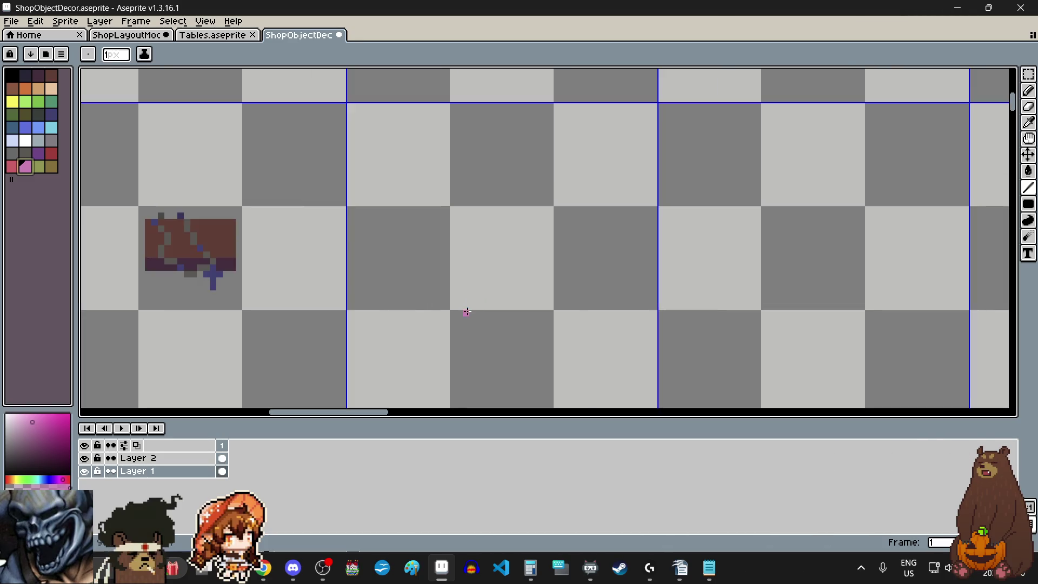
pyautogui.scroll(-2, 462, 308)
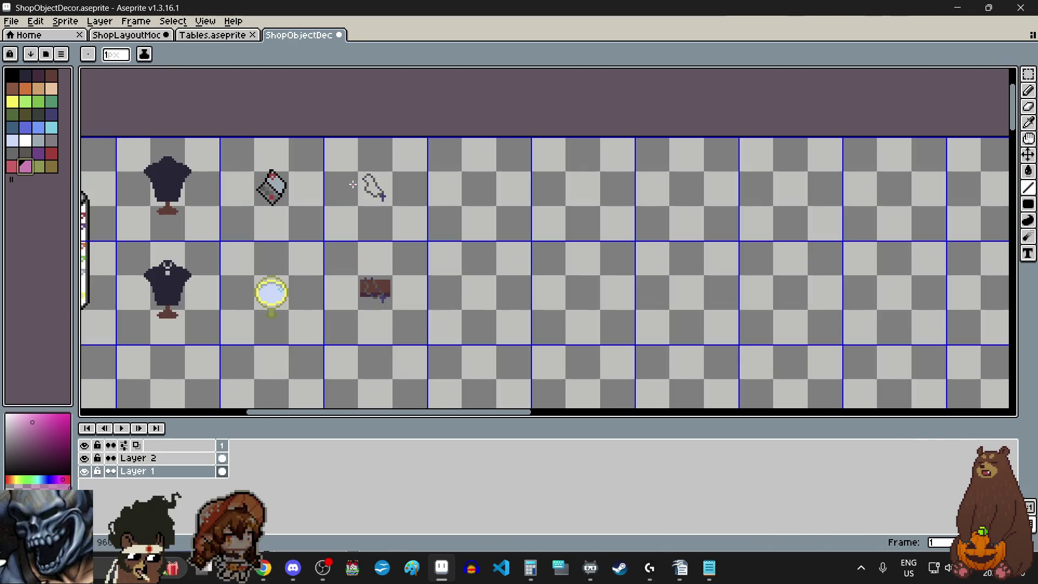
pyautogui.scroll(3, 352, 184)
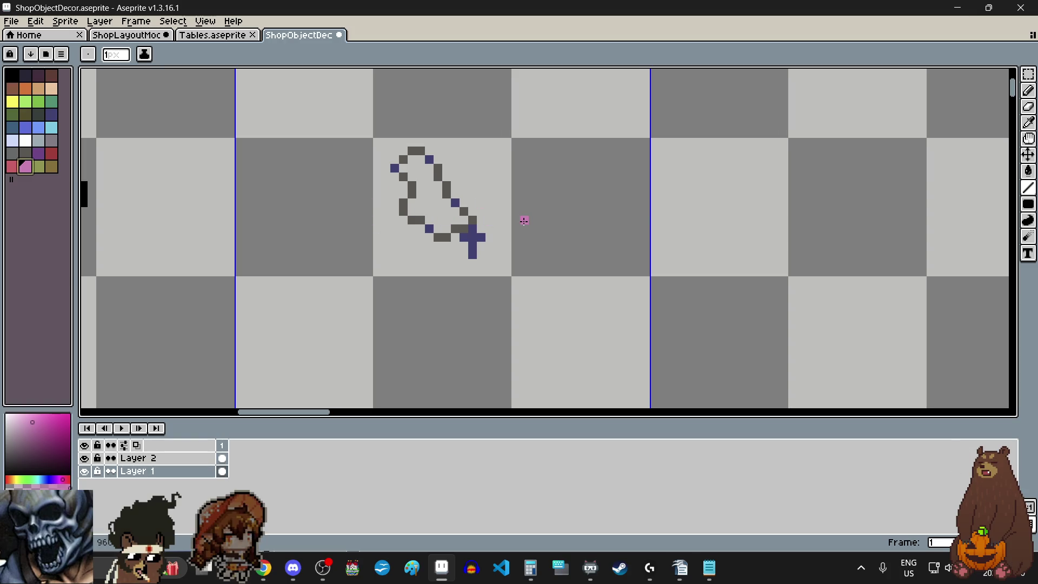
pyautogui.scroll(-2, 594, 238)
pyautogui.scroll(-2, 595, 238)
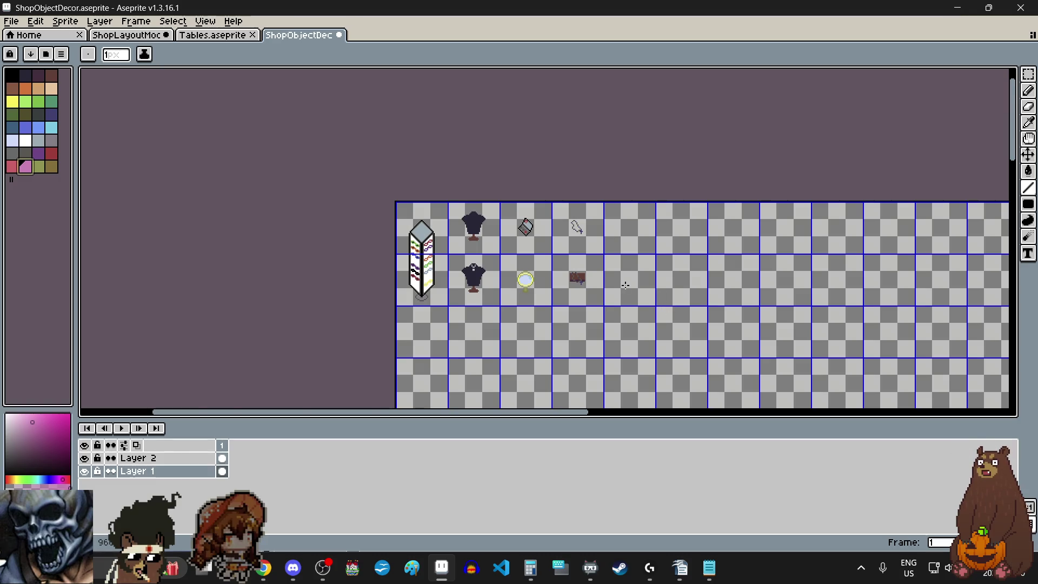
pyautogui.scroll(3, 625, 284)
pyautogui.scroll(2, 621, 292)
# Paint five stacked pink rows forming the handbag's wide rectangular base with notched lower corners.
pyautogui.moveTo(560, 297); pyautogui.dragTo(879, 294)
pyautogui.moveTo(535, 270)
pyautogui.mouseDown()
pyautogui.moveTo(859, 255)
pyautogui.moveTo(911, 267)
pyautogui.mouseUp()
pyautogui.scroll(-5, 841, 260)
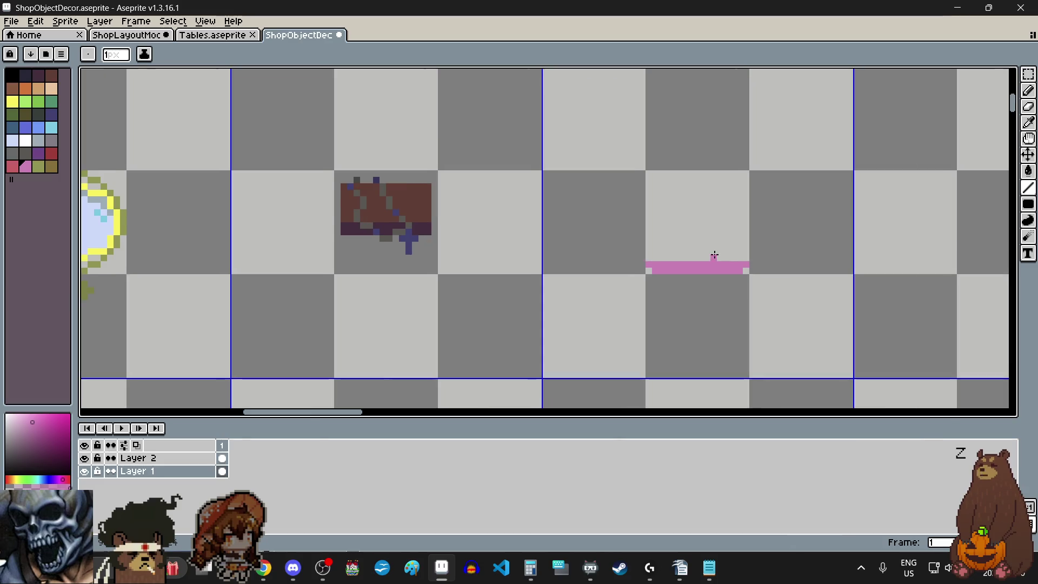
pyautogui.scroll(3, 726, 250)
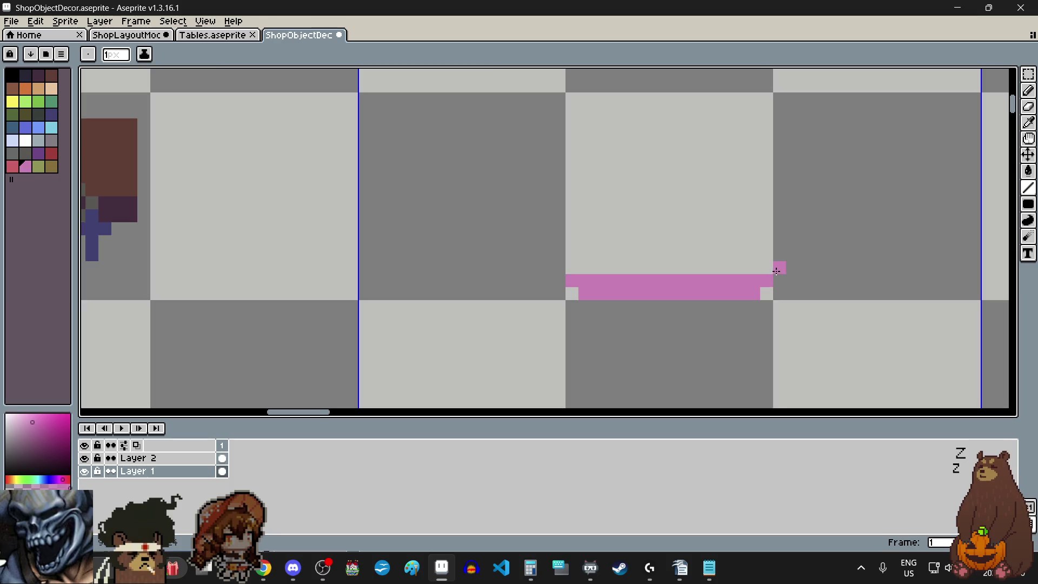
pyautogui.scroll(3, 776, 270)
pyautogui.moveTo(367, 265)
pyautogui.mouseDown()
pyautogui.moveTo(711, 251)
pyautogui.moveTo(753, 262)
pyautogui.mouseUp()
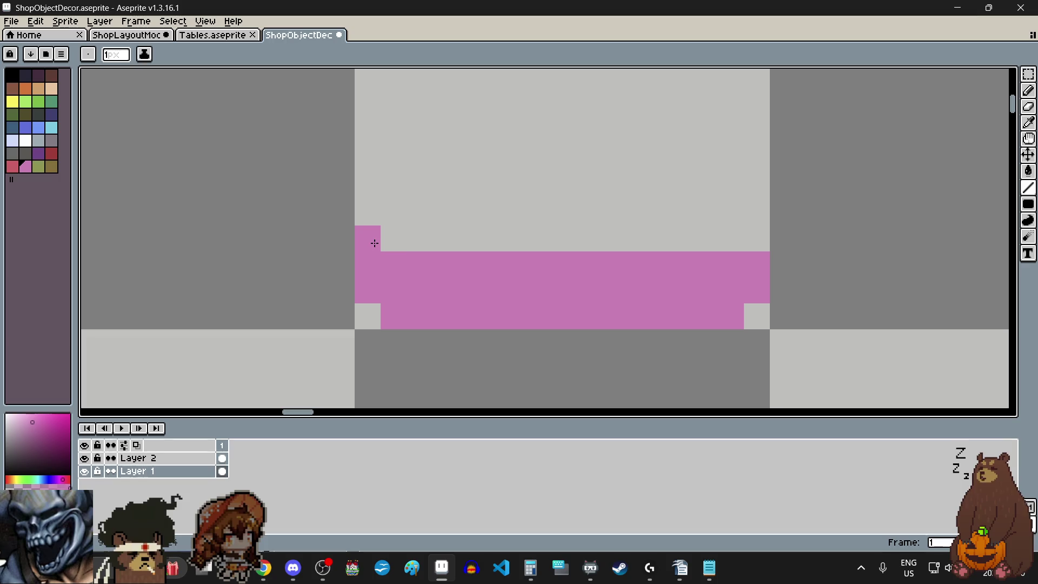
pyautogui.moveTo(375, 243); pyautogui.dragTo(758, 237)
pyautogui.moveTo(365, 213); pyautogui.dragTo(742, 195)
pyautogui.scroll(-3, 584, 225)
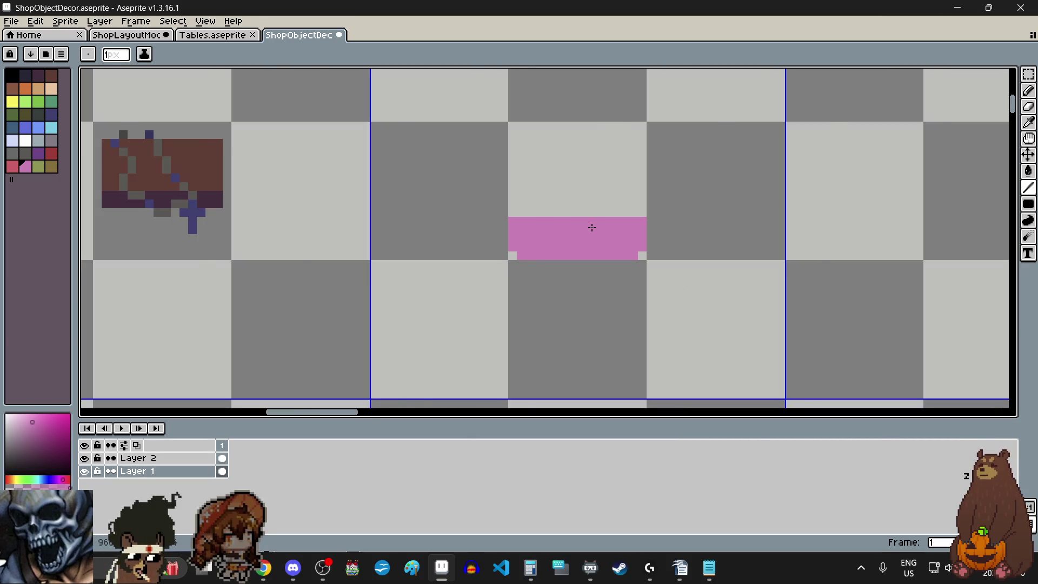
pyautogui.scroll(-1, 591, 227)
pyautogui.scroll(1, 585, 191)
pyautogui.scroll(1, 583, 189)
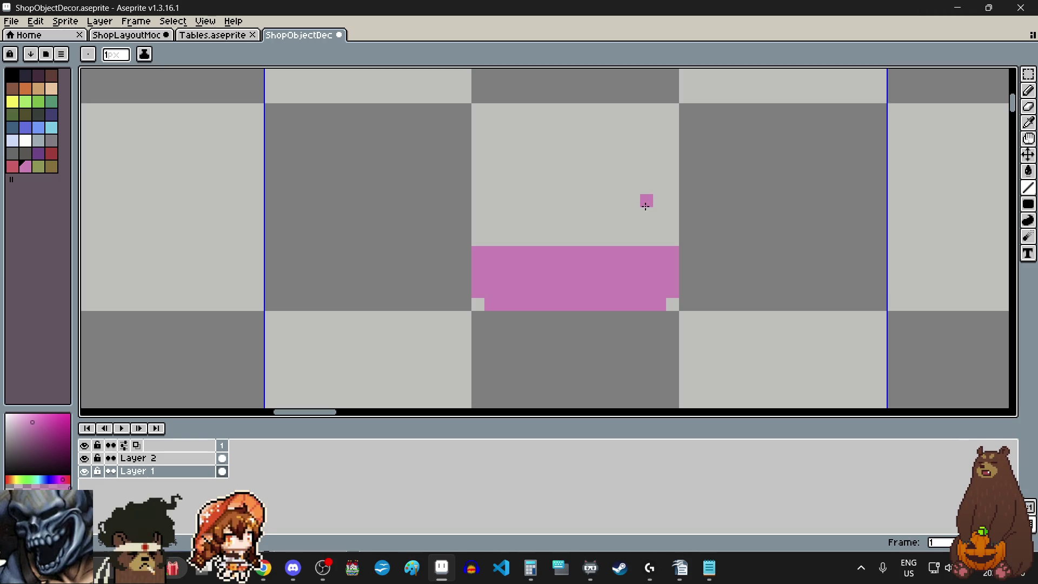
pyautogui.moveTo(263, 568)
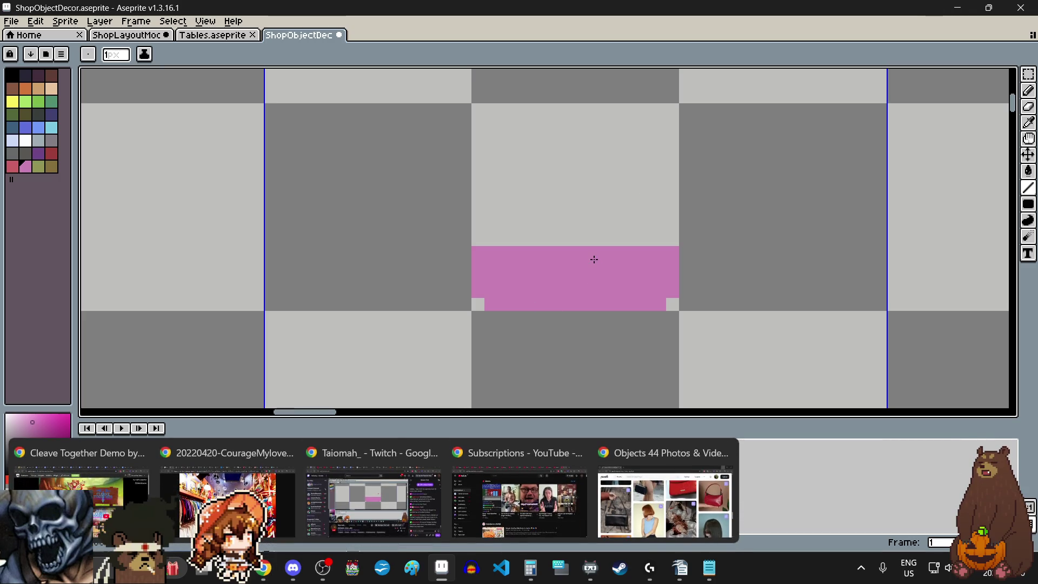
# Add and fill a new pink row along the top of the handbag body.
pyautogui.moveTo(490, 239); pyautogui.dragTo(667, 239)
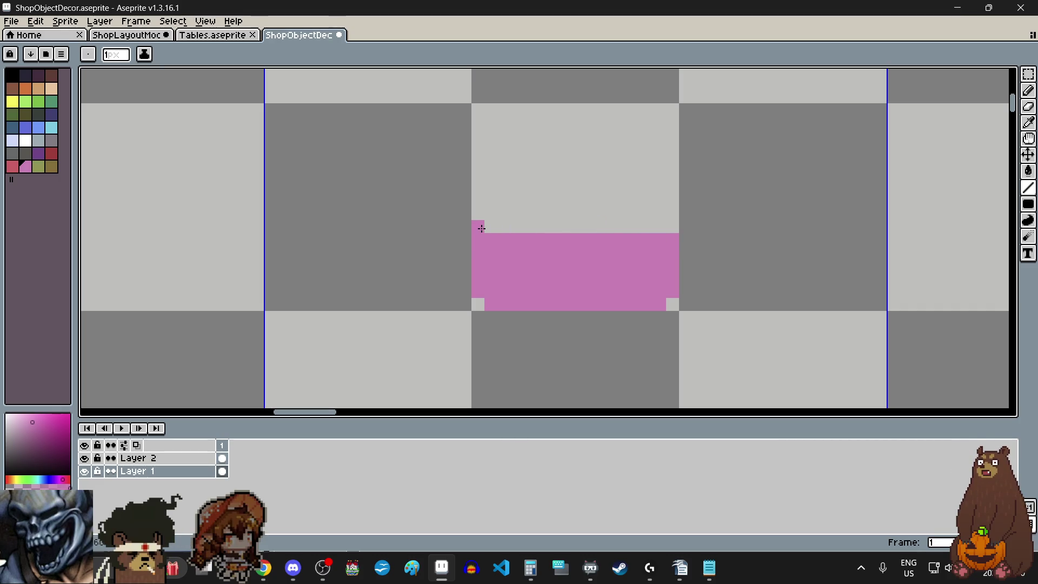
pyautogui.moveTo(518, 224); pyautogui.dragTo(671, 221)
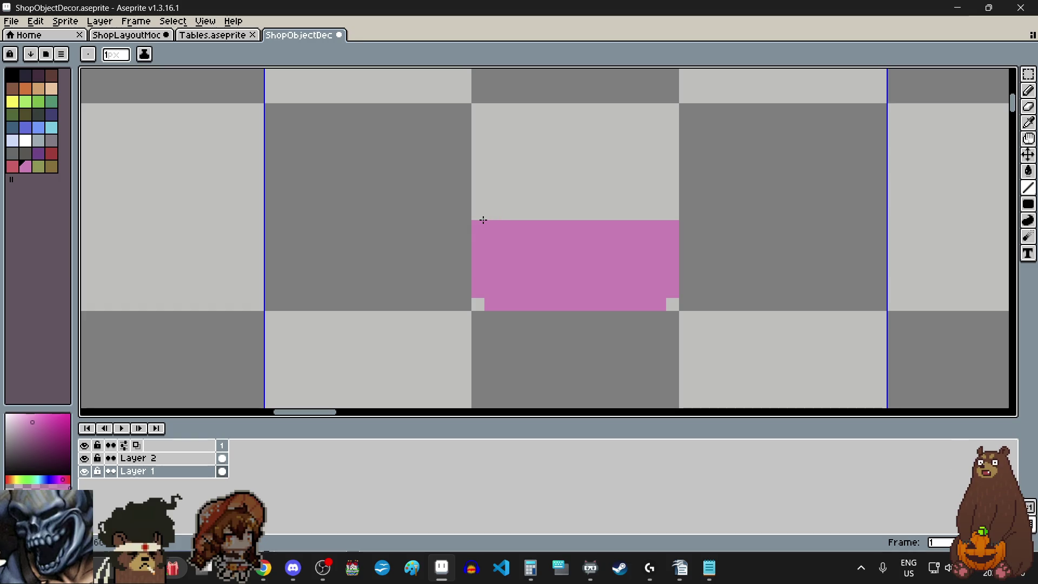
# Add a top pink row, then build stepped bumps at both top corners, the left one taller.
pyautogui.moveTo(517, 212); pyautogui.dragTo(663, 212)
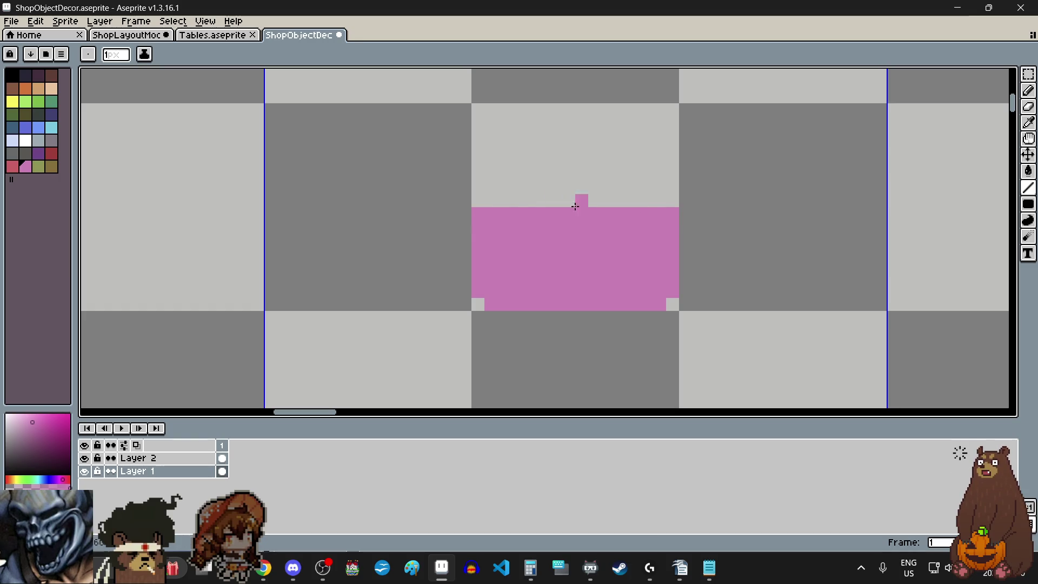
pyautogui.moveTo(483, 206); pyautogui.dragTo(505, 205)
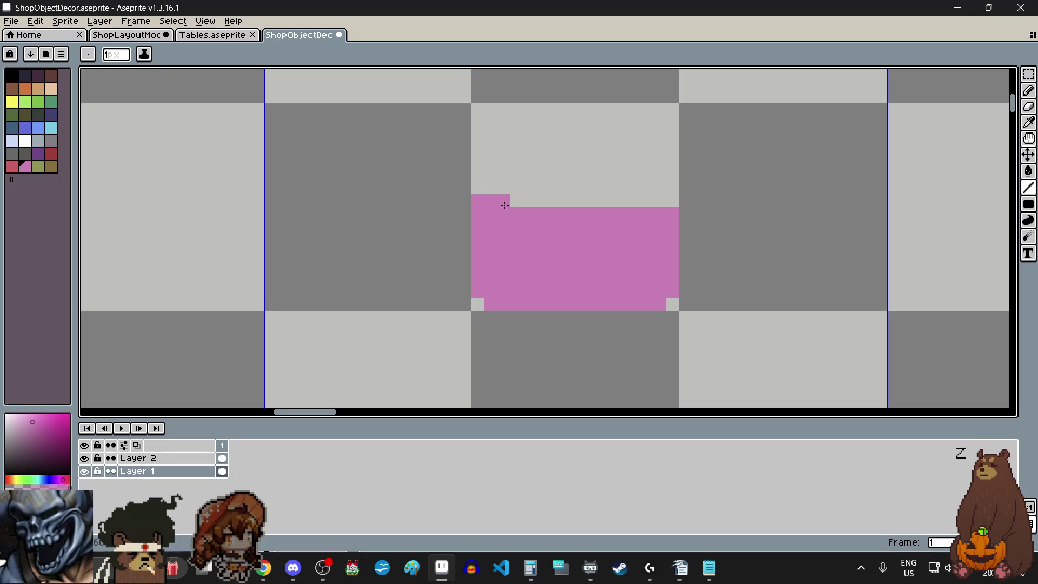
pyautogui.moveTo(662, 201); pyautogui.dragTo(672, 201)
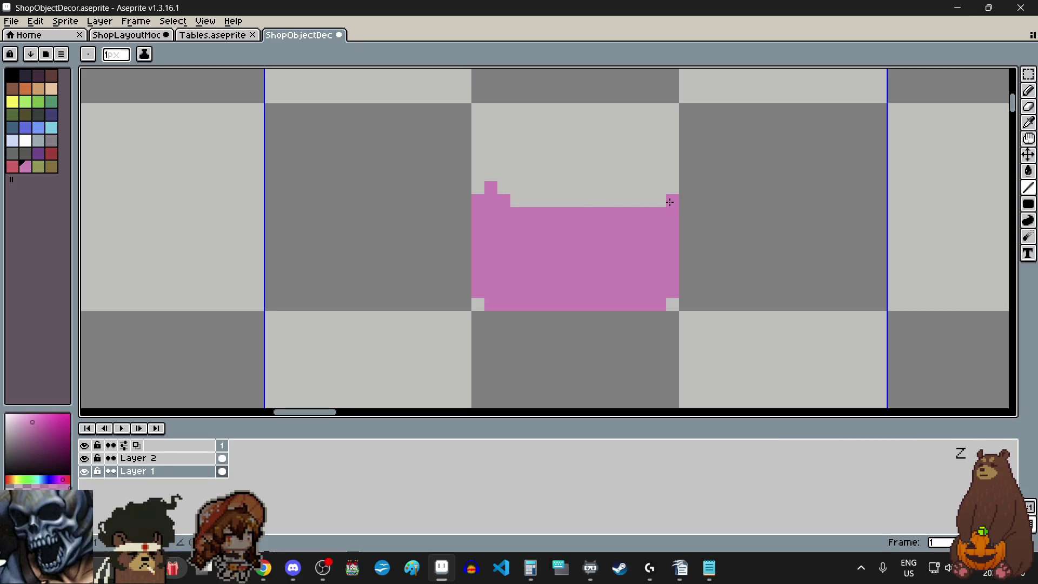
pyautogui.click(659, 188)
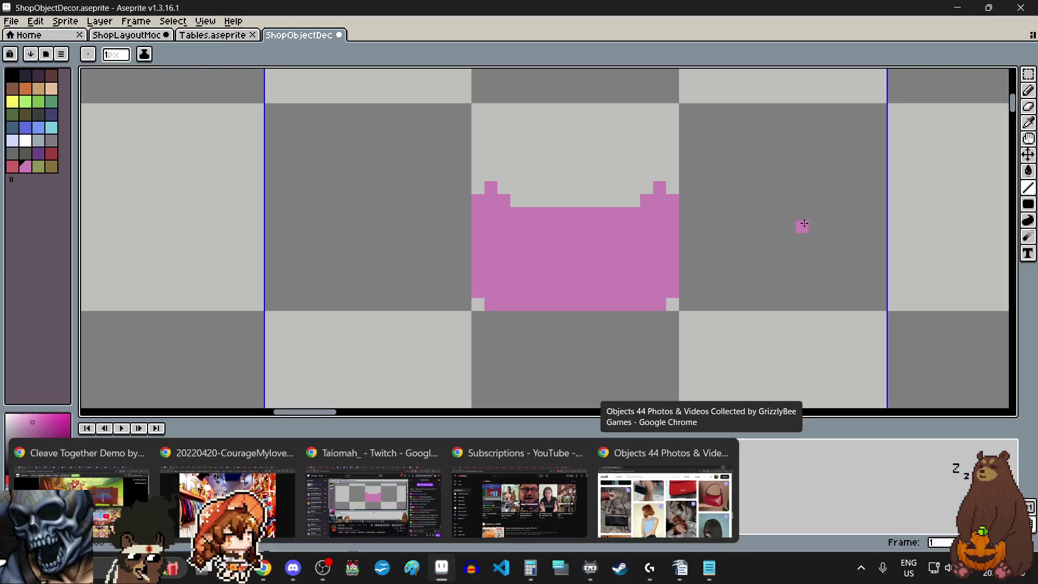
pyautogui.moveTo(562, 164)
pyautogui.mouseDown()
pyautogui.moveTo(529, 212)
pyautogui.moveTo(475, 192)
pyautogui.mouseUp()
pyautogui.scroll(-1, 499, 192)
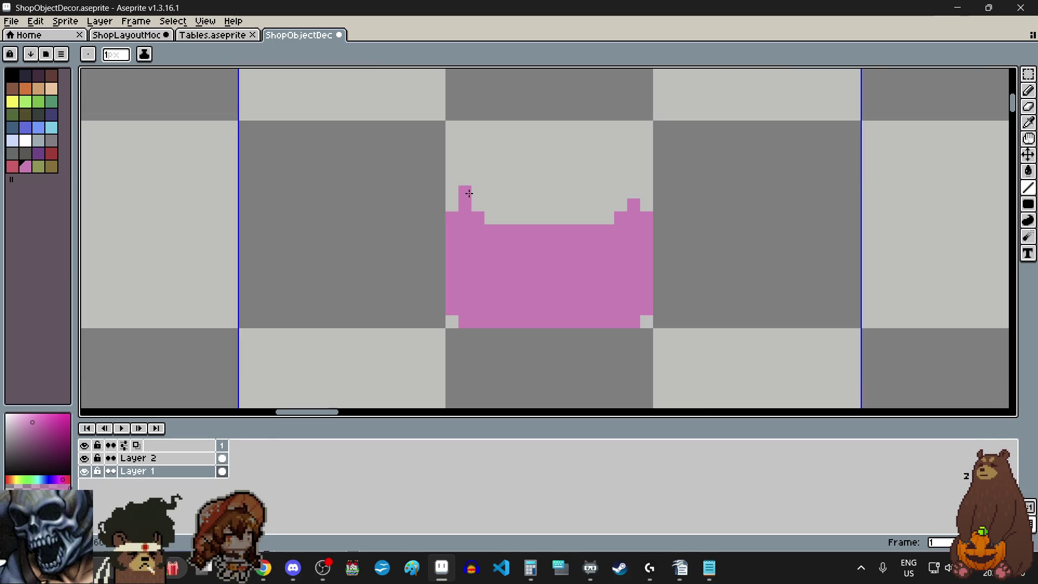
# Place pink step pixels around the right corner, undoing one stray pixel.
pyautogui.click(633, 193)
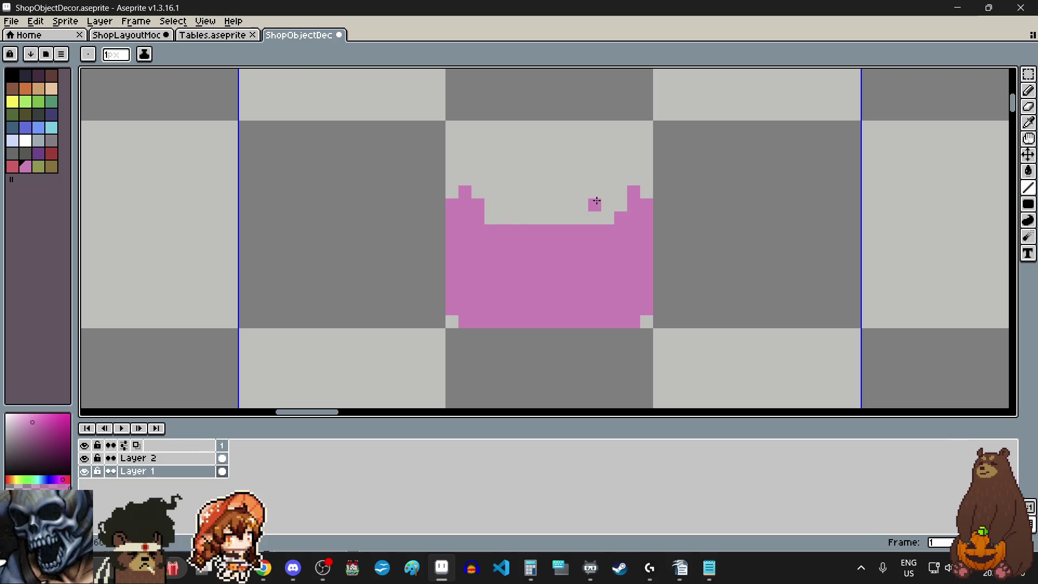
pyautogui.click(620, 193)
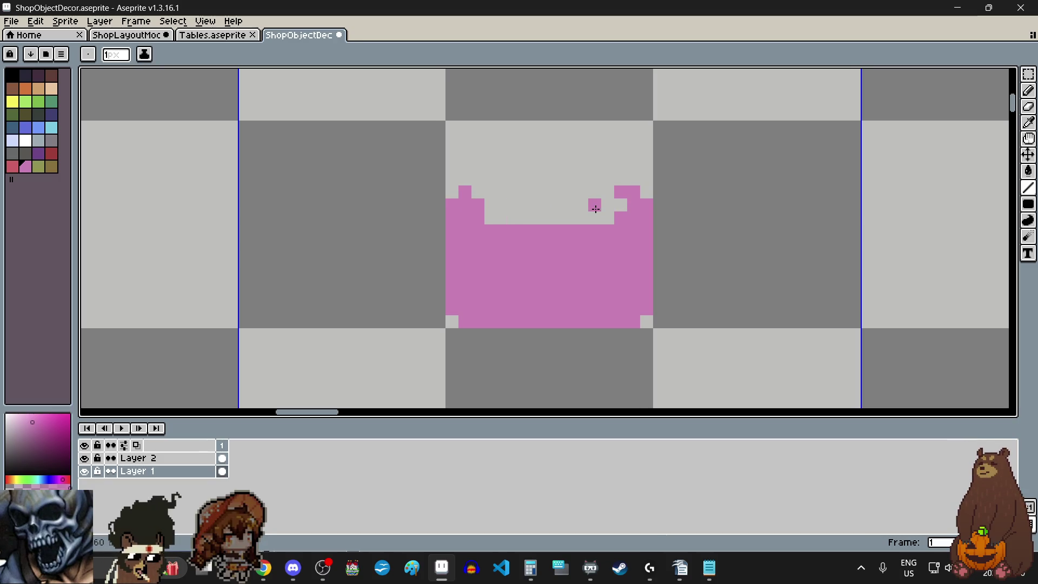
pyautogui.hotkey('ctrl', 'z')
pyautogui.click(618, 208)
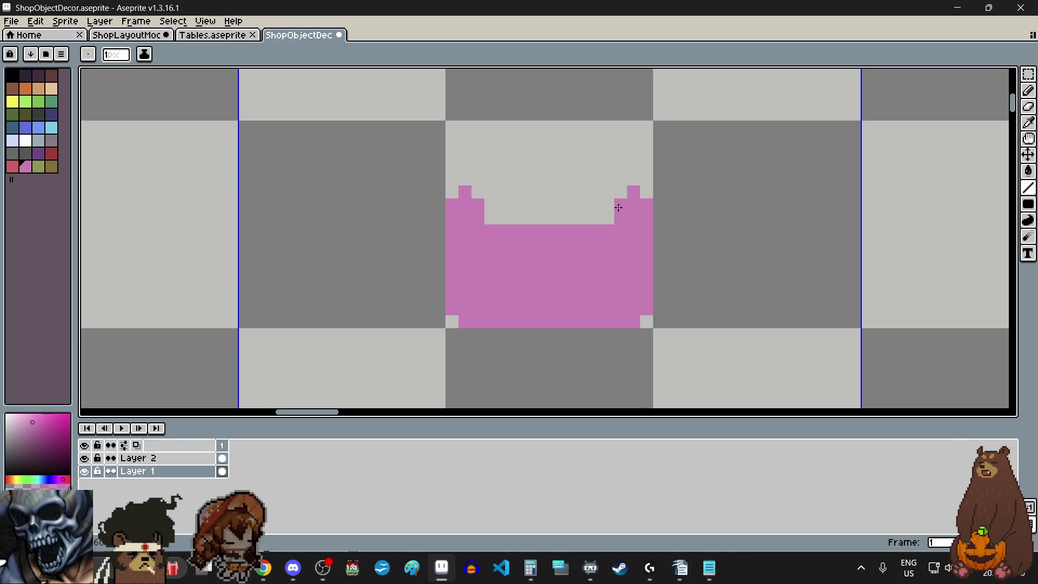
pyautogui.click(495, 219)
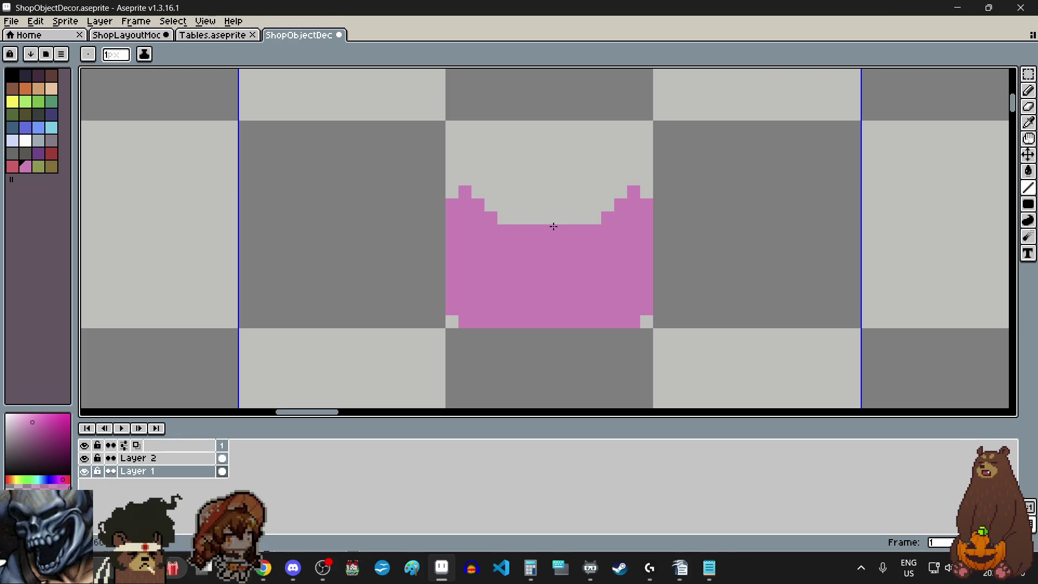
# Erase pixels along the top centre so the edge dips in a symmetric curve.
pyautogui.click(1029, 107)
pyautogui.scroll(2, 577, 212)
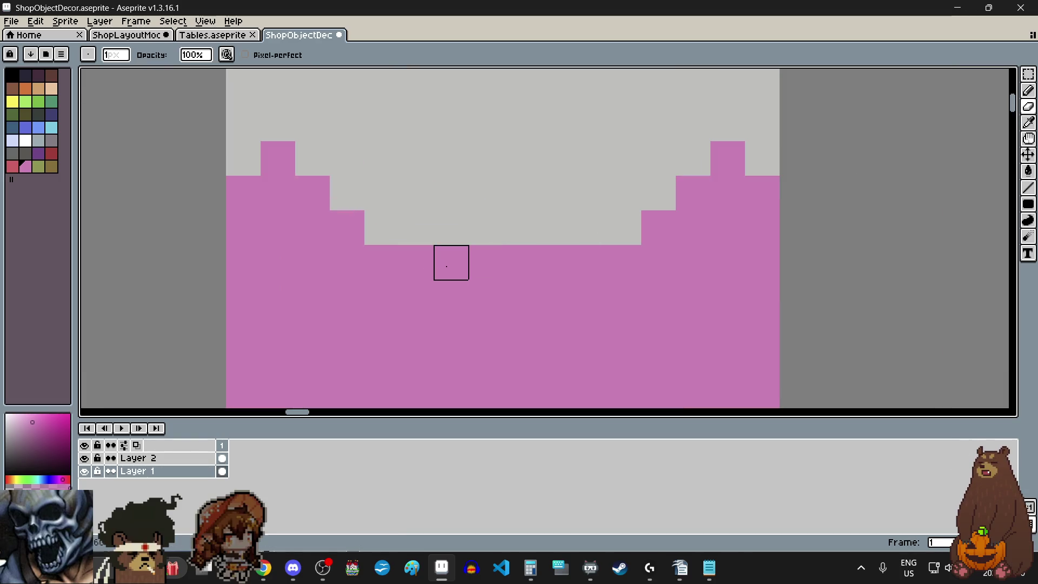
pyautogui.click(452, 262)
pyautogui.moveTo(559, 262); pyautogui.dragTo(484, 262)
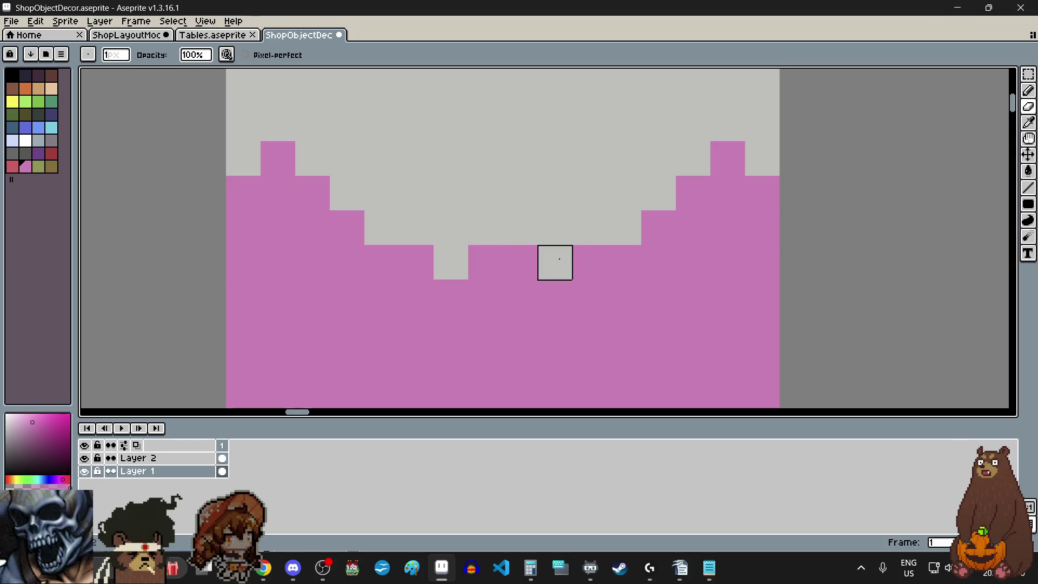
pyautogui.scroll(-3, 503, 196)
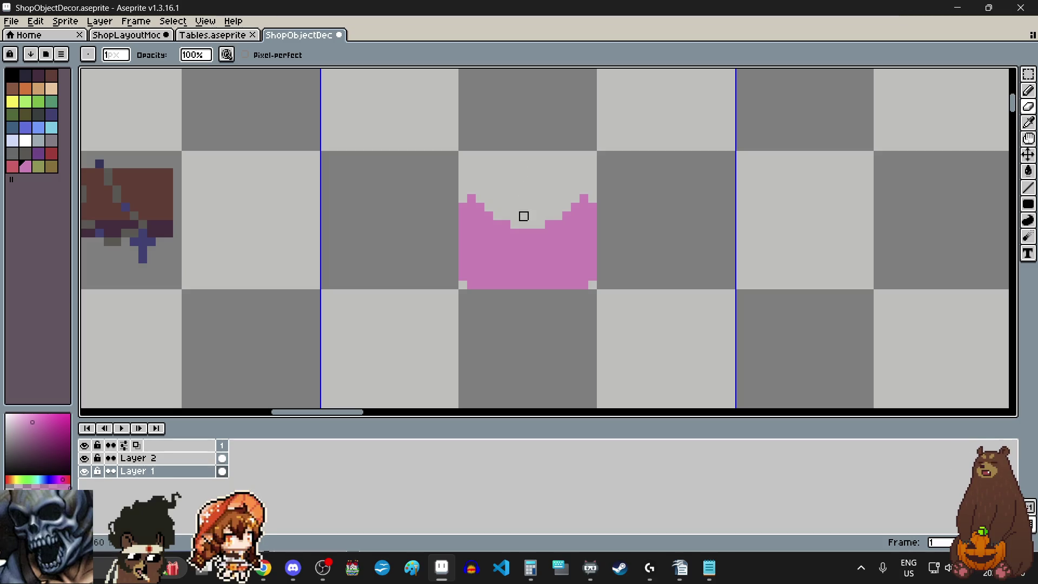
pyautogui.scroll(1, 521, 191)
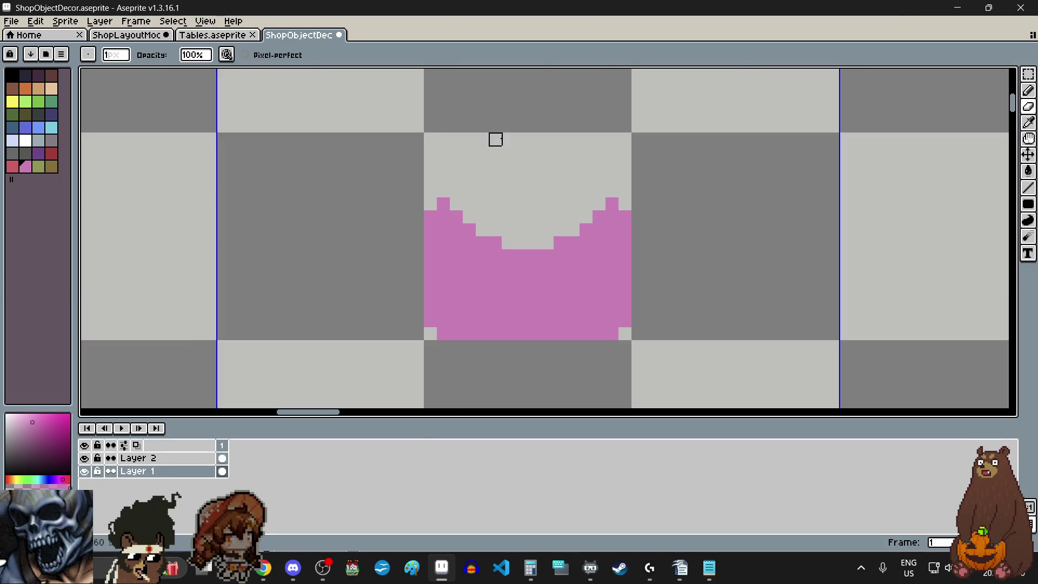
pyautogui.click(1028, 90)
pyautogui.click(456, 191)
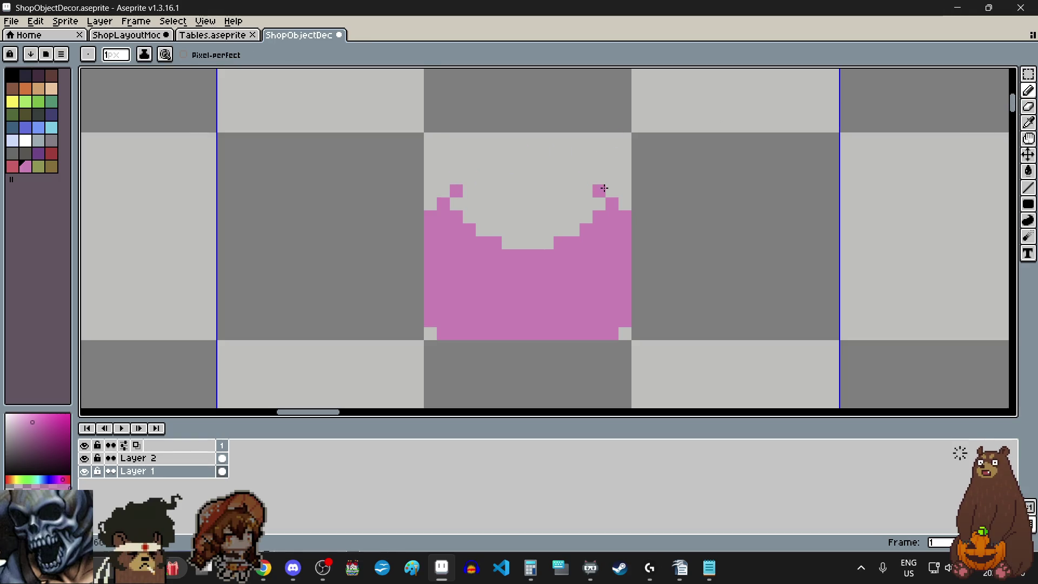
pyautogui.click(470, 177)
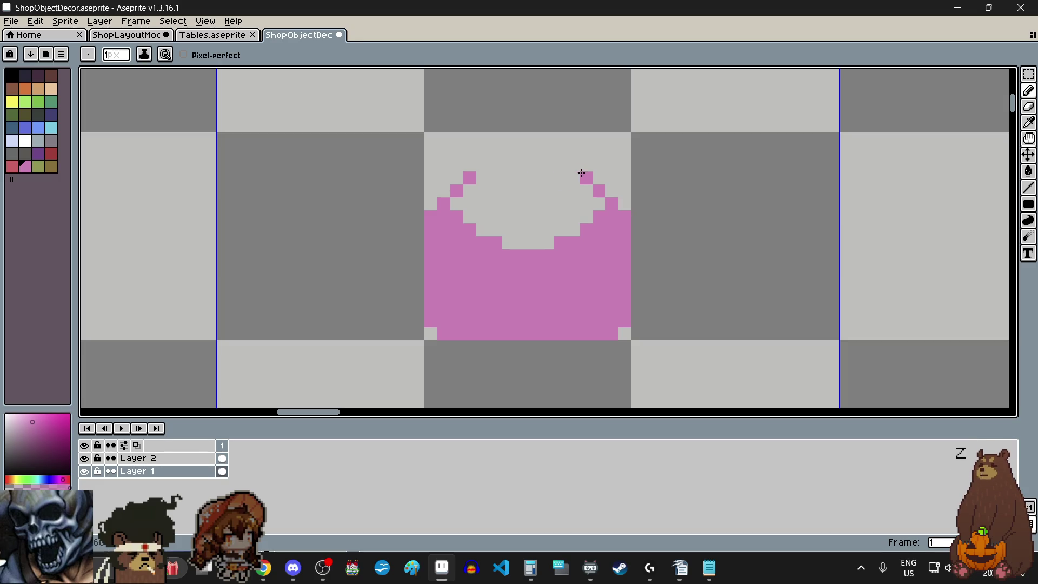
pyautogui.click(496, 164)
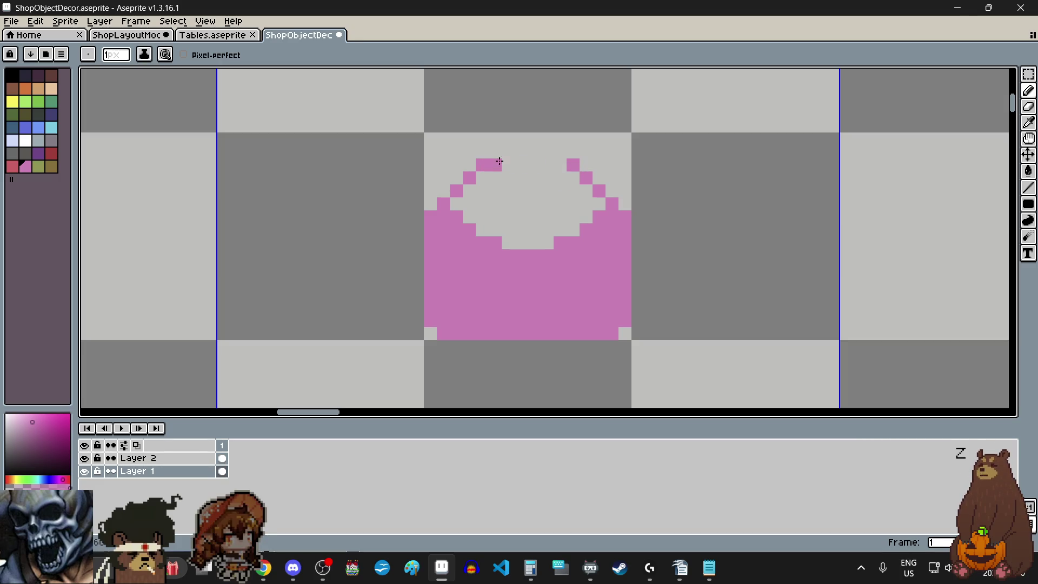
pyautogui.moveTo(510, 155); pyautogui.dragTo(545, 151)
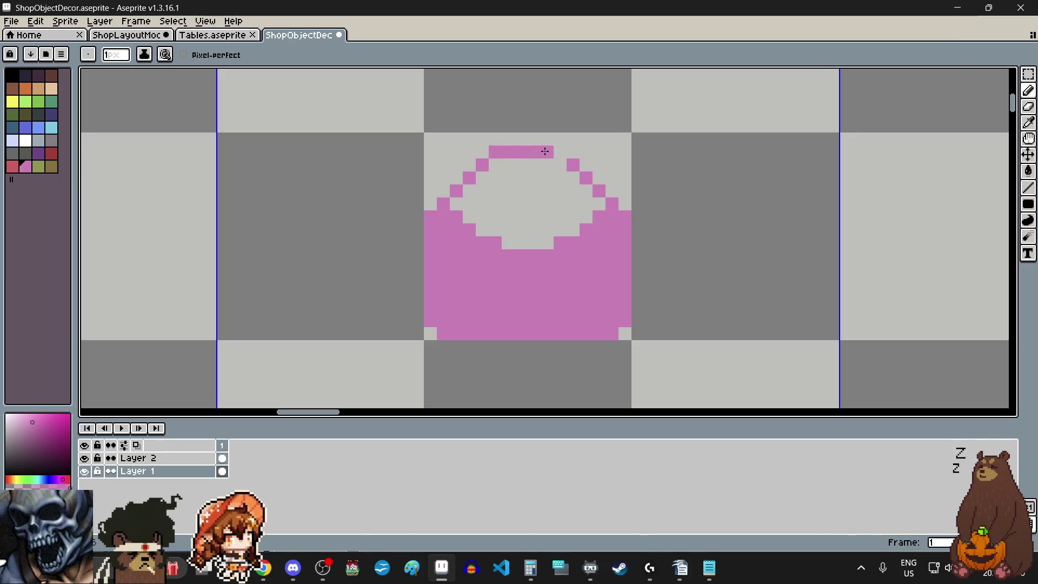
pyautogui.scroll(-3, 620, 186)
pyautogui.scroll(2, 644, 176)
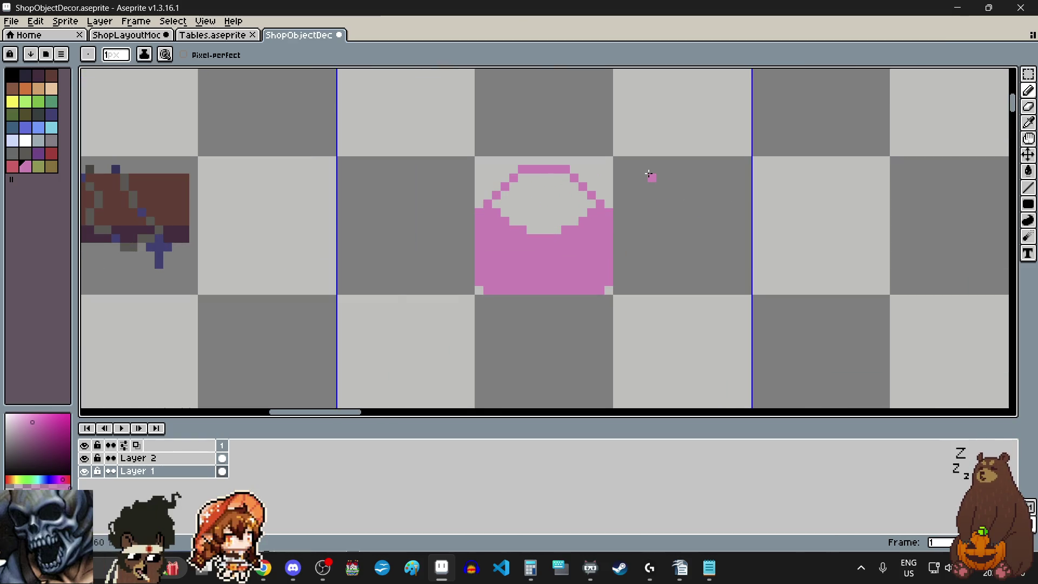
pyautogui.scroll(-1, 649, 174)
pyautogui.scroll(1, 572, 127)
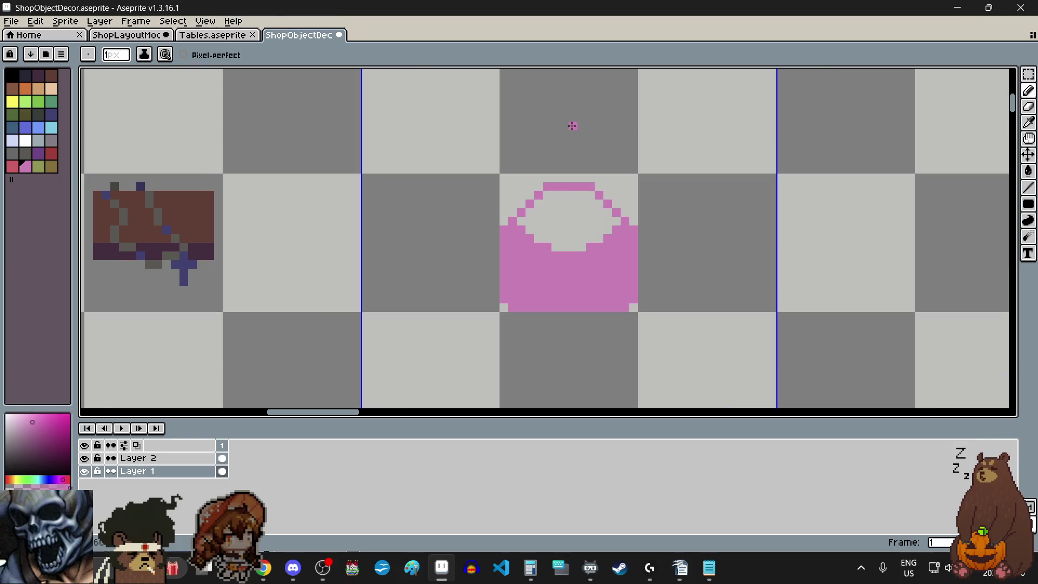
pyautogui.scroll(1, 668, 256)
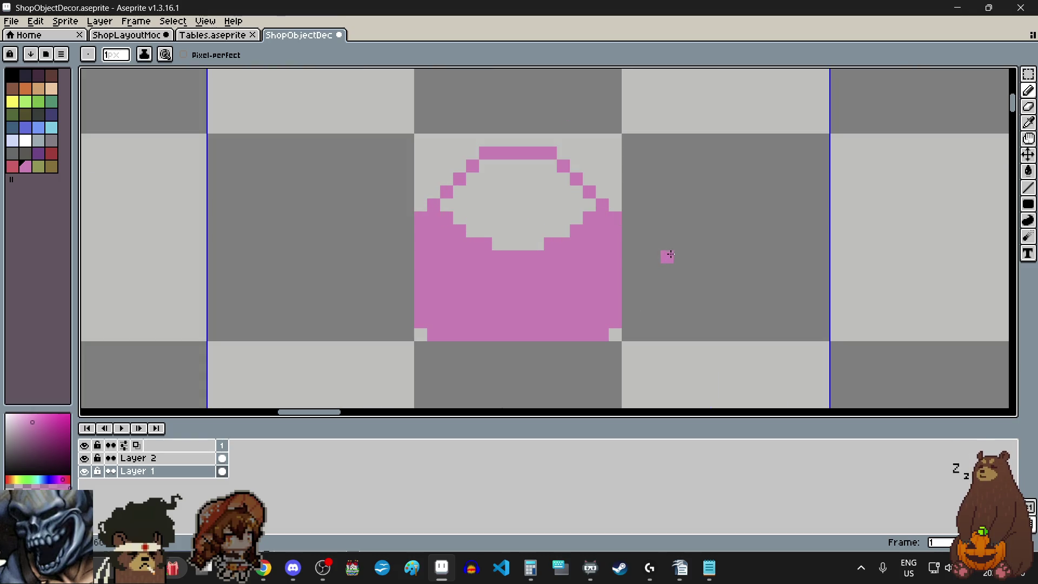
pyautogui.moveTo(264, 568)
pyautogui.click(666, 503)
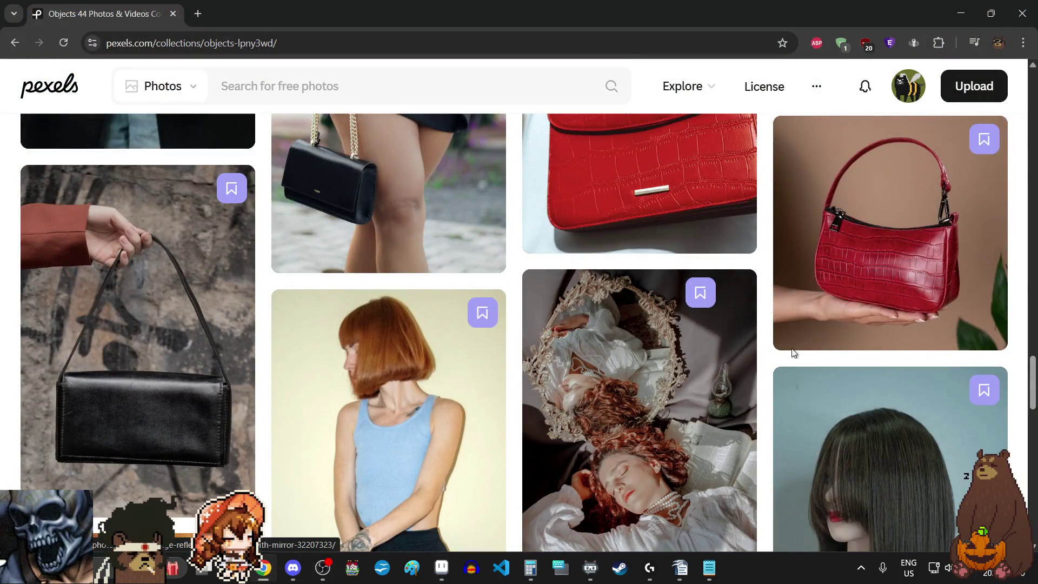
pyautogui.click(874, 259)
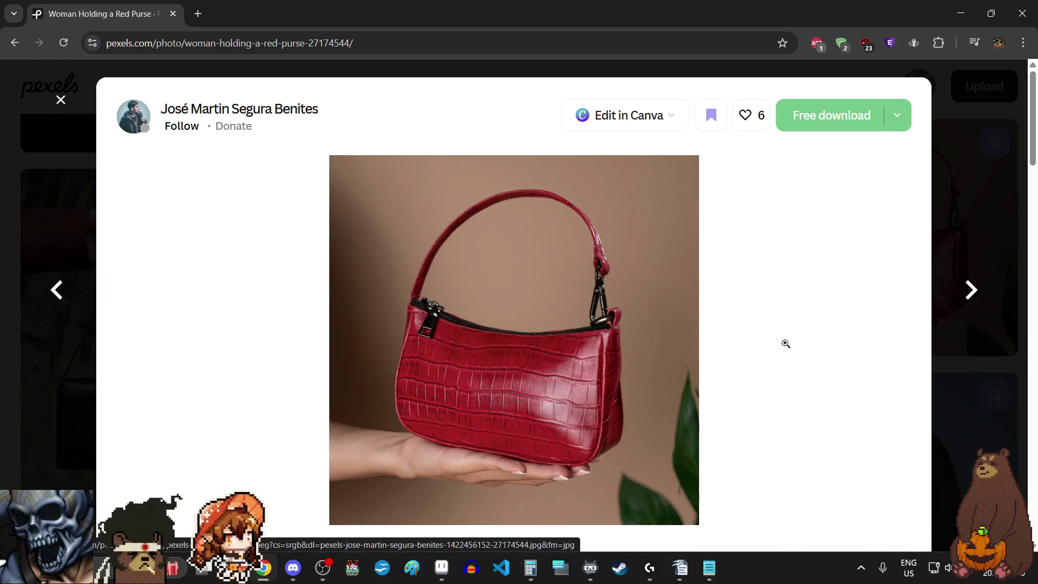
pyautogui.click(418, 381)
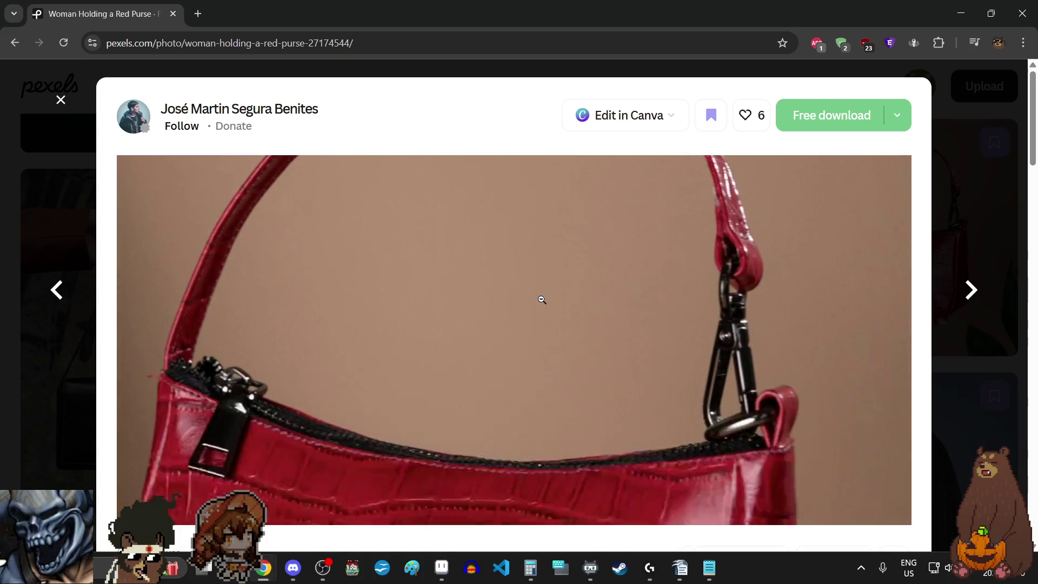
pyautogui.click(542, 295)
pyautogui.click(961, 180)
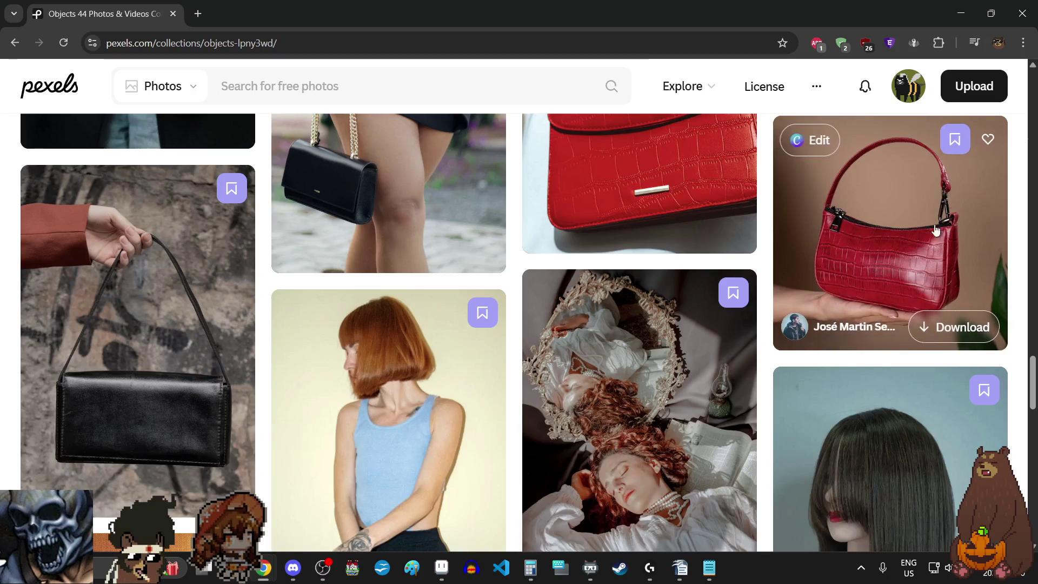
pyautogui.moveTo(709, 568)
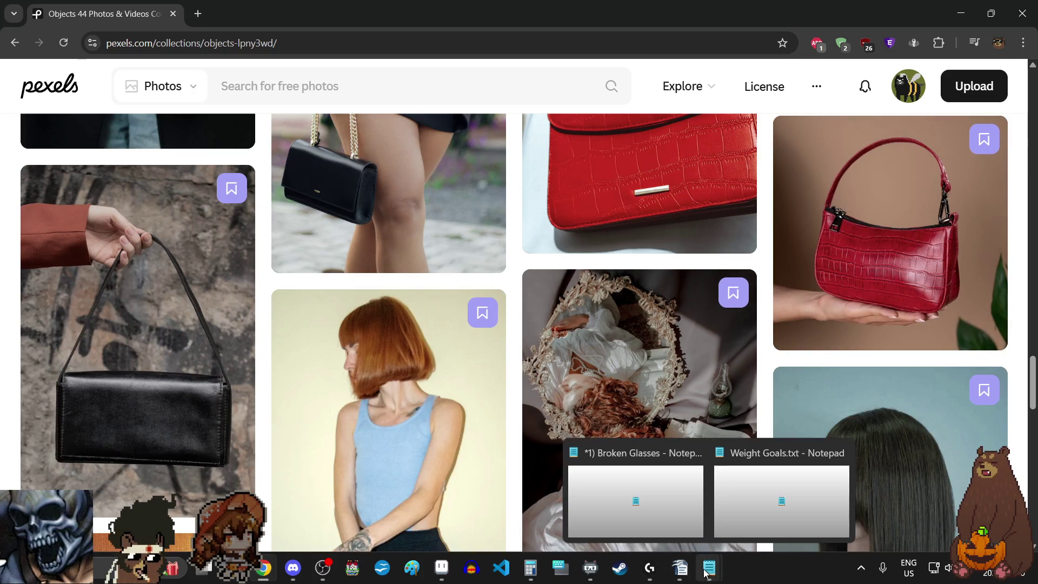
pyautogui.click(441, 567)
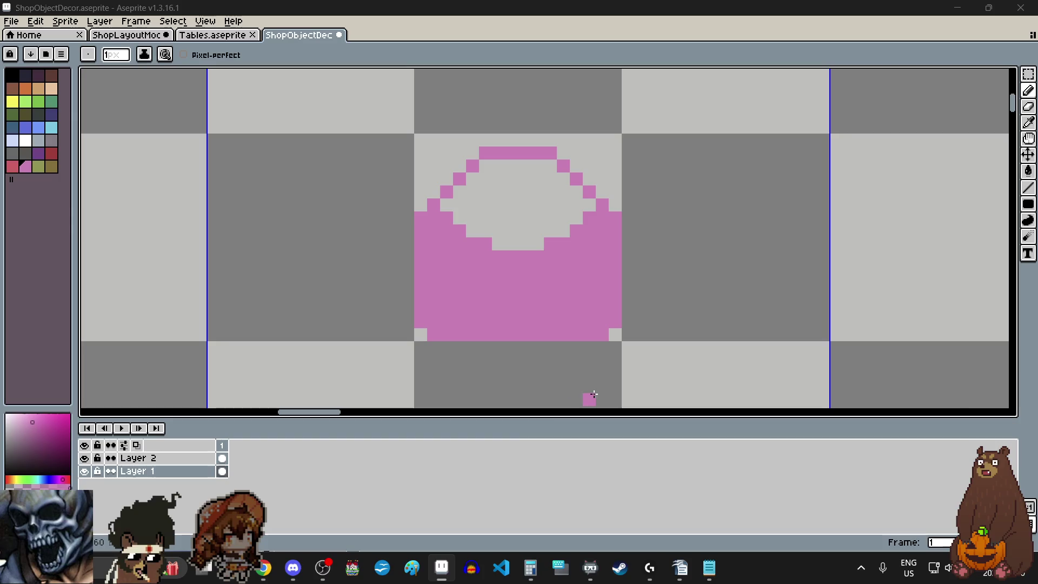
pyautogui.scroll(1, 504, 151)
pyautogui.scroll(1, 487, 216)
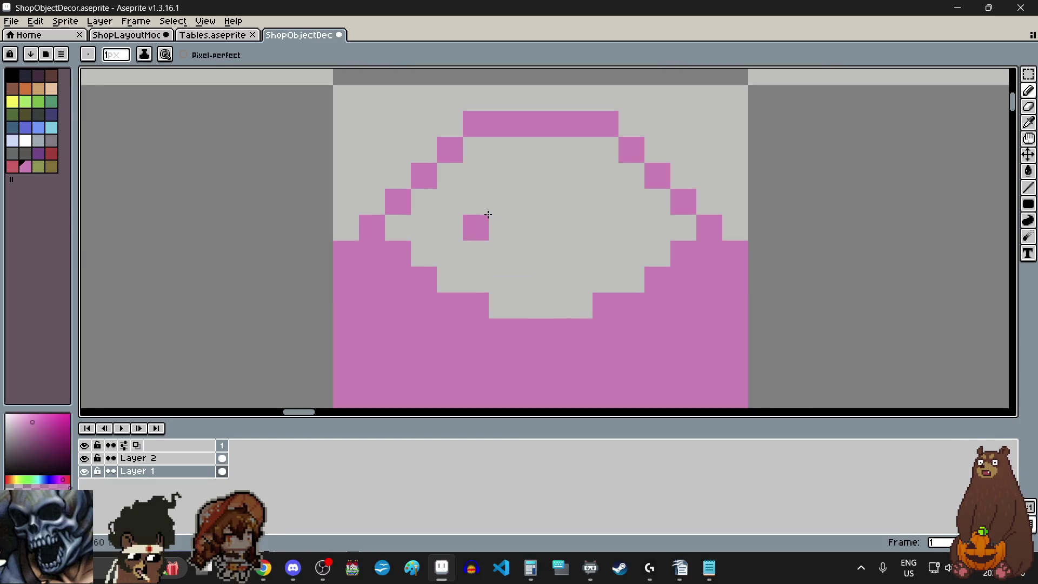
# Marquee-select the handle arch and shift it down one row to meet the bag body.
pyautogui.click(1028, 74)
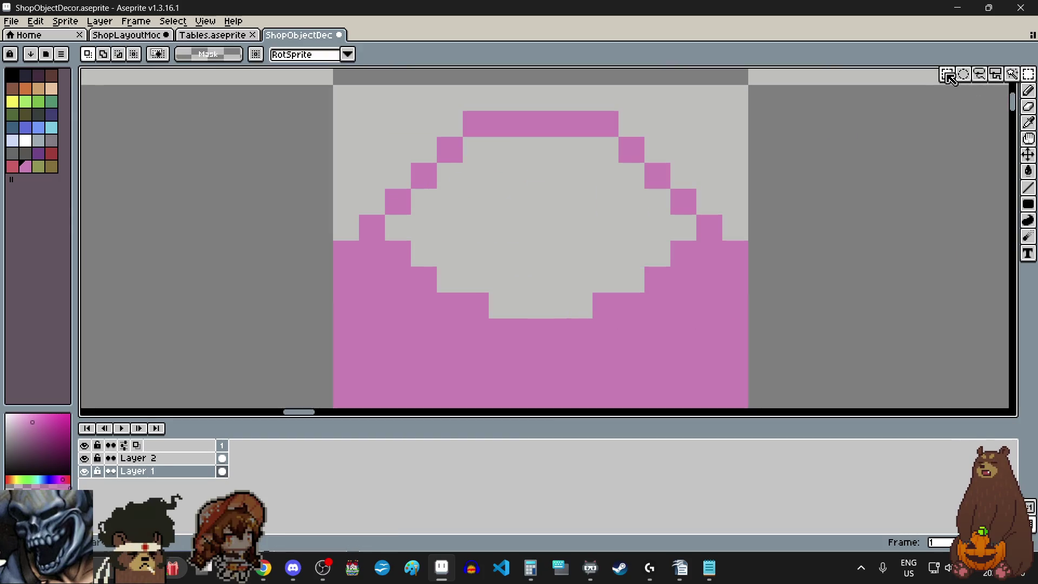
pyautogui.moveTo(345, 253)
pyautogui.mouseDown()
pyautogui.moveTo(719, 252)
pyautogui.moveTo(704, 284)
pyautogui.mouseUp()
pyautogui.hotkey('ctrl', 'd')
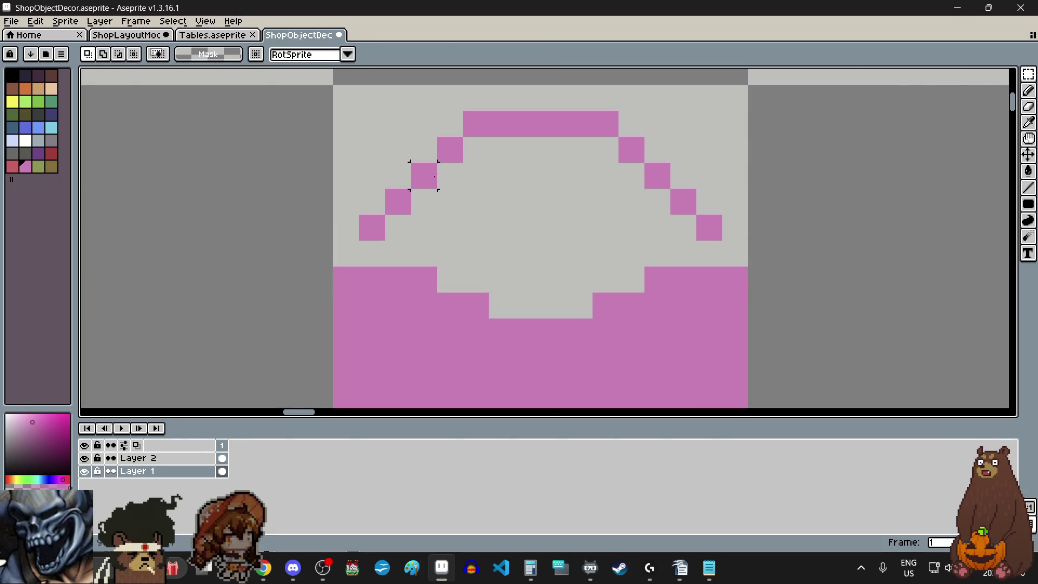
pyautogui.moveTo(372, 123); pyautogui.dragTo(714, 231)
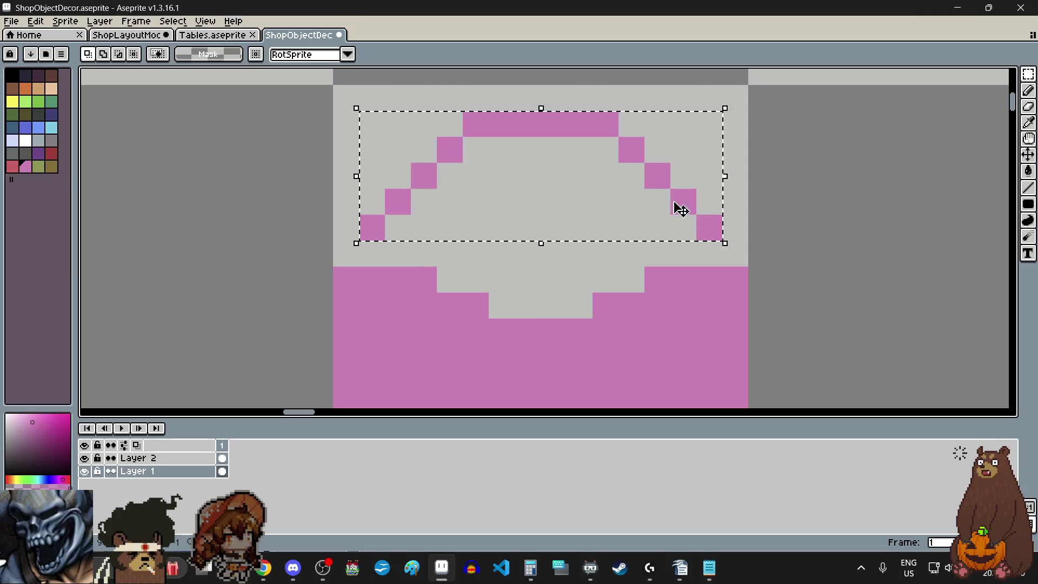
pyautogui.moveTo(638, 162); pyautogui.dragTo(647, 189)
pyautogui.hotkey('ctrl', 'd')
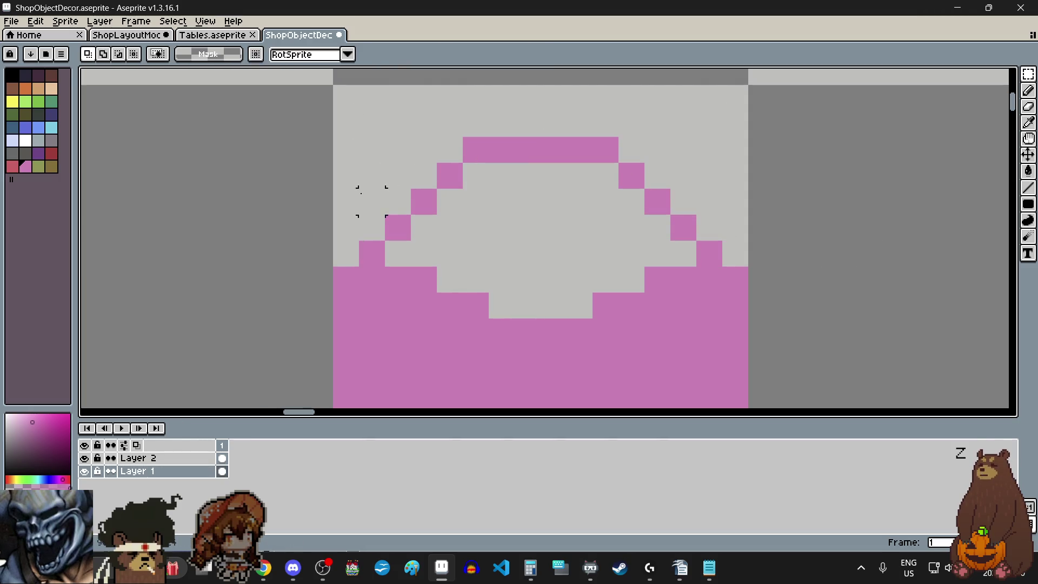
# Make black the drawing colour and return to the Pencil tool.
pyautogui.click(26, 75)
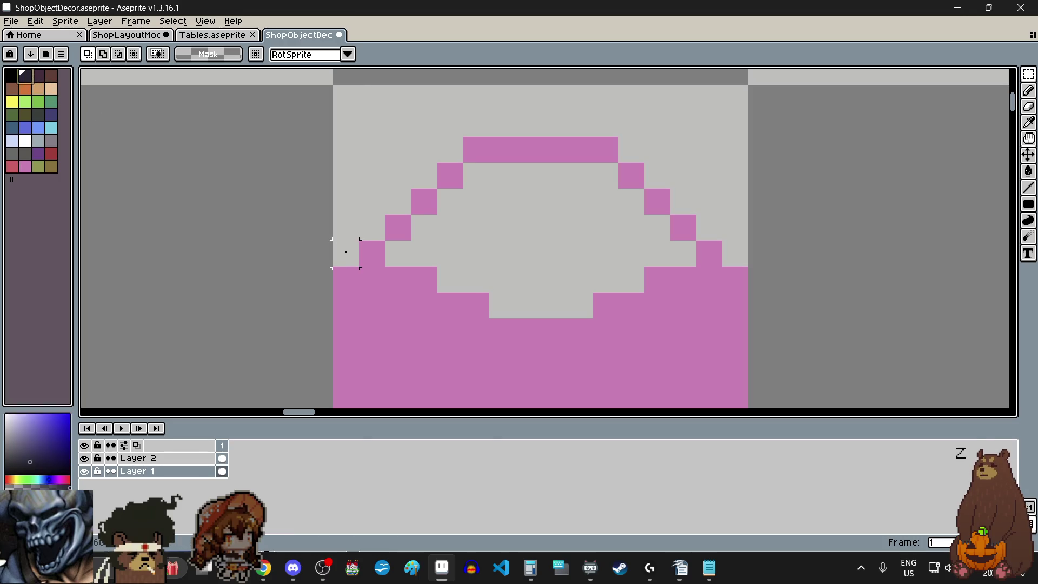
pyautogui.click(1028, 91)
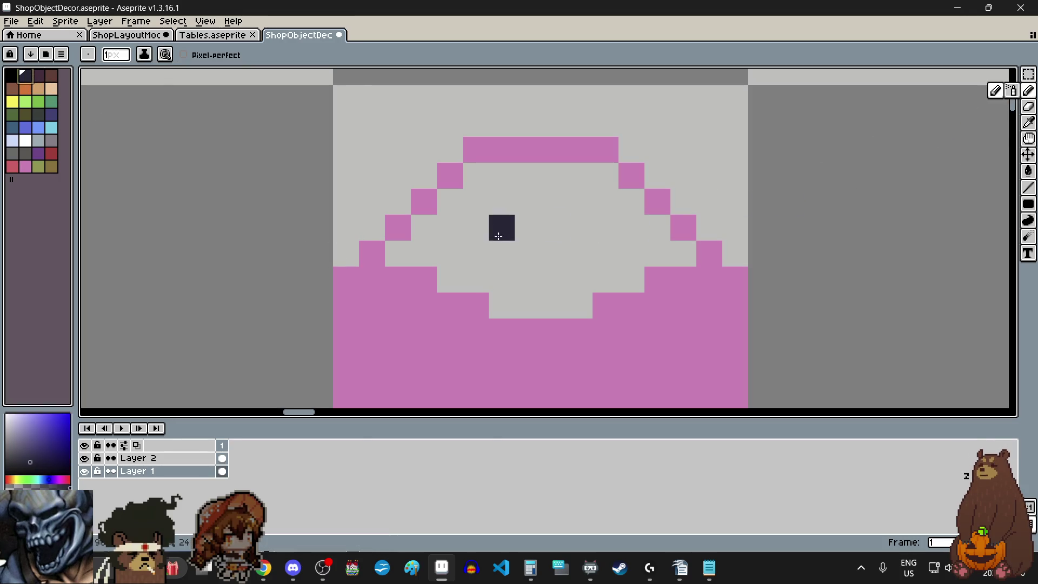
# Recolour the handle arch black across its left end, diagonal and top row.
pyautogui.click(371, 253)
pyautogui.click(397, 227)
pyautogui.moveTo(411, 217)
pyautogui.mouseDown()
pyautogui.moveTo(613, 146)
pyautogui.moveTo(705, 255)
pyautogui.mouseUp()
pyautogui.click(579, 228)
pyautogui.scroll(-2, 579, 228)
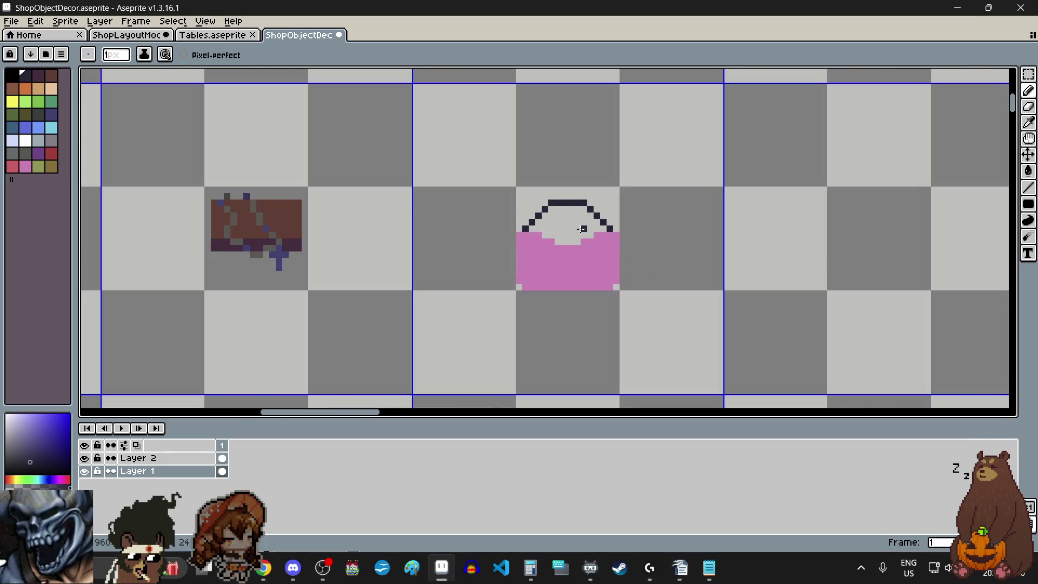
pyautogui.scroll(2, 588, 207)
# Add a black pixel below each arch end so the handle reaches into the pink body.
pyautogui.click(387, 265)
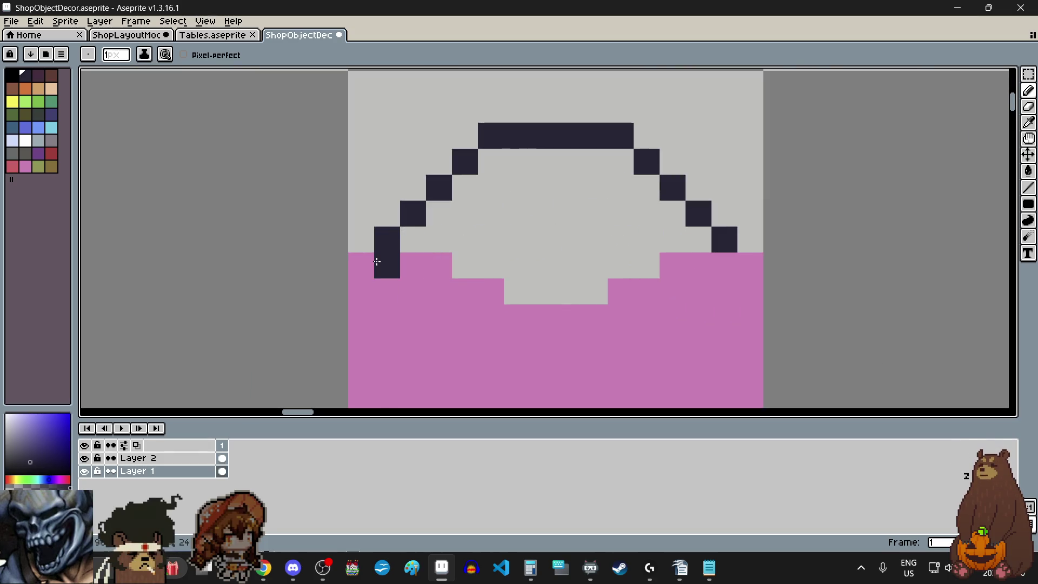
pyautogui.click(723, 265)
pyautogui.scroll(-3, 616, 245)
pyautogui.scroll(1, 641, 231)
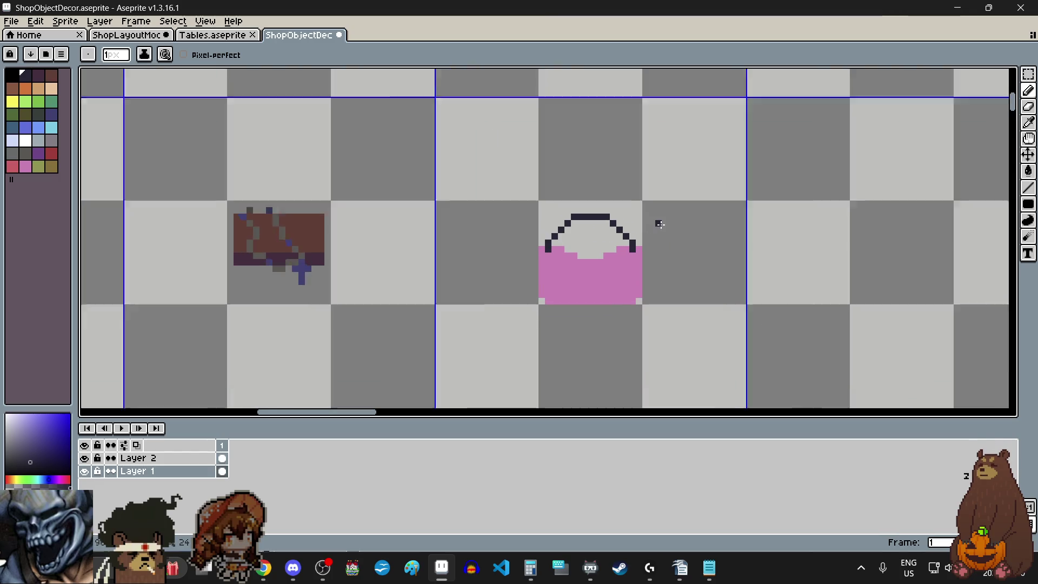
pyautogui.scroll(1, 661, 227)
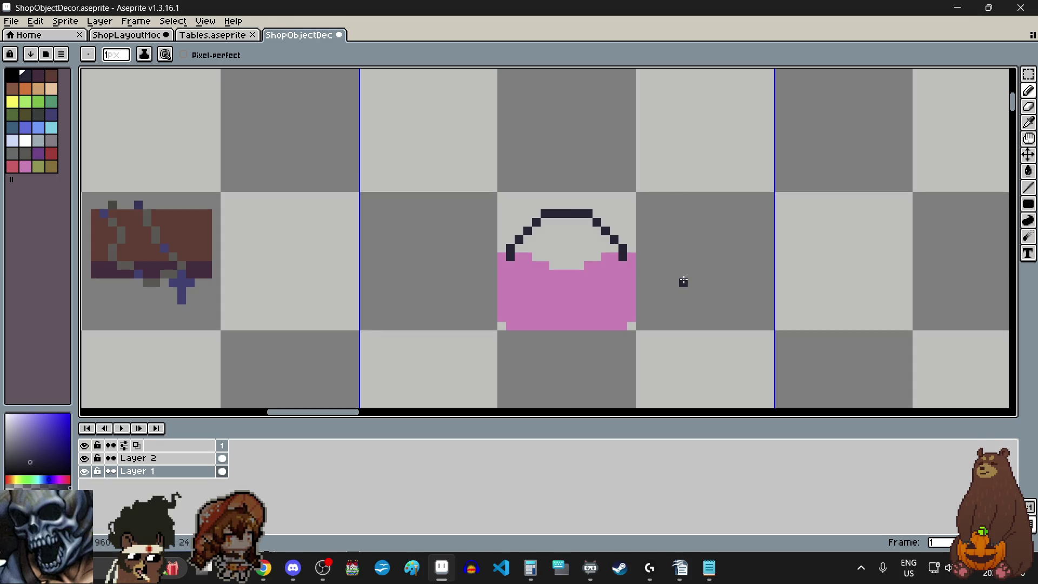
pyautogui.scroll(1, 667, 268)
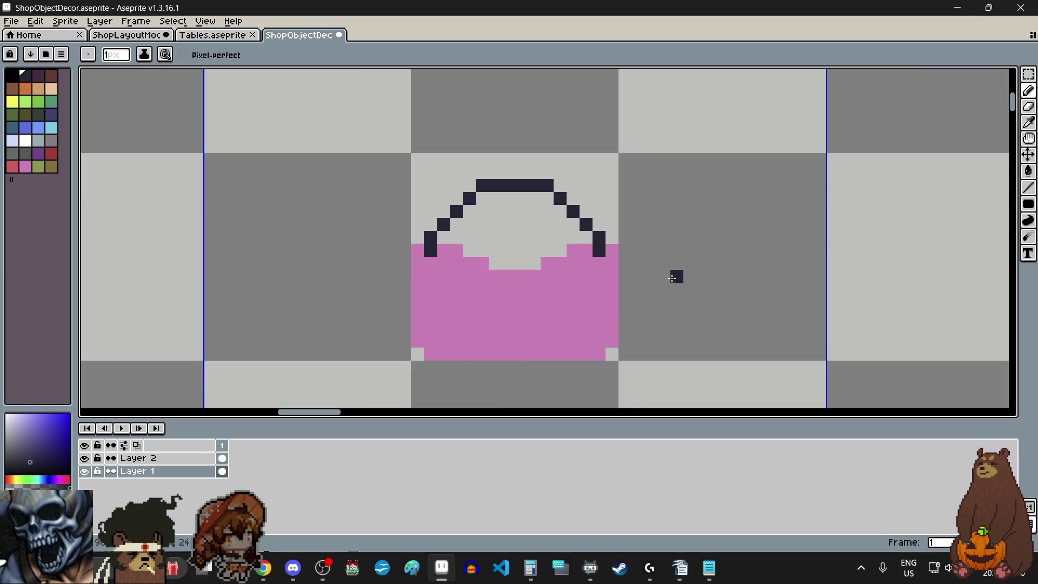
pyautogui.scroll(-1, 677, 276)
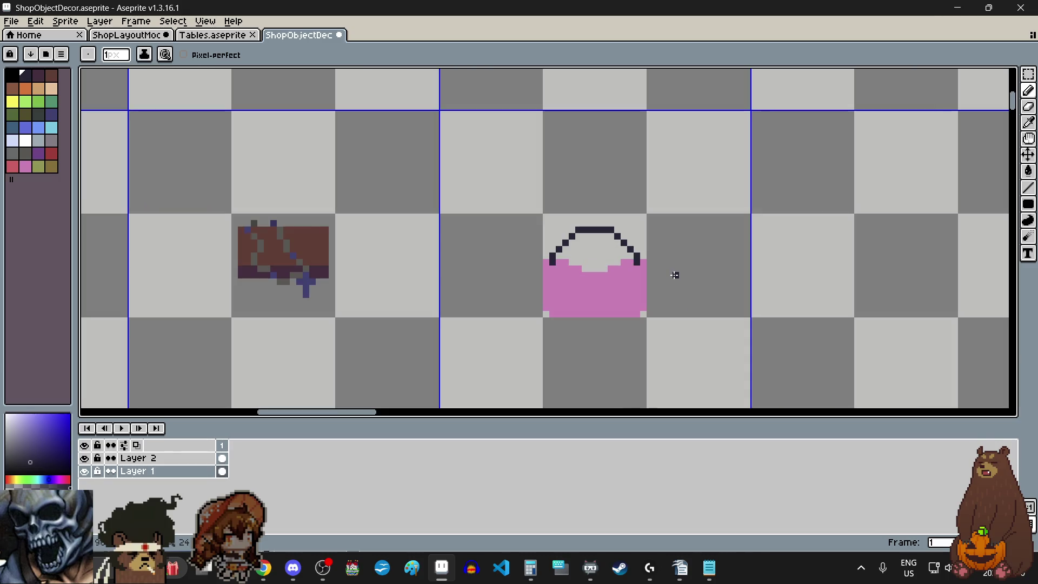
pyautogui.scroll(-1, 676, 276)
pyautogui.scroll(1, 677, 277)
pyautogui.scroll(1, 729, 314)
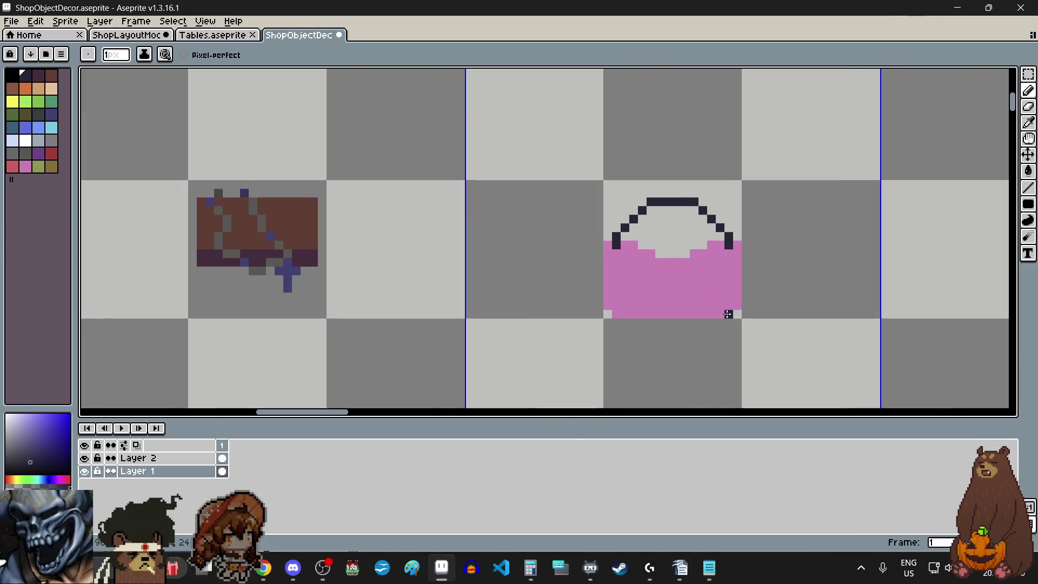
pyautogui.click(1028, 75)
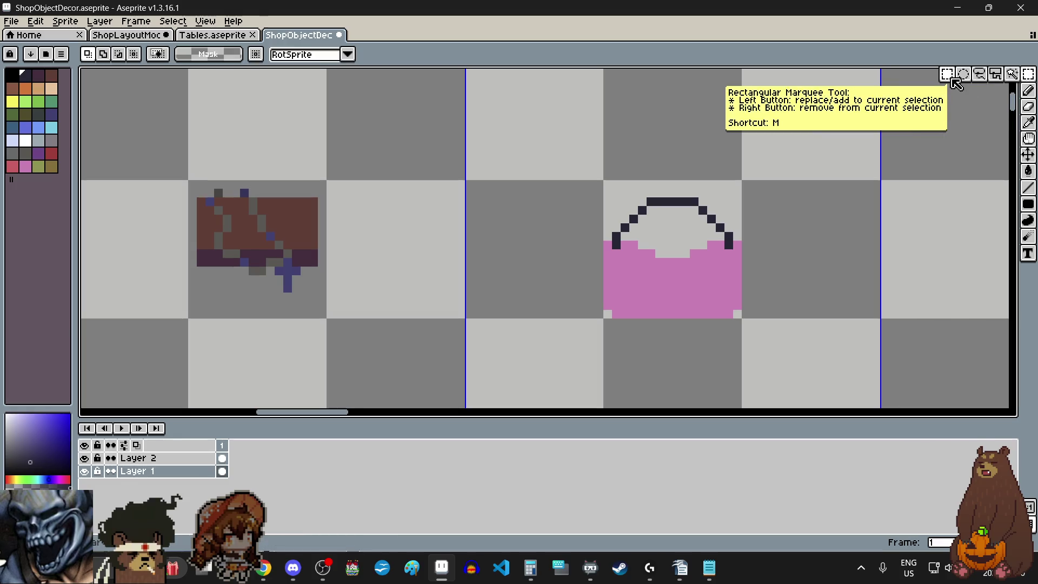
pyautogui.hscroll(2, 849, 228)
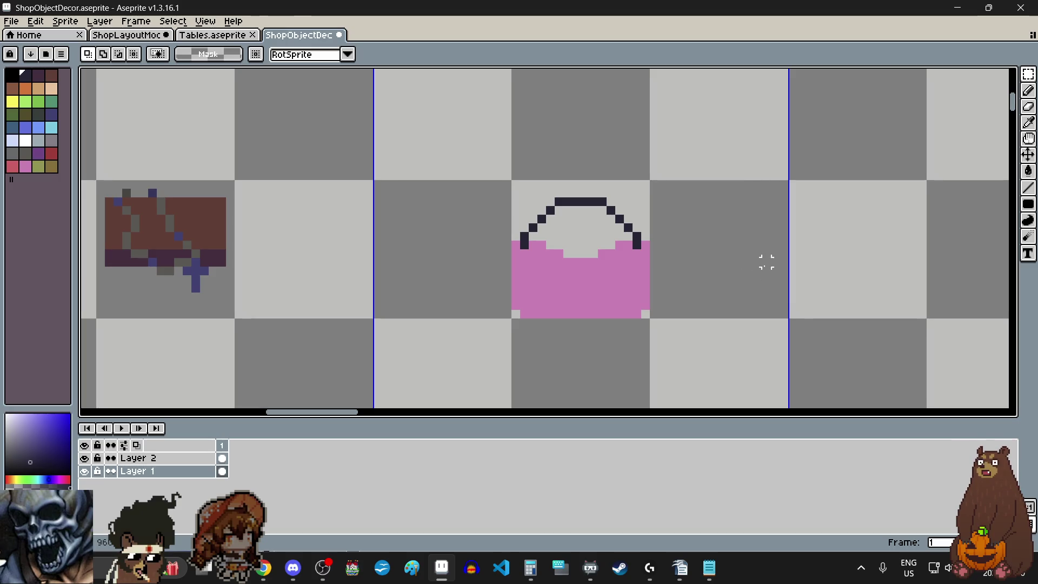
pyautogui.scroll(1, 767, 288)
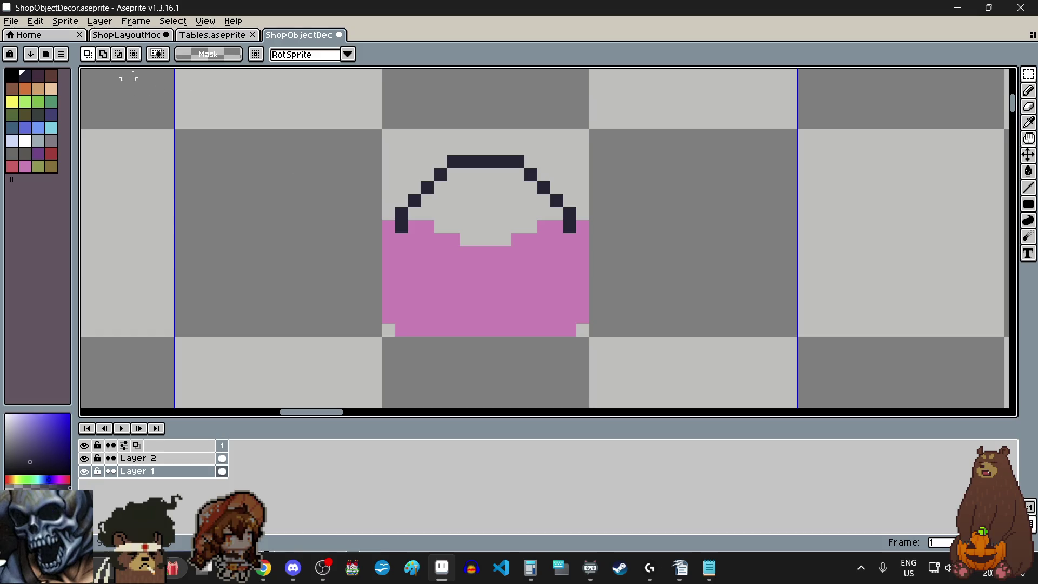
# Save the decor file, nudge the whole pink bag up one pixel, and switch to ShopLayoutMockup.
pyautogui.click(12, 20)
pyautogui.click(25, 75)
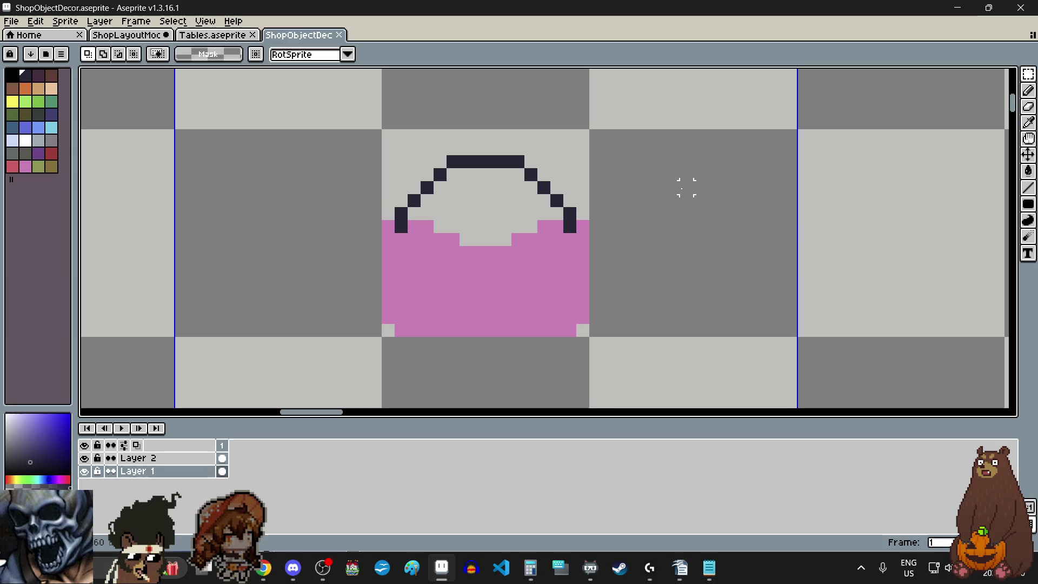
pyautogui.scroll(-2, 686, 187)
pyautogui.scroll(-2, 682, 191)
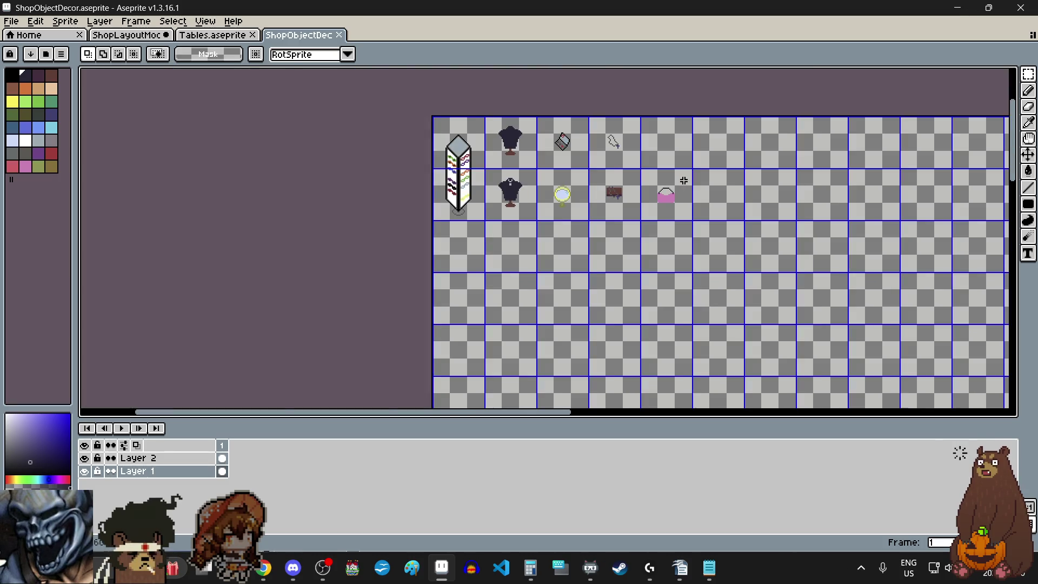
pyautogui.scroll(1, 684, 181)
pyautogui.scroll(1, 684, 187)
pyautogui.scroll(1, 684, 197)
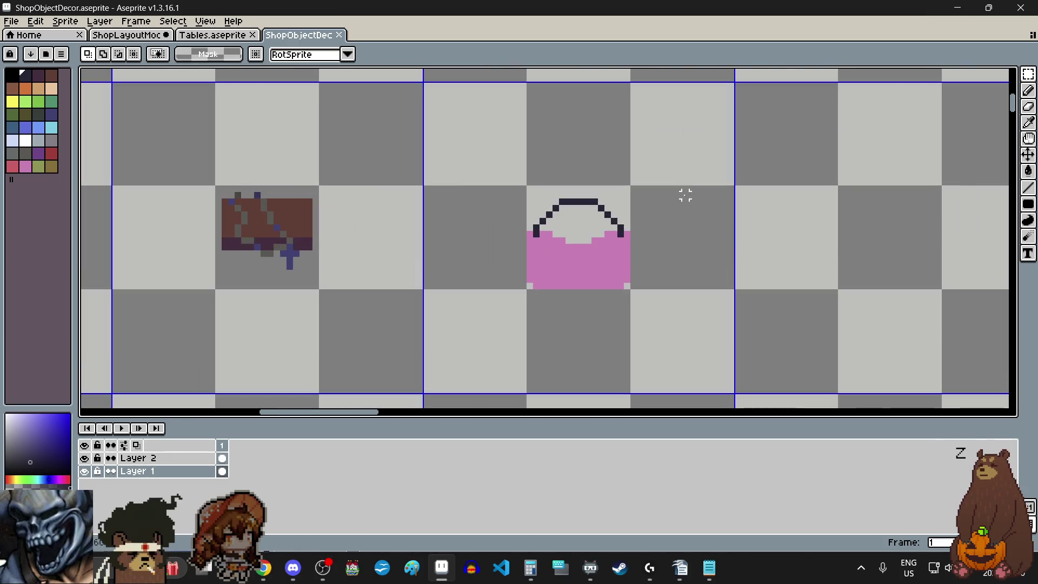
pyautogui.scroll(2, 686, 195)
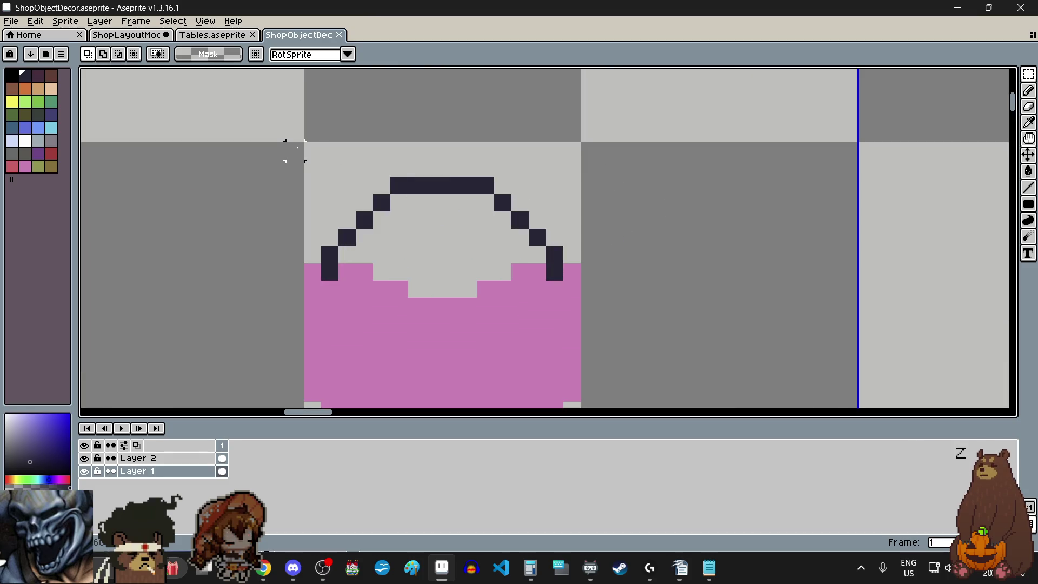
pyautogui.scroll(-3, 312, 150)
pyautogui.moveTo(340, 182)
pyautogui.mouseDown()
pyautogui.moveTo(471, 313)
pyautogui.moveTo(447, 272)
pyautogui.mouseUp()
pyautogui.scroll(4, 476, 301)
pyautogui.scroll(-5, 420, 266)
pyautogui.scroll(1, 420, 266)
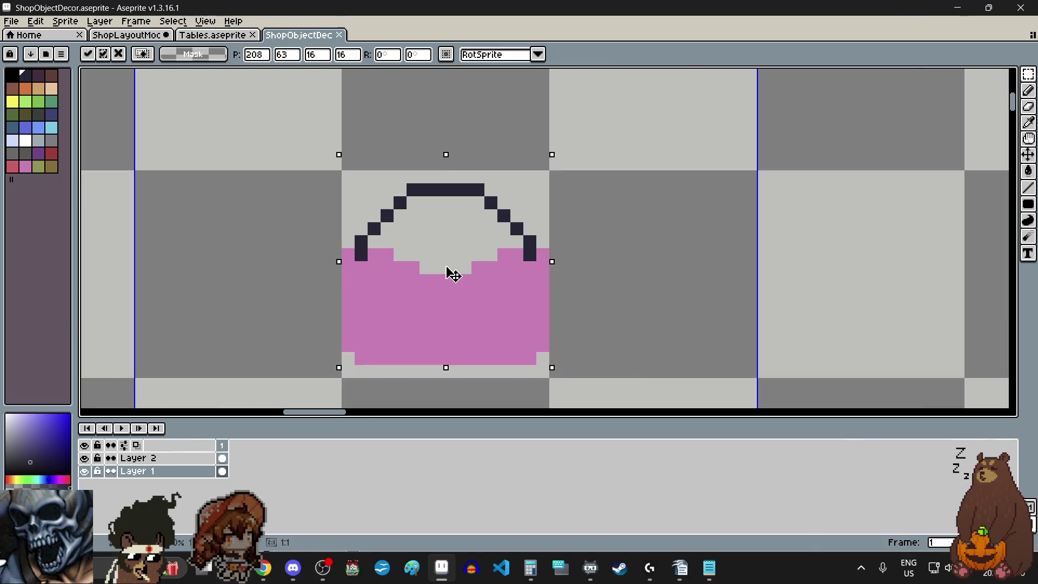
pyautogui.hotkey('ctrl', 'd')
pyautogui.scroll(-3, 658, 241)
pyautogui.scroll(-3, 632, 218)
pyautogui.scroll(1, 633, 218)
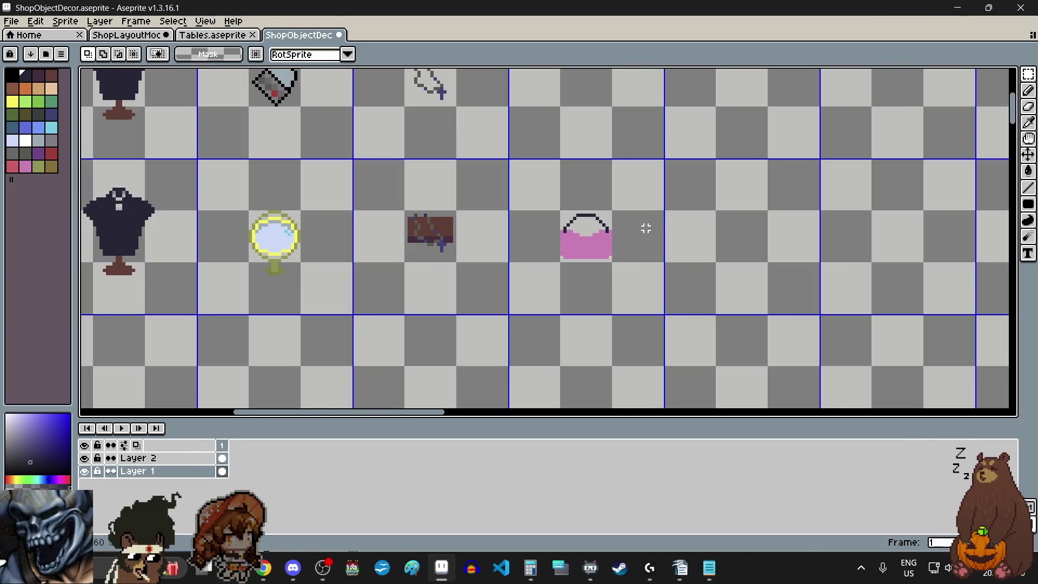
pyautogui.hscroll(2, 645, 228)
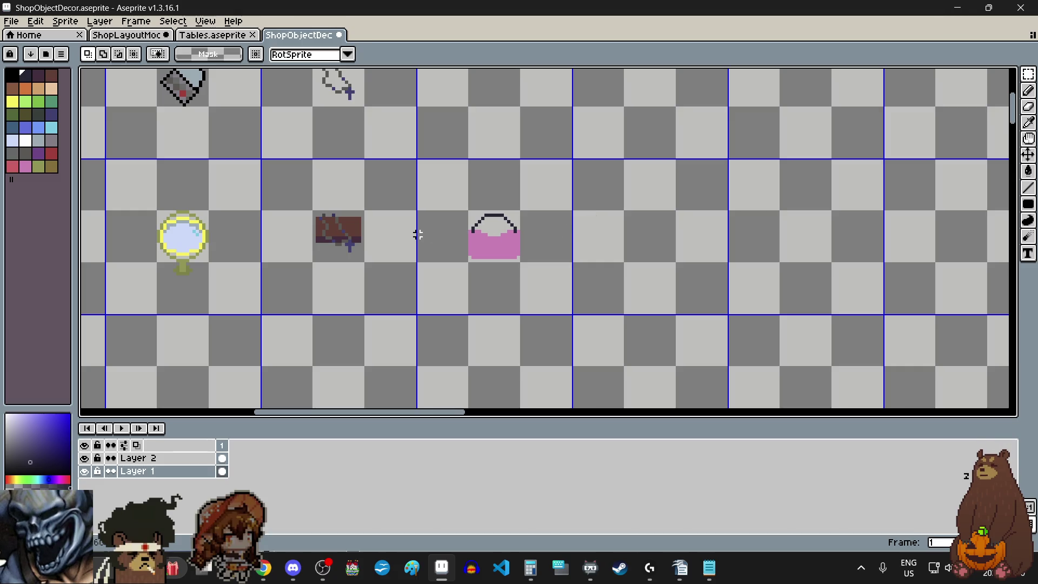
pyautogui.scroll(-1, 420, 233)
pyautogui.scroll(-1, 419, 235)
pyautogui.scroll(1, 420, 234)
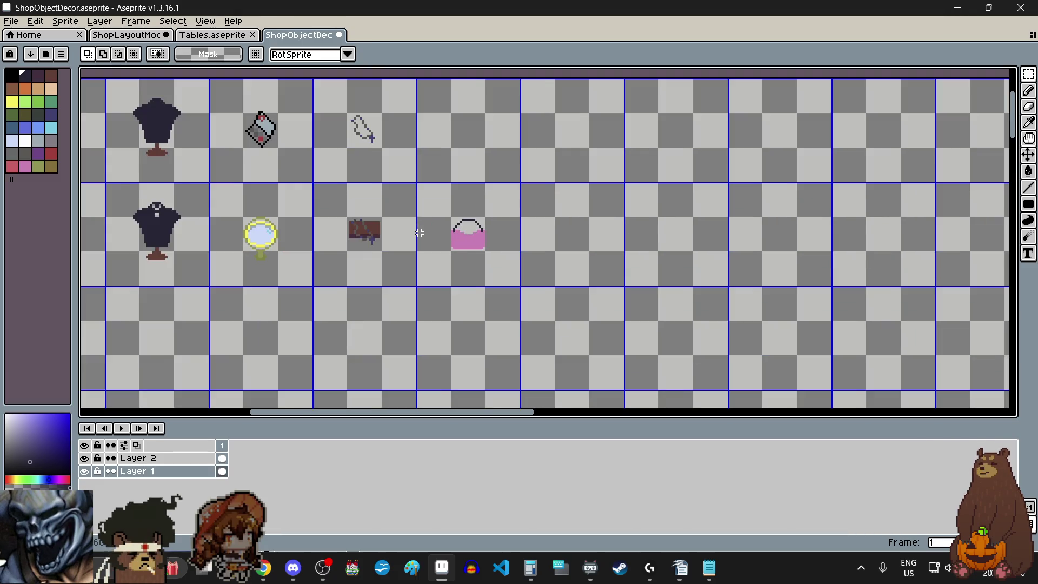
pyautogui.hscroll(-1, 427, 232)
pyautogui.hscroll(-1, 517, 168)
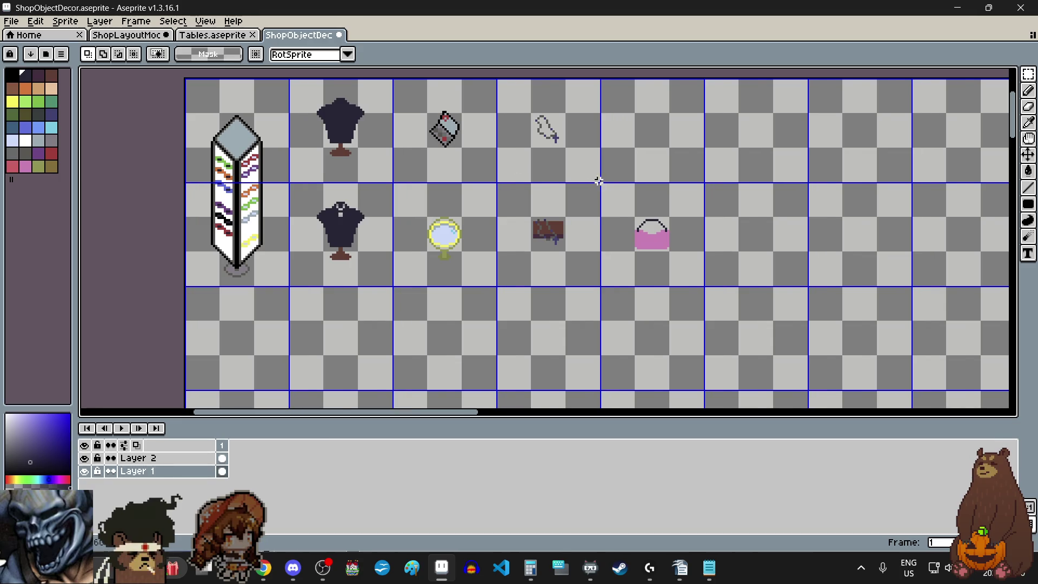
pyautogui.click(128, 36)
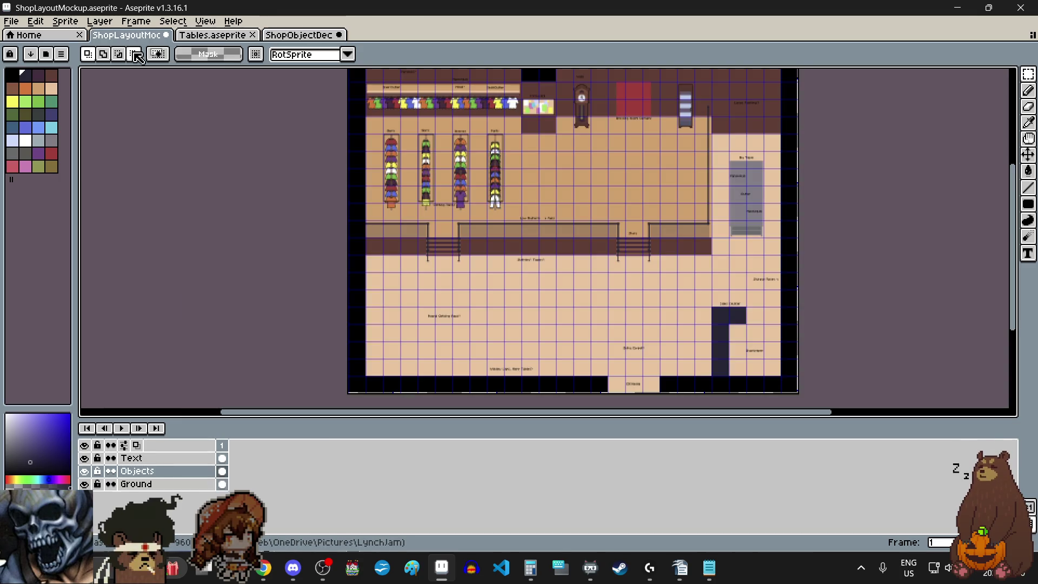
# Save the shop layout mockup and return to the ShopObjectDecor sheet.
pyautogui.click(12, 20)
pyautogui.click(33, 77)
pyautogui.scroll(-1, 629, 240)
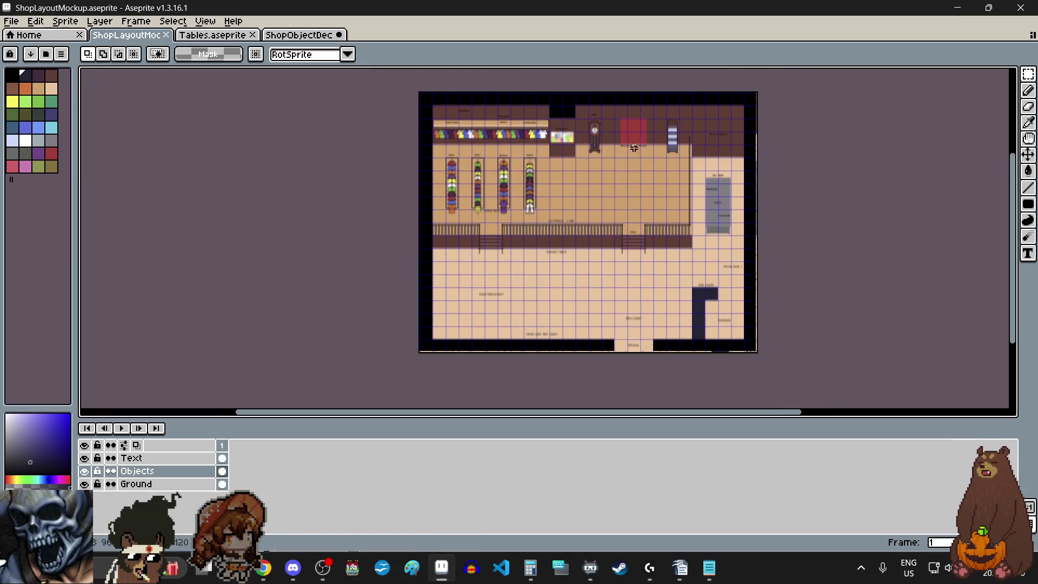
pyautogui.scroll(1, 634, 149)
pyautogui.scroll(1, 647, 100)
pyautogui.scroll(1, 660, 134)
pyautogui.scroll(1, 677, 157)
pyautogui.scroll(-1, 677, 156)
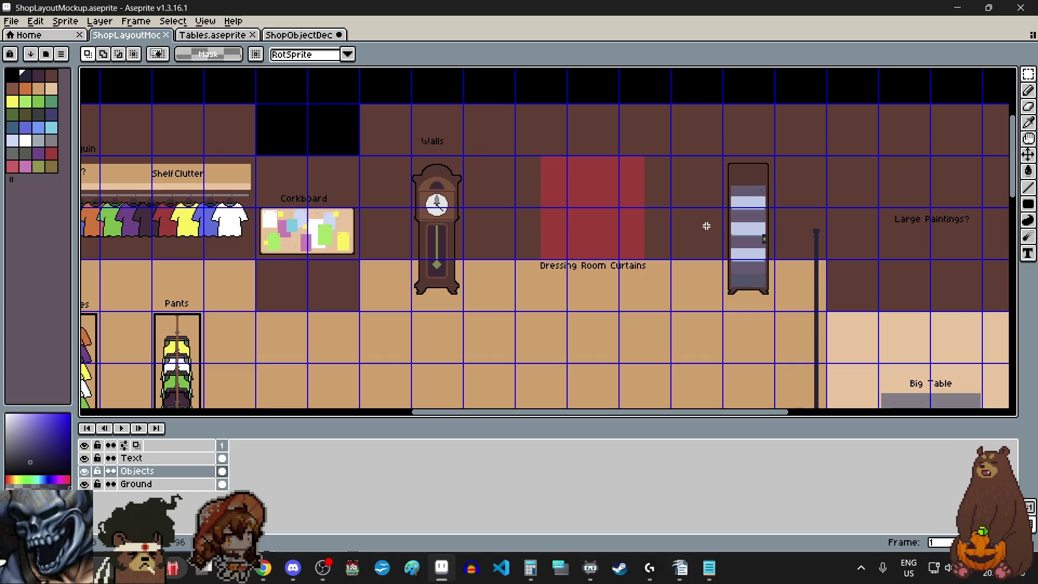
pyautogui.scroll(-2, 706, 226)
pyautogui.scroll(-1, 825, 241)
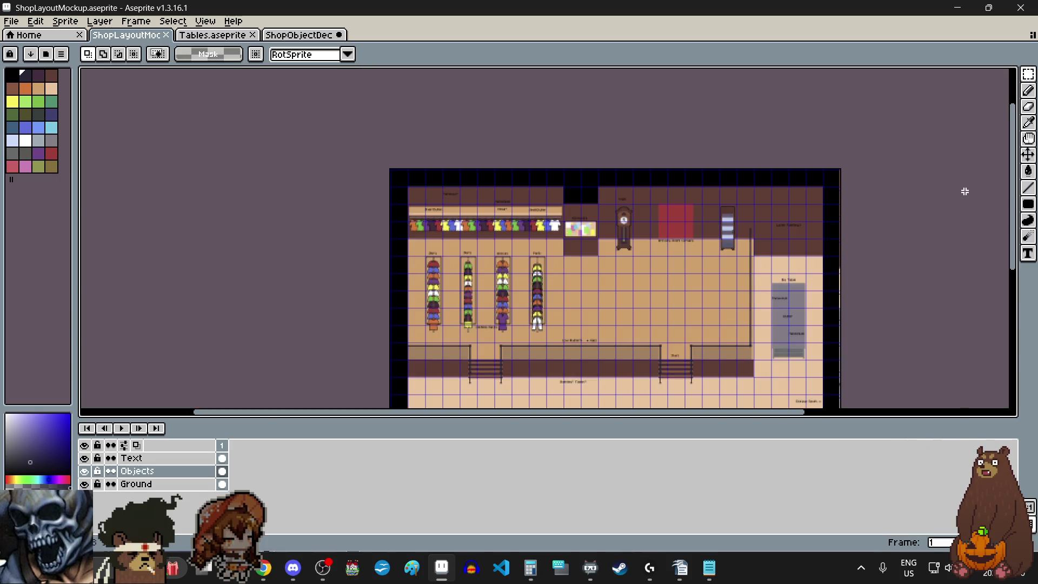
pyautogui.moveTo(1013, 160); pyautogui.dragTo(1024, 220)
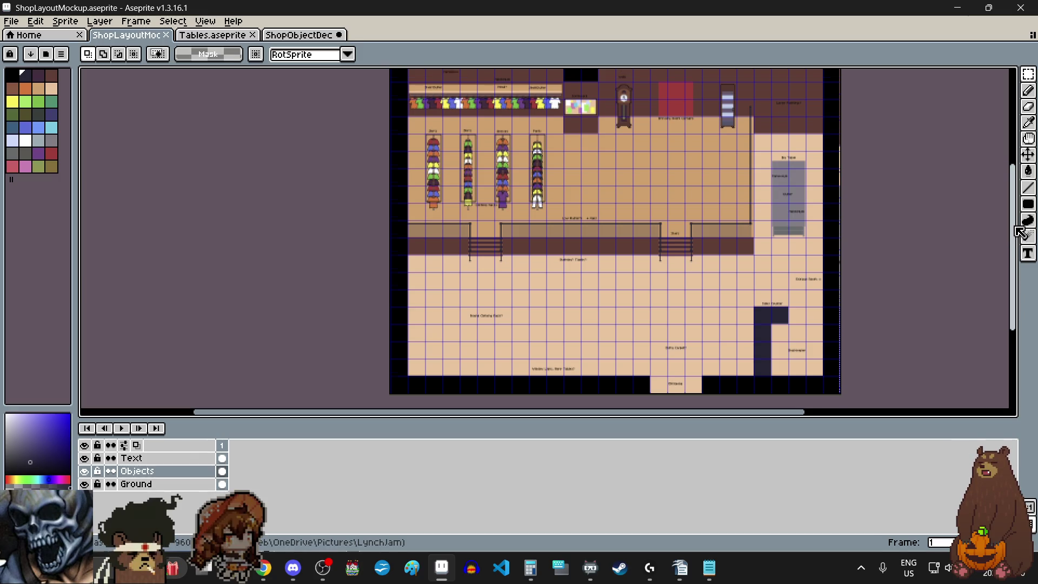
pyautogui.moveTo(1014, 229); pyautogui.dragTo(1020, 217)
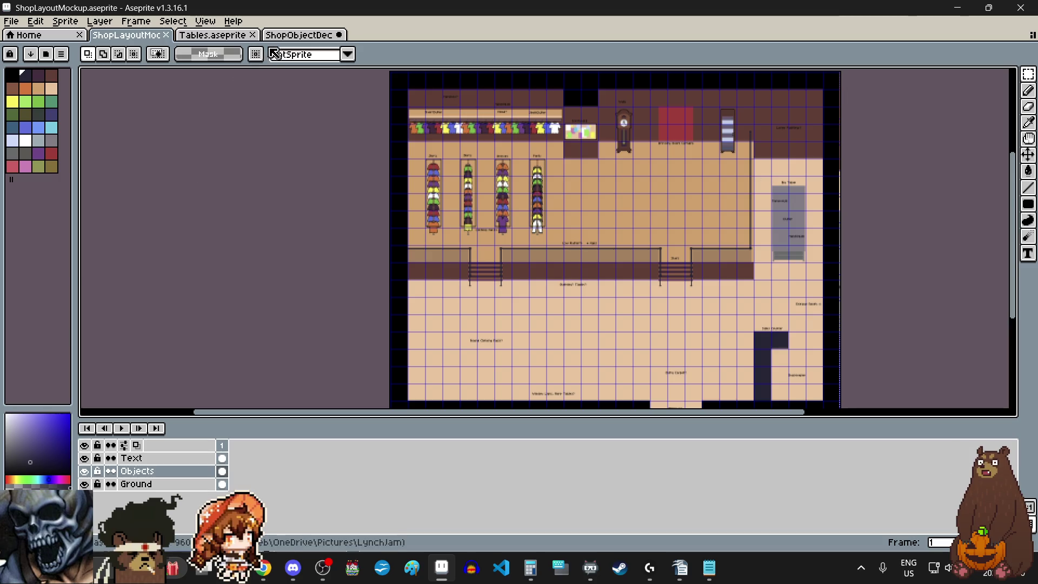
pyautogui.click(288, 36)
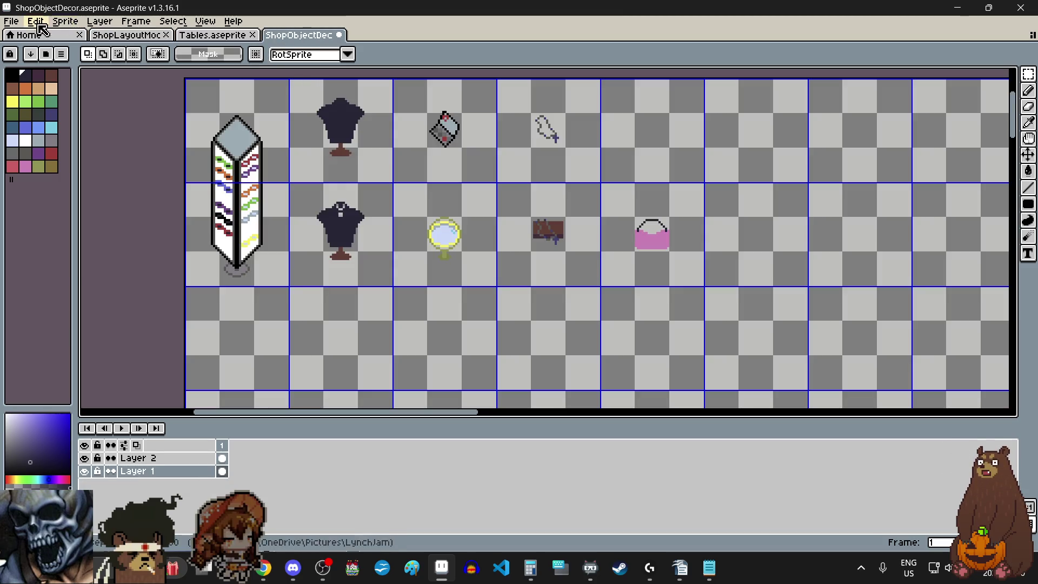
# Save the shop object decor file and pick a dark grey palette colour for drawing.
pyautogui.click(11, 21)
pyautogui.click(47, 78)
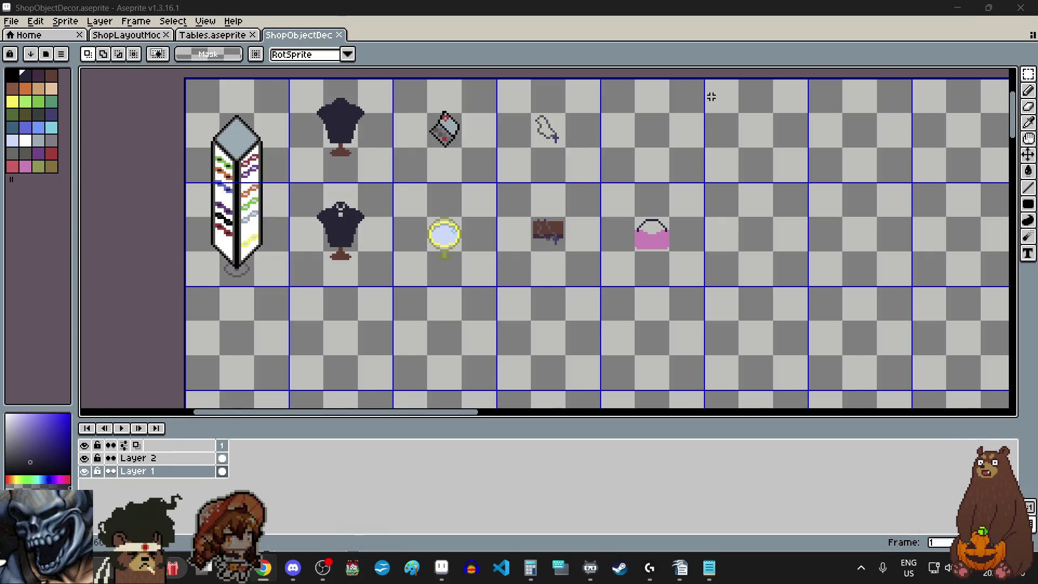
pyautogui.scroll(2, 720, 103)
pyautogui.scroll(3, 654, 105)
pyautogui.scroll(1, 654, 118)
pyautogui.scroll(-2, 649, 138)
pyautogui.scroll(2, 637, 142)
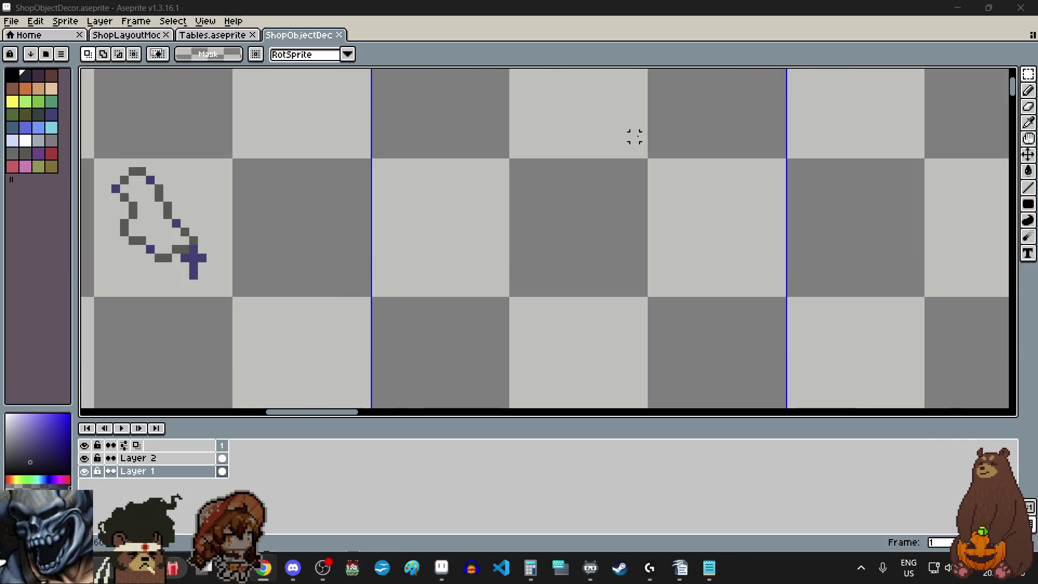
pyautogui.click(24, 153)
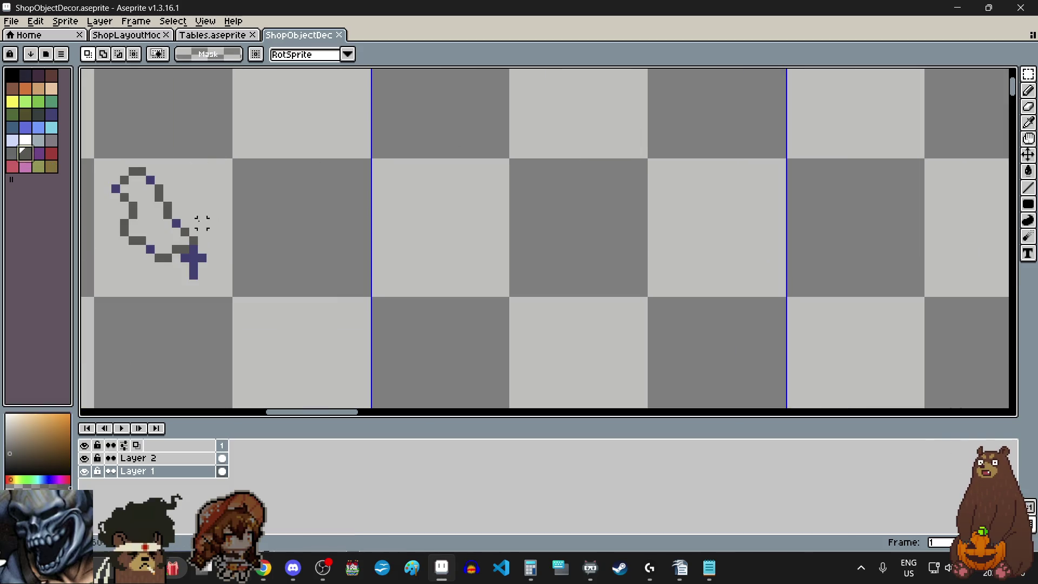
pyautogui.click(12, 153)
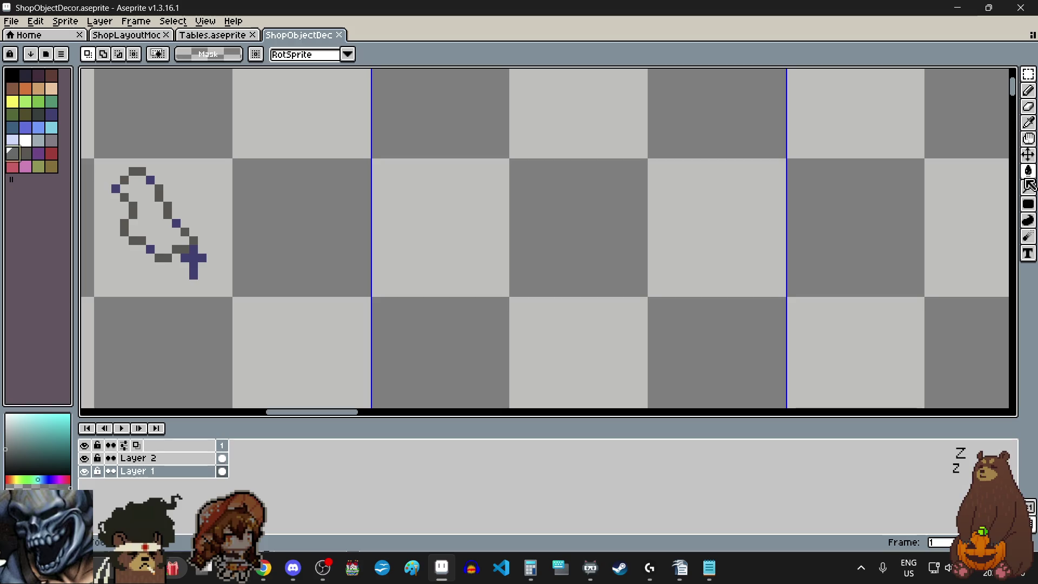
# Pencil dark grey outline columns and base pixels for the vase's stepped shape.
pyautogui.click(1027, 92)
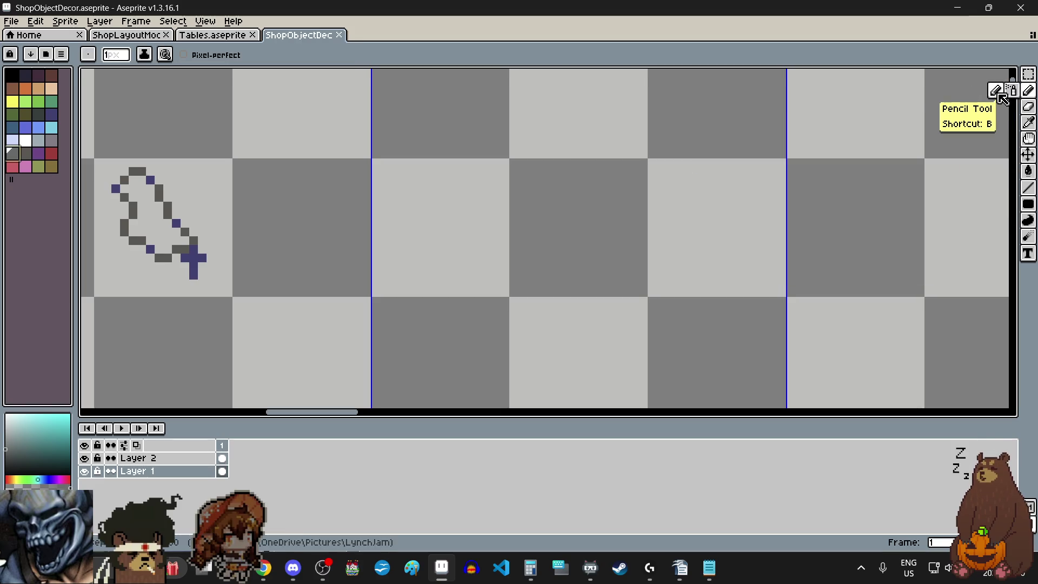
pyautogui.scroll(3, 536, 274)
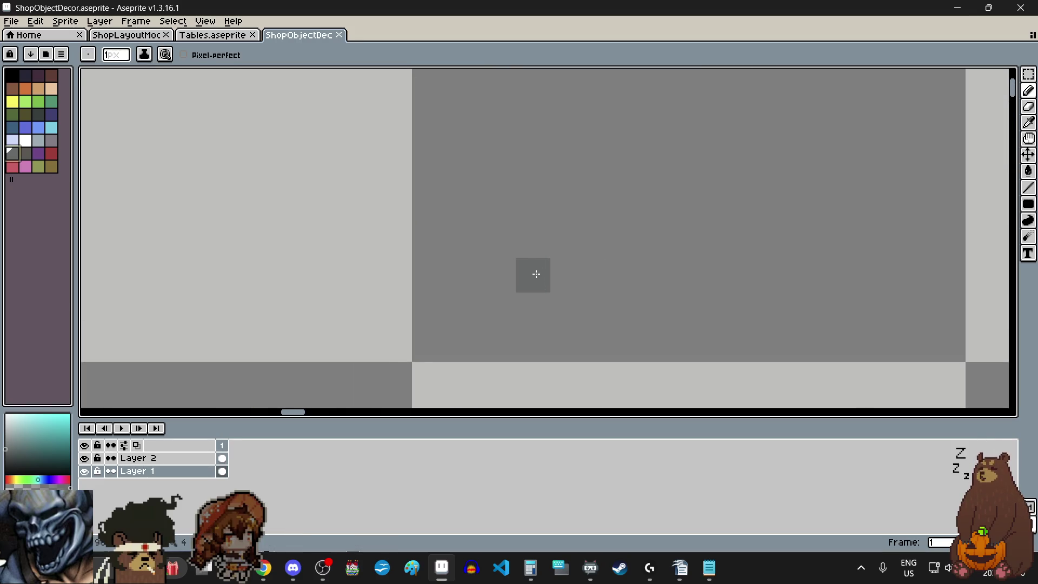
pyautogui.moveTo(531, 275); pyautogui.dragTo(535, 253)
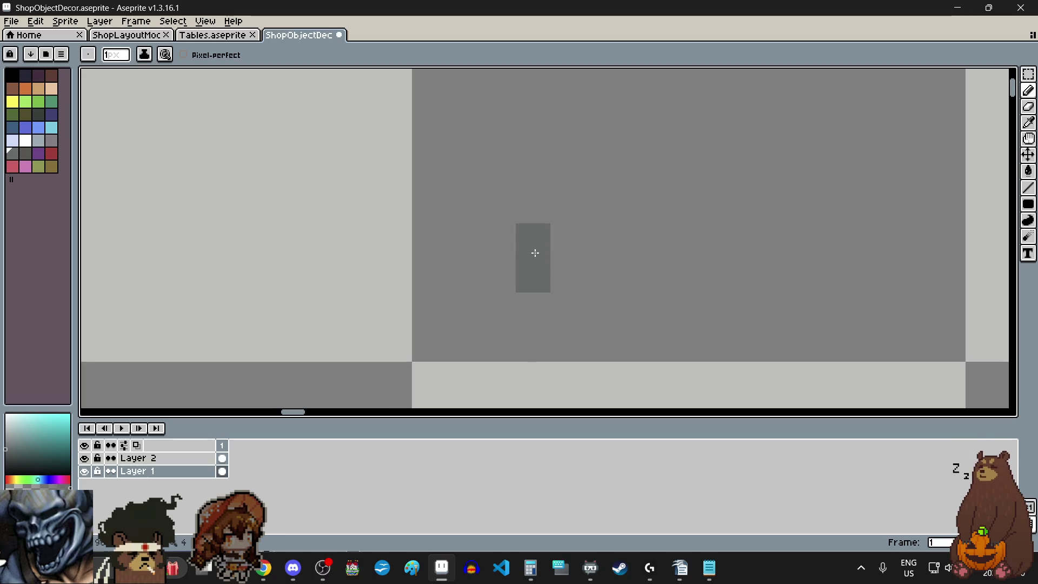
pyautogui.click(531, 203)
pyautogui.scroll(-3, 541, 232)
pyautogui.scroll(3, 543, 219)
pyautogui.click(561, 253)
pyautogui.moveTo(562, 253); pyautogui.dragTo(565, 198)
pyautogui.scroll(-2, 585, 243)
pyautogui.scroll(2, 586, 201)
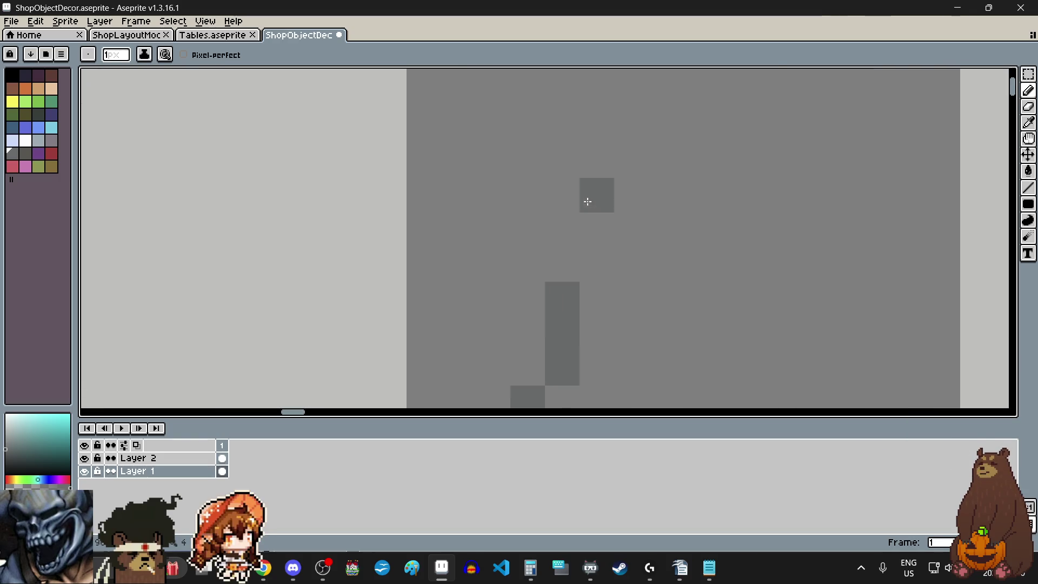
pyautogui.click(586, 251)
pyautogui.moveTo(586, 250); pyautogui.dragTo(593, 208)
pyautogui.scroll(-2, 593, 209)
pyautogui.click(606, 285)
pyautogui.scroll(1, 605, 284)
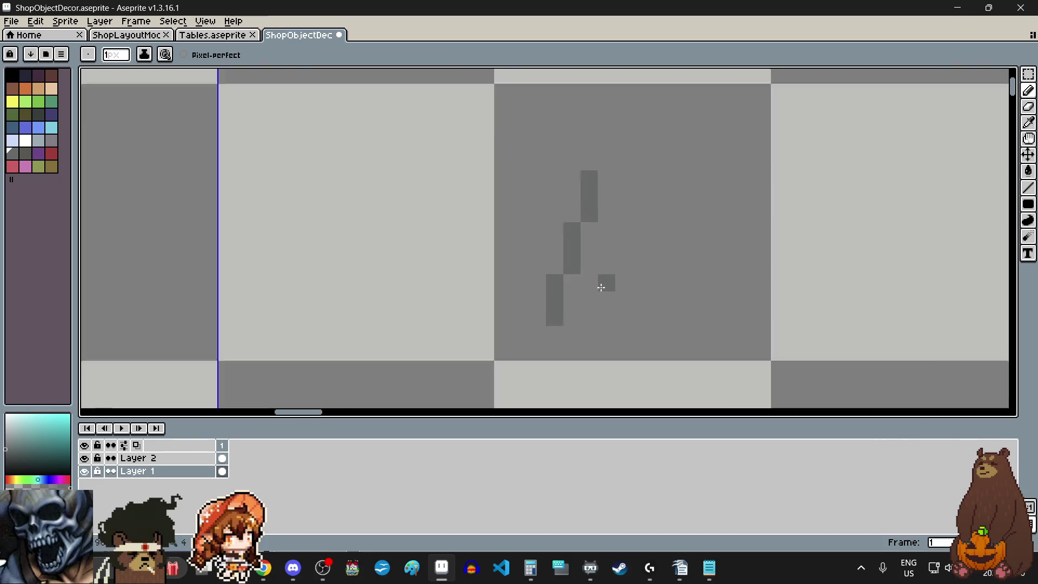
pyautogui.scroll(1, 607, 301)
pyautogui.scroll(2, 588, 326)
pyautogui.click(532, 331)
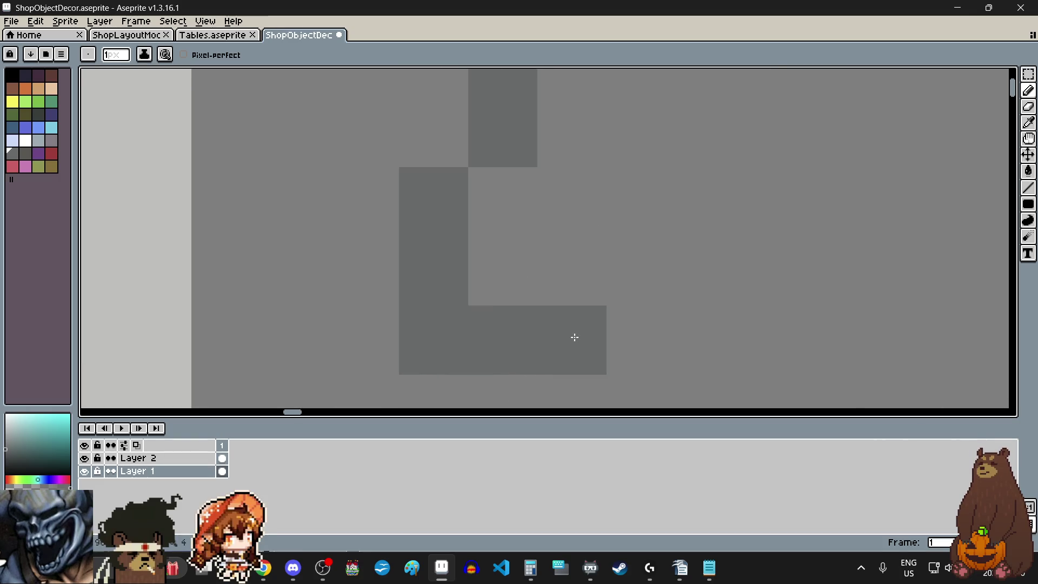
pyautogui.scroll(-2, 574, 337)
pyautogui.click(597, 299)
pyautogui.scroll(1, 596, 301)
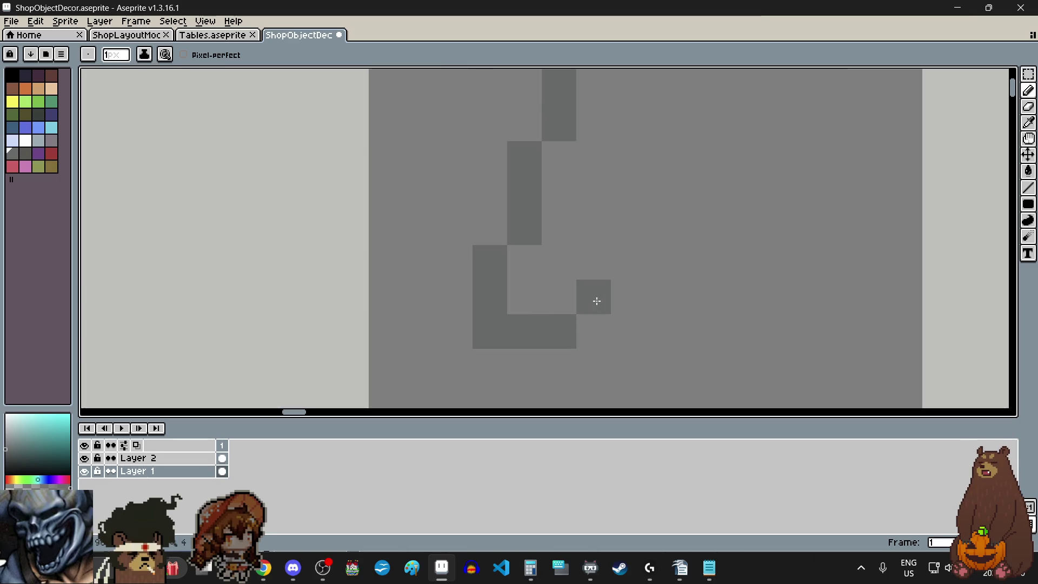
pyautogui.scroll(-2, 602, 300)
pyautogui.scroll(1, 606, 292)
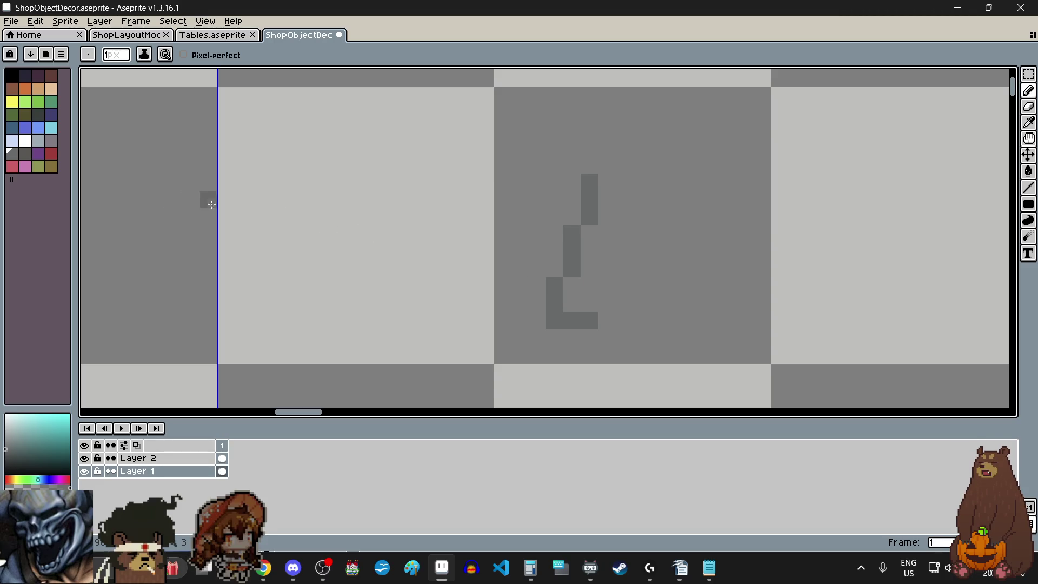
# Close the shape's base row and right side in lighter grey, then pick light blue-grey.
pyautogui.click(51, 140)
pyautogui.scroll(1, 560, 317)
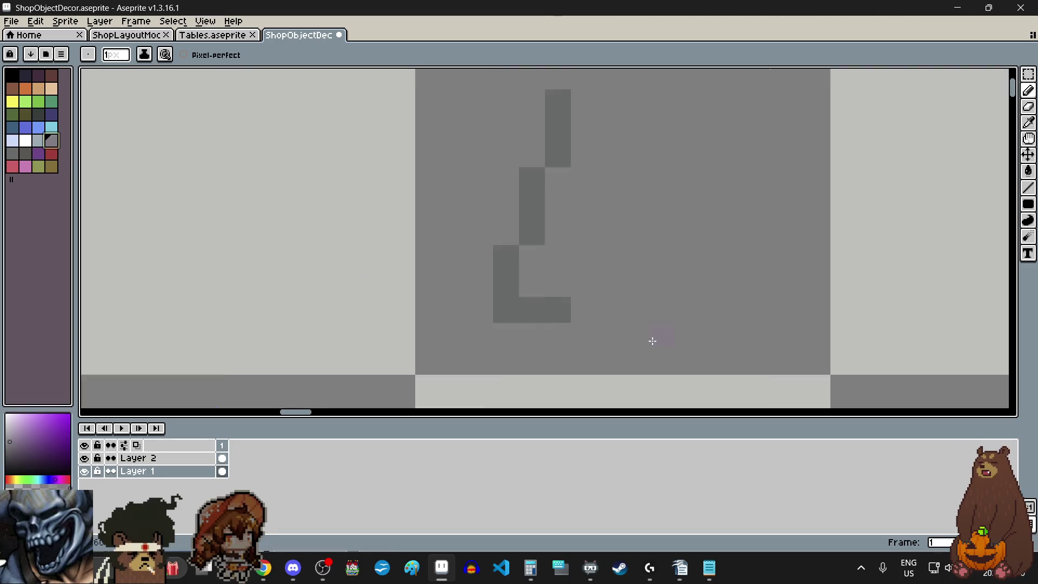
pyautogui.scroll(1, 529, 286)
pyautogui.moveTo(530, 286); pyautogui.dragTo(597, 289)
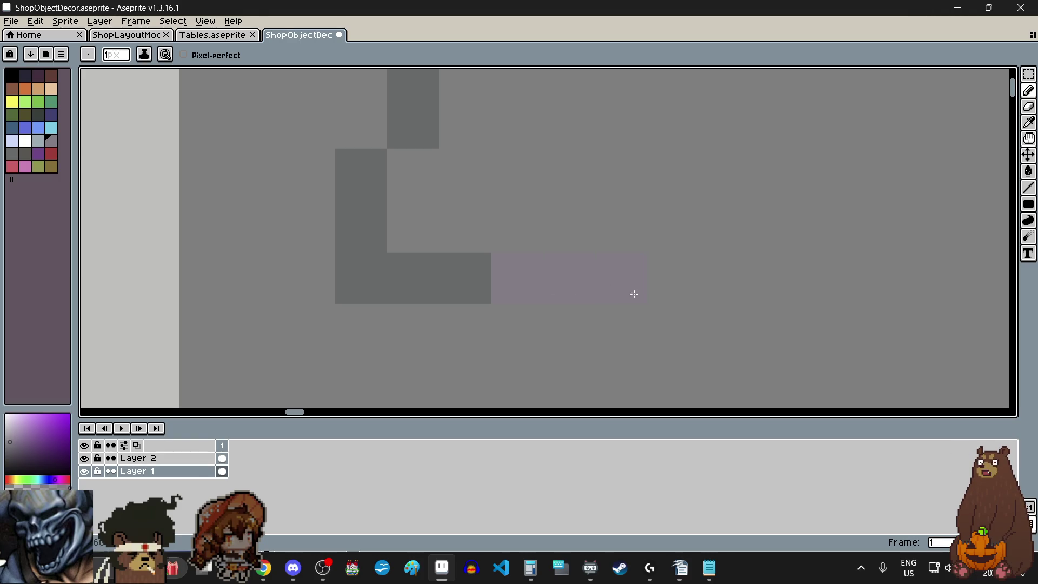
pyautogui.scroll(-2, 582, 300)
pyautogui.scroll(1, 605, 290)
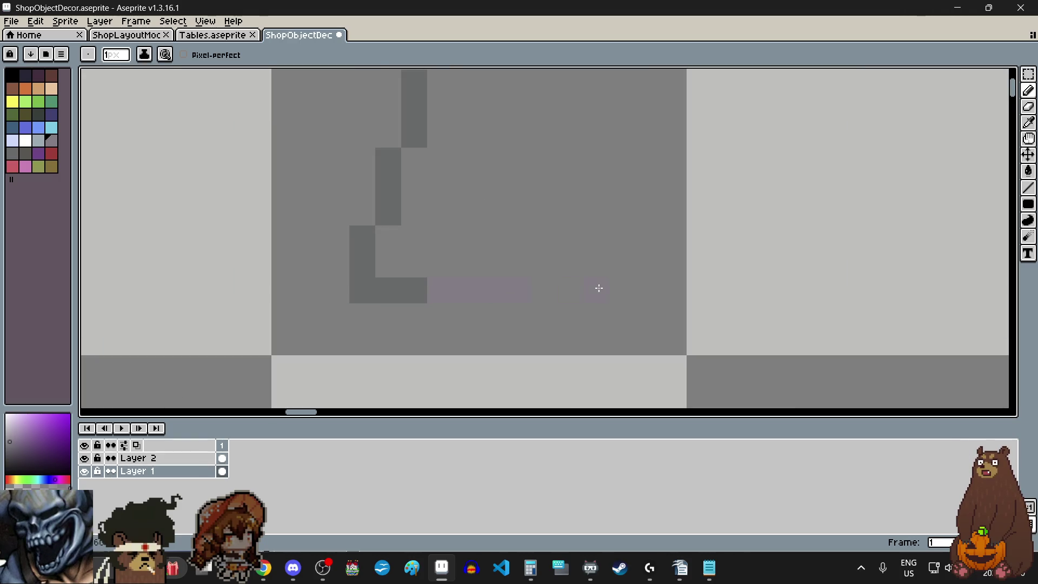
pyautogui.scroll(1, 546, 285)
pyautogui.scroll(-1, 543, 295)
pyautogui.scroll(-1, 542, 295)
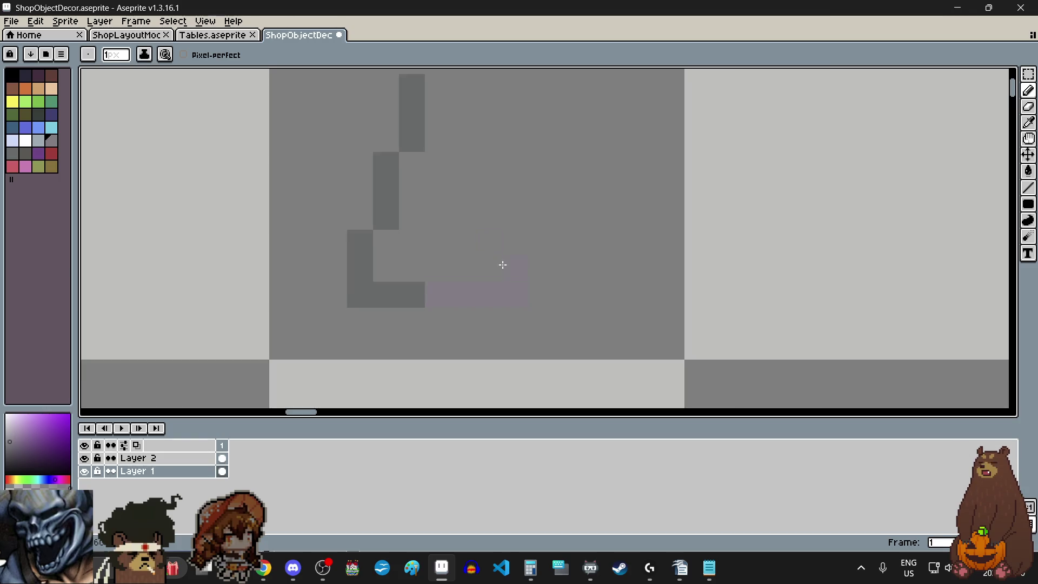
pyautogui.scroll(3, 473, 239)
pyautogui.scroll(-1, 582, 331)
pyautogui.scroll(1, 600, 301)
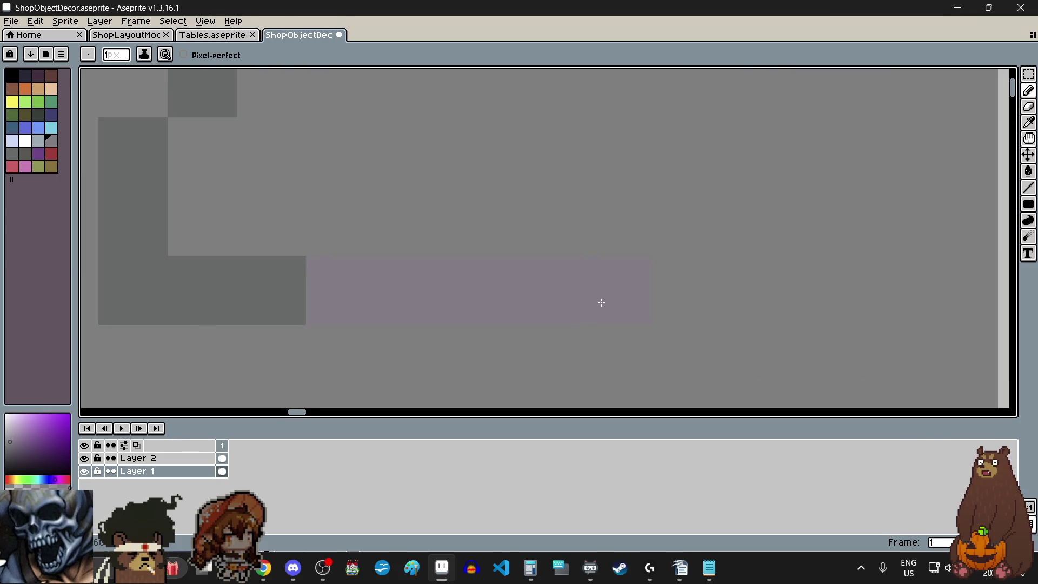
pyautogui.scroll(-3, 598, 303)
pyautogui.scroll(1, 531, 262)
pyautogui.moveTo(531, 262); pyautogui.dragTo(533, 301)
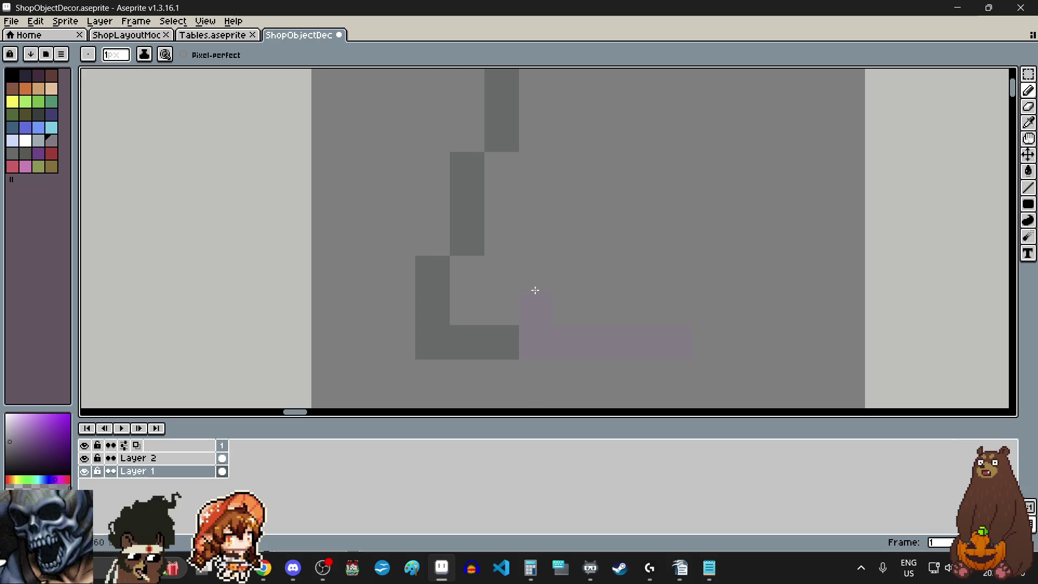
pyautogui.click(646, 293)
pyautogui.moveTo(673, 295); pyautogui.dragTo(672, 266)
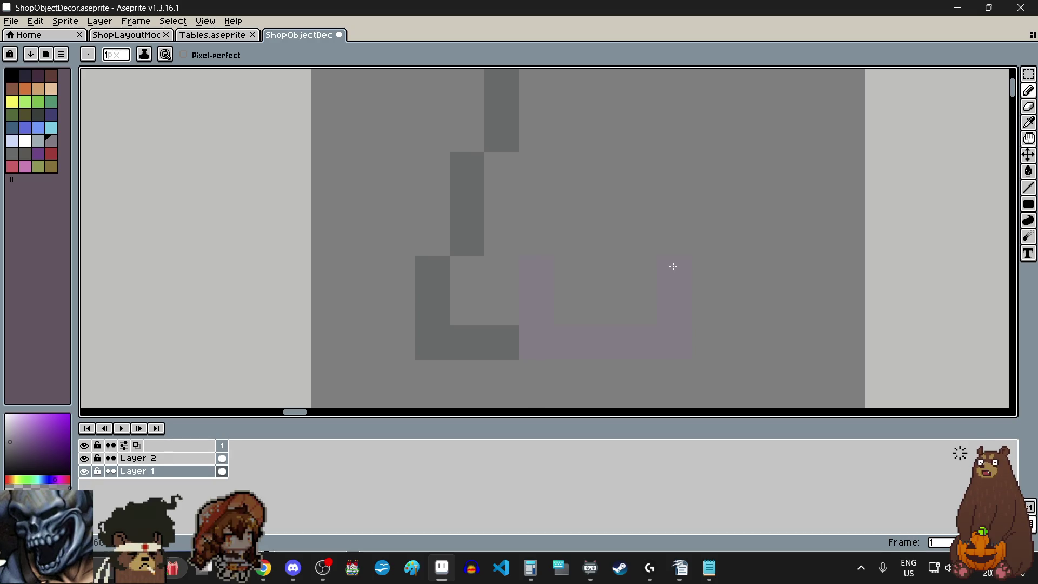
pyautogui.click(577, 171)
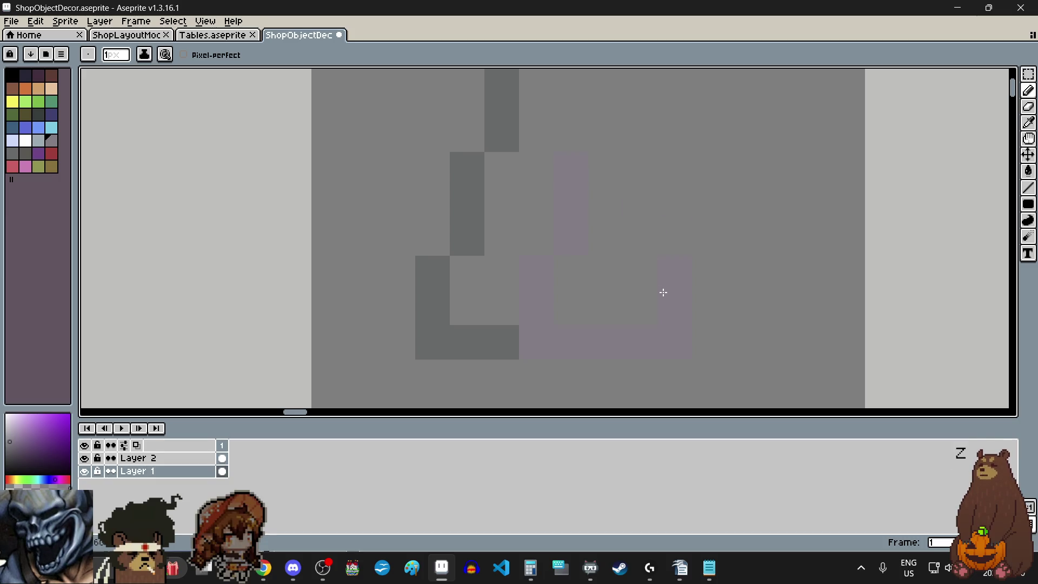
pyautogui.scroll(-2, 666, 267)
pyautogui.scroll(3, 653, 238)
pyautogui.scroll(-1, 632, 268)
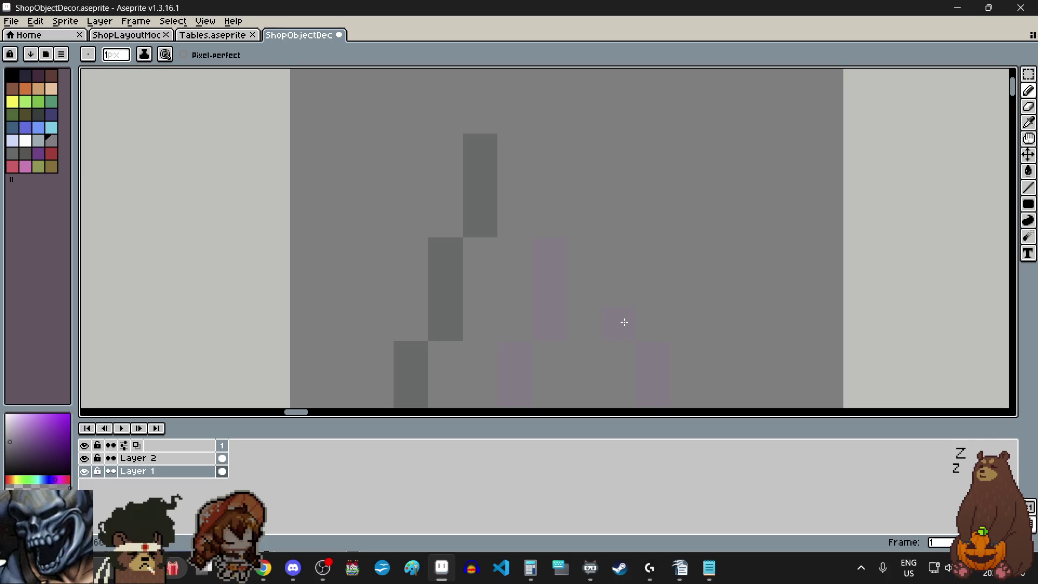
pyautogui.click(591, 150)
pyautogui.scroll(-1, 591, 162)
pyautogui.scroll(1, 603, 170)
pyautogui.click(544, 289)
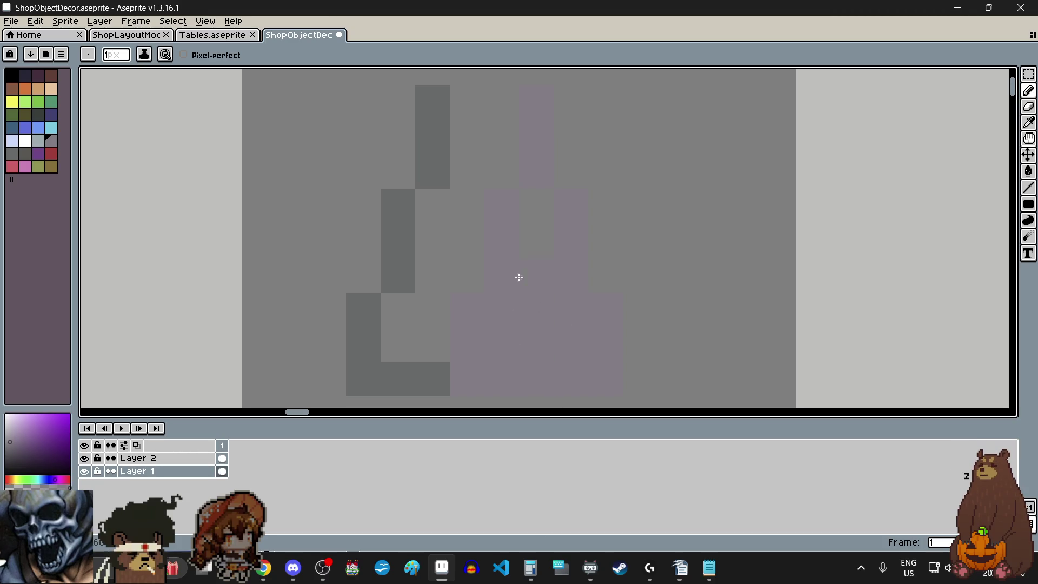
pyautogui.scroll(-2, 528, 245)
pyautogui.scroll(1, 536, 255)
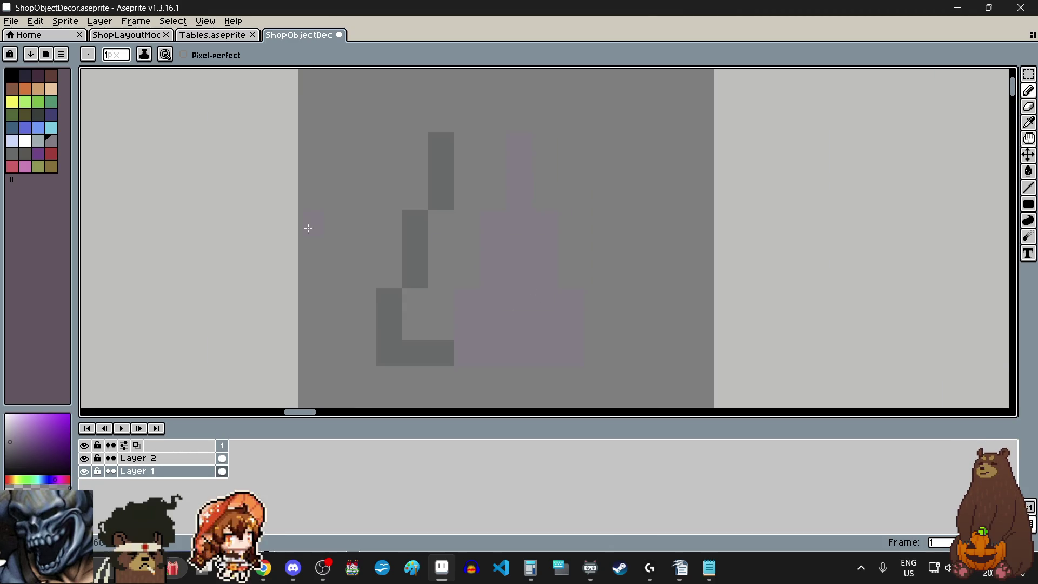
pyautogui.click(41, 141)
pyautogui.scroll(-1, 549, 303)
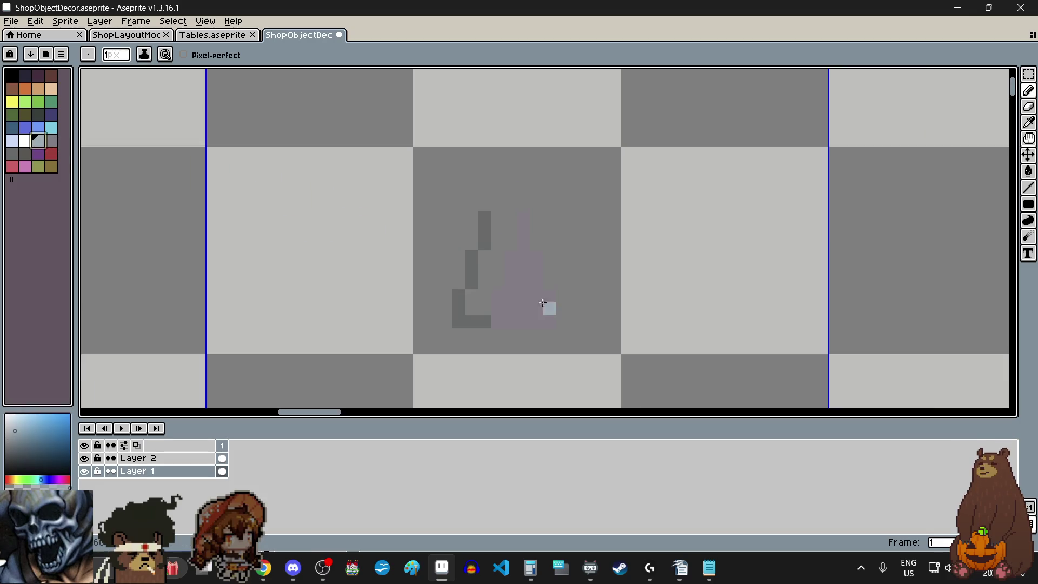
pyautogui.scroll(2, 559, 314)
# Fill the vase's right stepped side and upper step with light blue-grey blocks.
pyautogui.moveTo(593, 330)
pyautogui.mouseDown()
pyautogui.moveTo(673, 329)
pyautogui.moveTo(674, 244)
pyautogui.mouseUp()
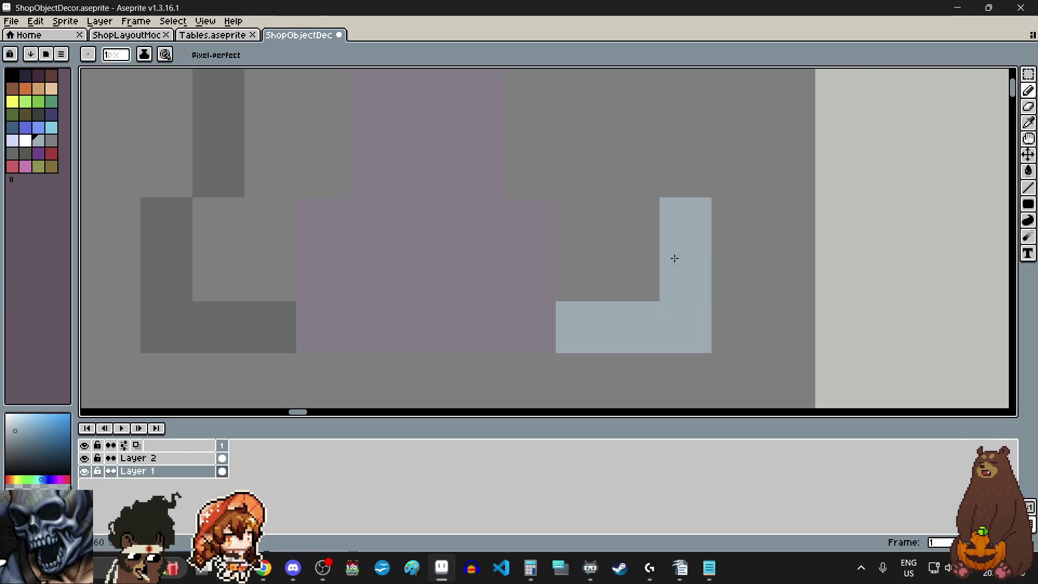
pyautogui.scroll(-1, 674, 258)
pyautogui.scroll(1, 653, 197)
pyautogui.moveTo(673, 303); pyautogui.dragTo(672, 222)
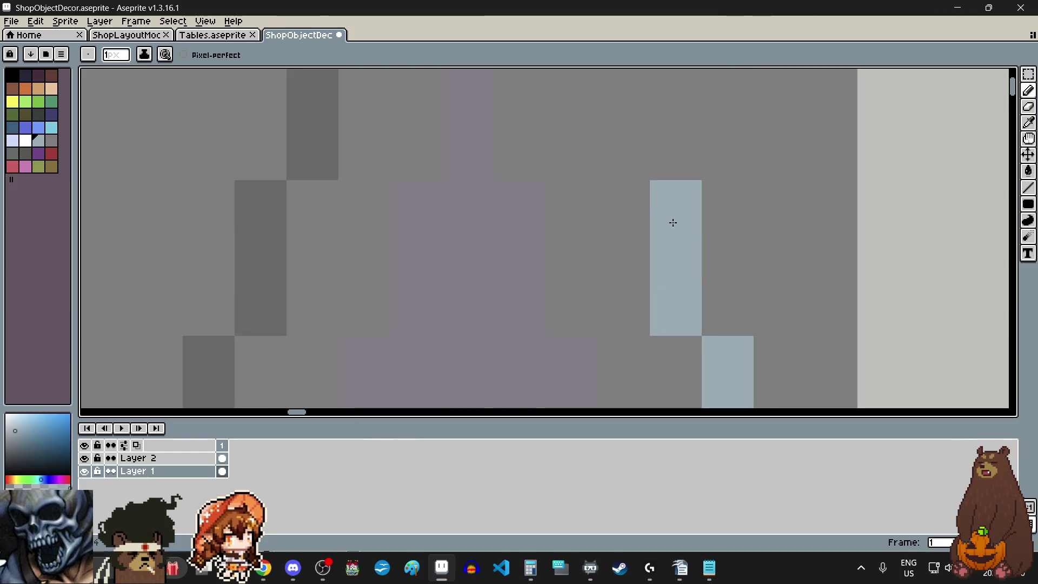
pyautogui.scroll(-1, 673, 222)
pyautogui.scroll(1, 651, 218)
pyautogui.click(653, 116)
pyautogui.click(601, 167)
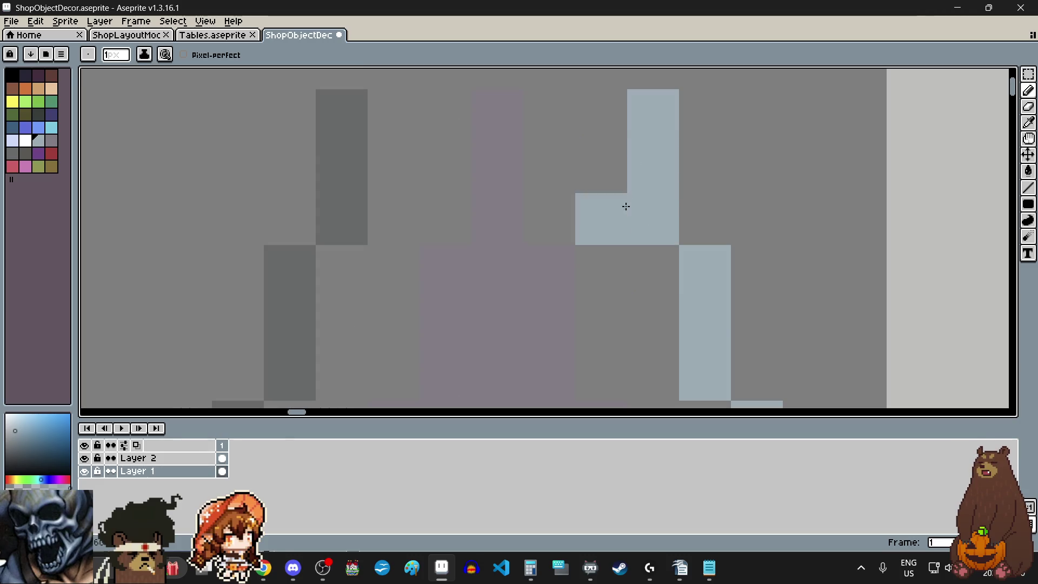
pyautogui.scroll(-3, 623, 207)
pyautogui.scroll(2, 627, 223)
pyautogui.scroll(2, 629, 239)
pyautogui.scroll(-3, 628, 239)
pyautogui.scroll(1, 624, 243)
pyautogui.scroll(-1, 621, 260)
pyautogui.scroll(-2, 621, 262)
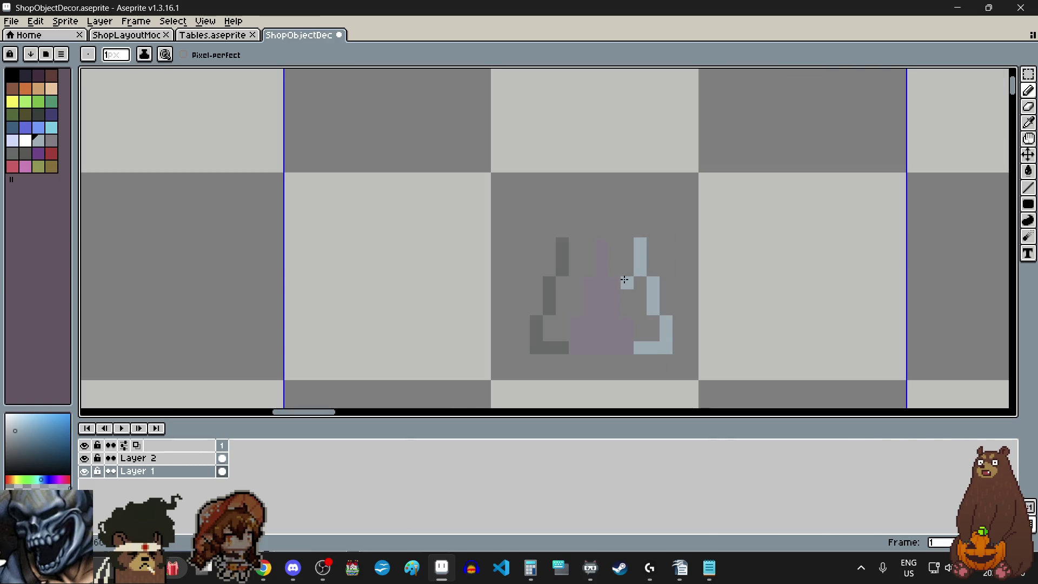
pyautogui.scroll(1, 625, 281)
pyautogui.scroll(1, 625, 282)
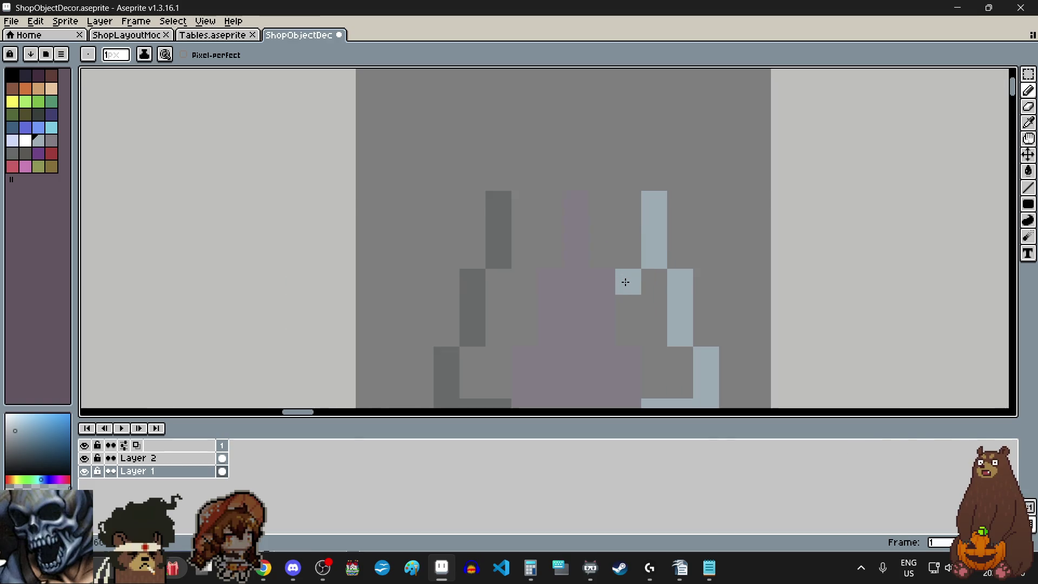
pyautogui.scroll(-2, 625, 283)
pyautogui.scroll(2, 654, 339)
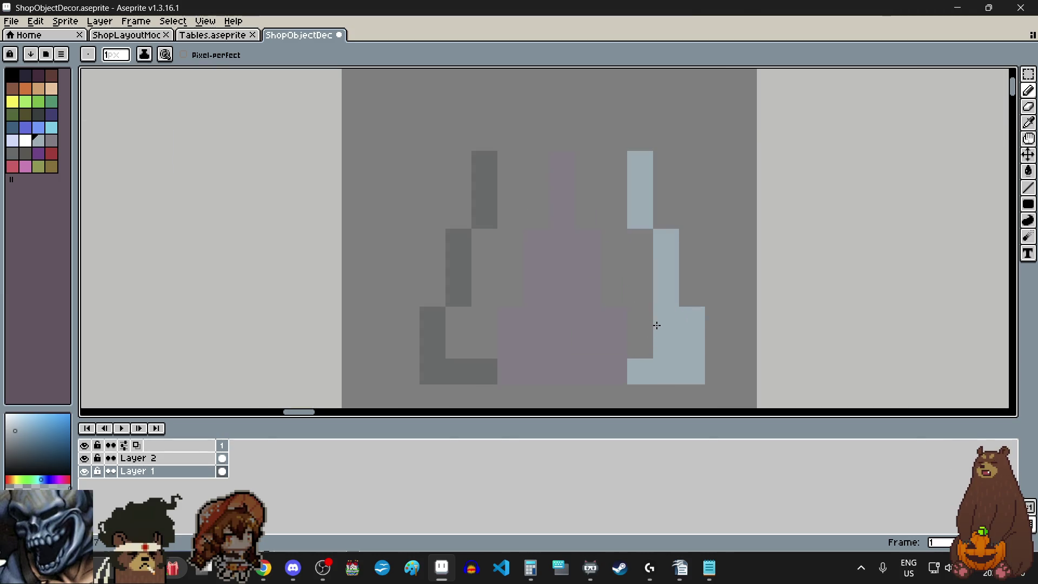
pyautogui.moveTo(643, 335)
pyautogui.mouseDown()
pyautogui.moveTo(640, 265)
pyautogui.moveTo(608, 290)
pyautogui.moveTo(622, 167)
pyautogui.moveTo(585, 207)
pyautogui.mouseUp()
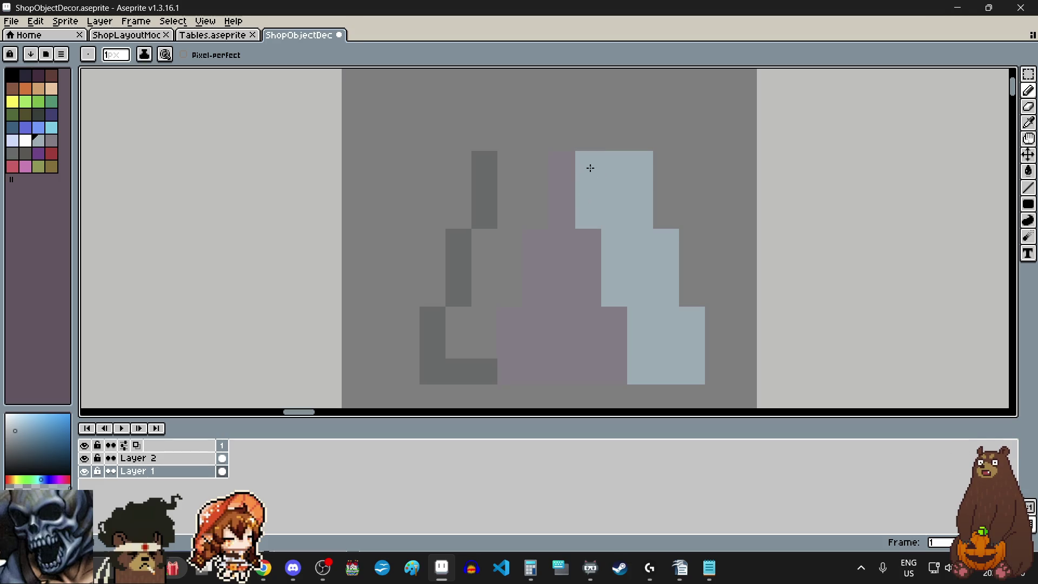
# Paint the vase's lower left block and upper left steps solid dark grey.
pyautogui.click(26, 153)
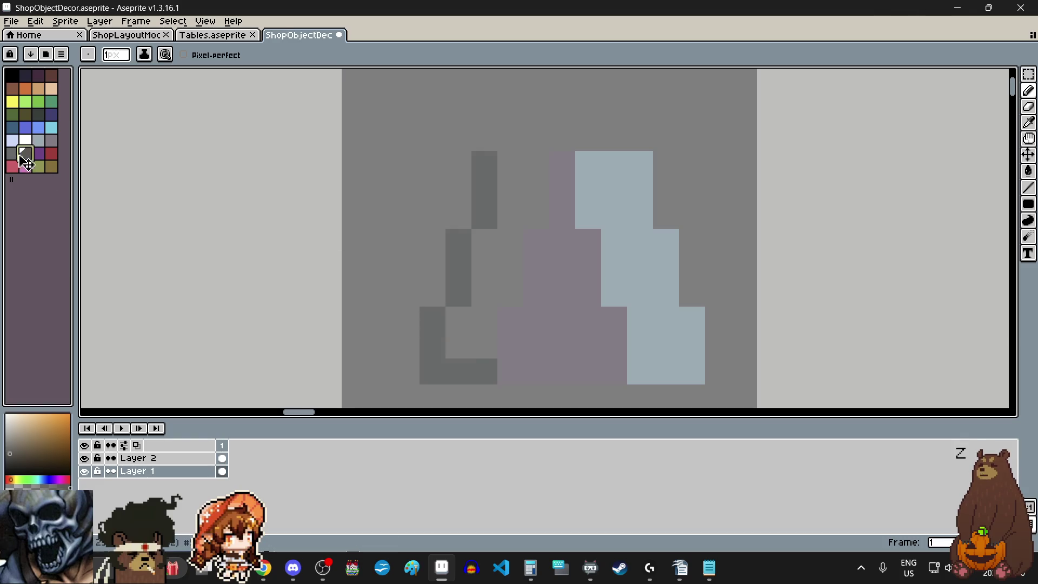
pyautogui.moveTo(429, 318)
pyautogui.mouseDown()
pyautogui.moveTo(461, 339)
pyautogui.moveTo(472, 332)
pyautogui.moveTo(487, 250)
pyautogui.moveTo(513, 287)
pyautogui.mouseUp()
pyautogui.moveTo(512, 237)
pyautogui.mouseDown()
pyautogui.moveTo(515, 161)
pyautogui.moveTo(538, 215)
pyautogui.moveTo(532, 175)
pyautogui.mouseUp()
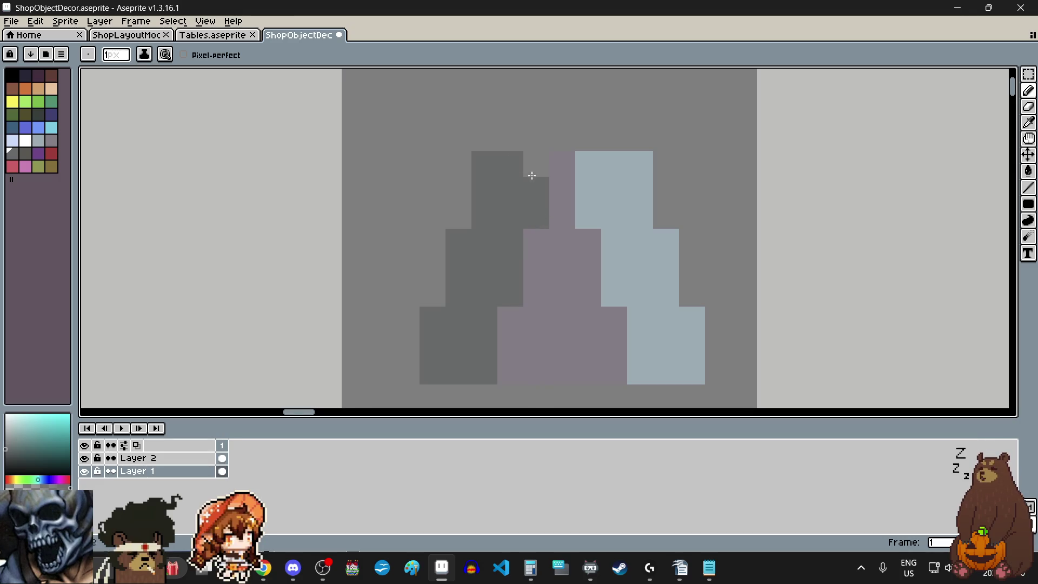
pyautogui.scroll(-2, 589, 299)
pyautogui.scroll(1, 587, 317)
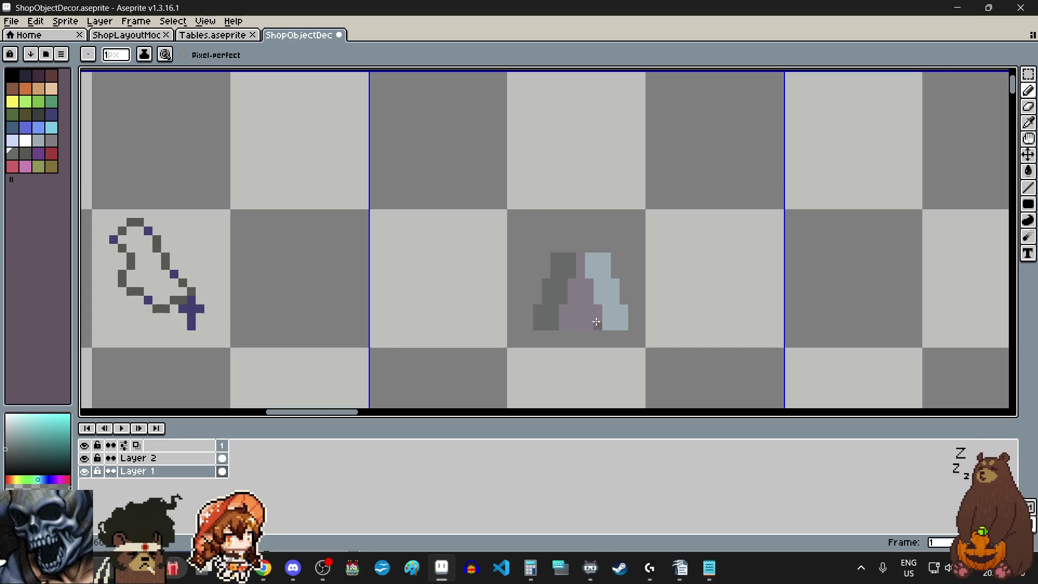
pyautogui.scroll(1, 585, 336)
pyautogui.scroll(1, 584, 336)
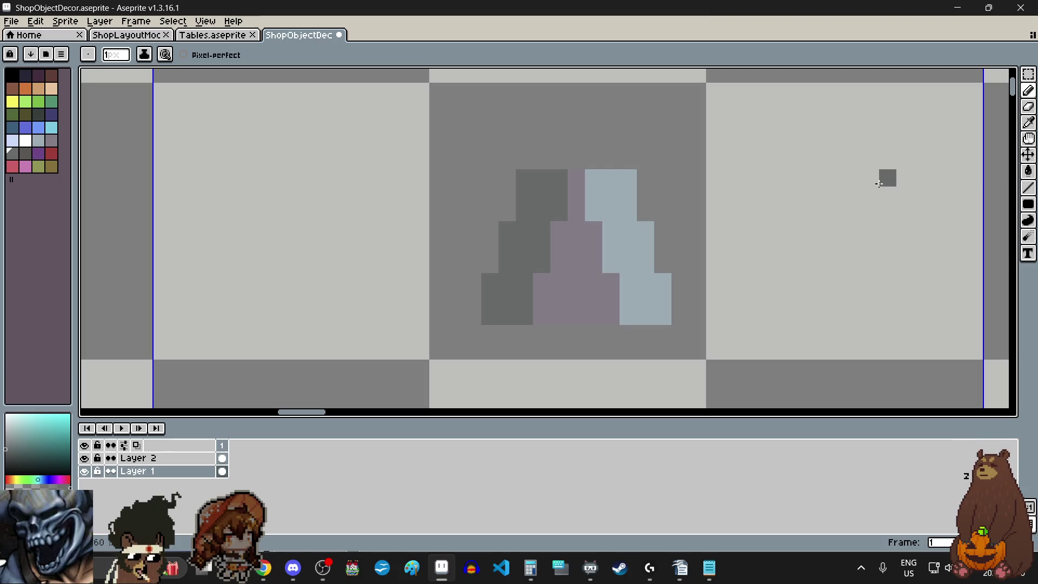
pyautogui.click(1028, 74)
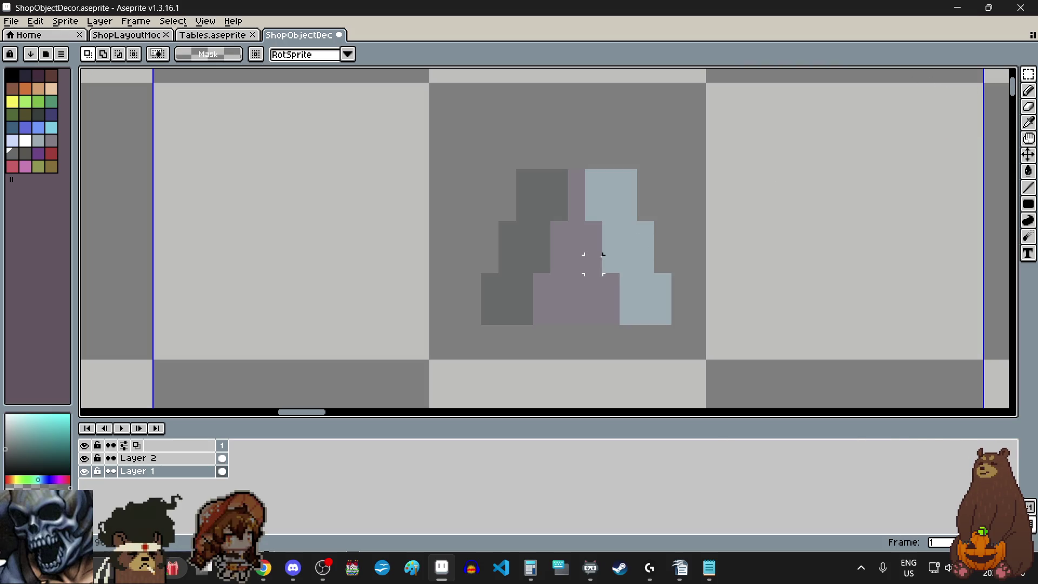
pyautogui.scroll(1, 576, 230)
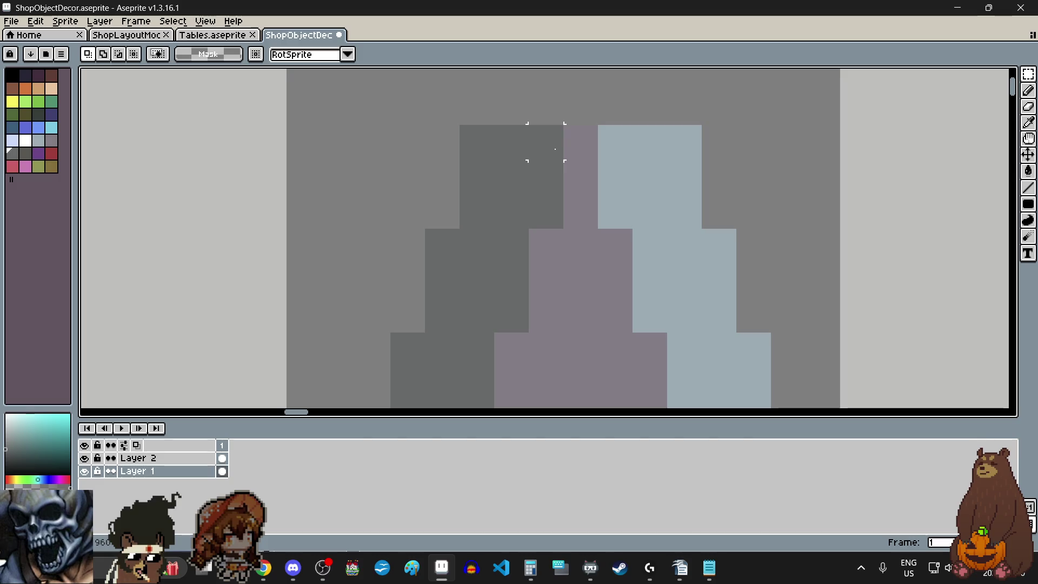
pyautogui.scroll(-1, 549, 144)
# Shift the dark left side one pixel outward and stretch the purple centre into the empty middle column.
pyautogui.moveTo(550, 144)
pyautogui.mouseDown()
pyautogui.moveTo(475, 285)
pyautogui.moveTo(491, 264)
pyautogui.mouseUp()
pyautogui.hotkey('ctrl', 'd')
pyautogui.scroll(1, 545, 151)
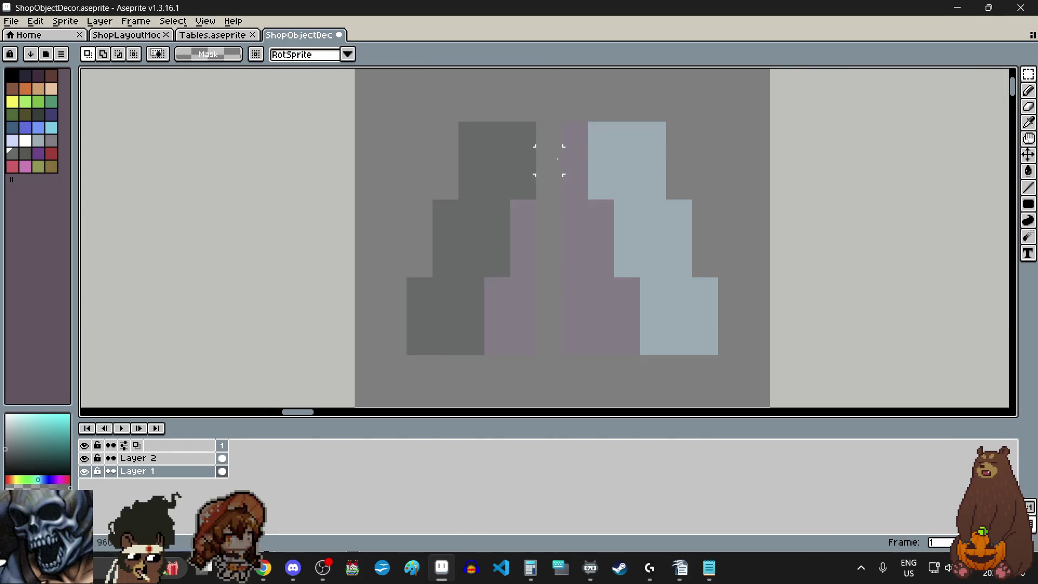
pyautogui.scroll(1, 579, 127)
pyautogui.moveTo(578, 126); pyautogui.dragTo(579, 300)
pyautogui.scroll(-1, 581, 302)
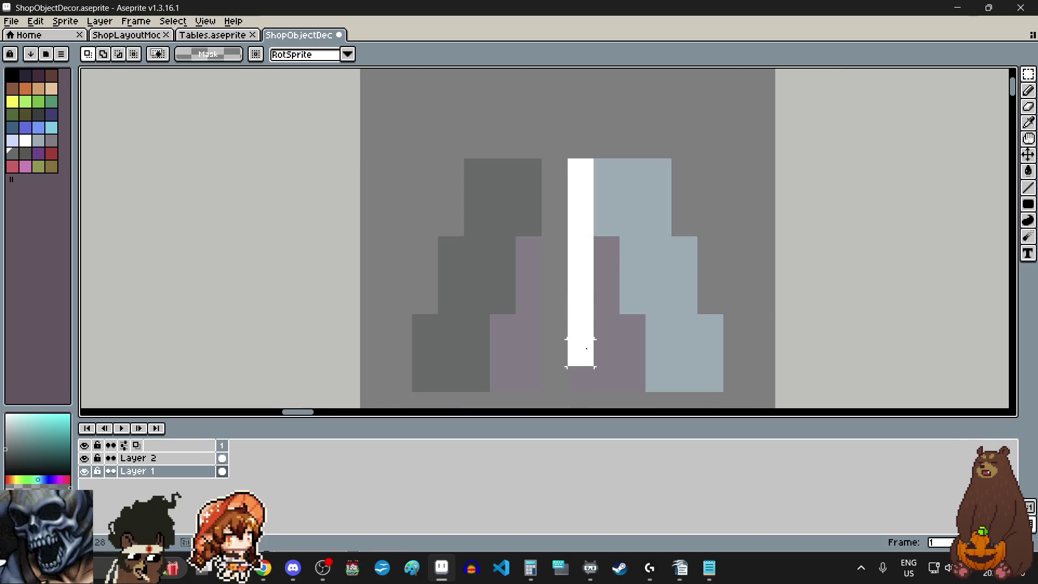
pyautogui.moveTo(586, 349); pyautogui.dragTo(586, 394)
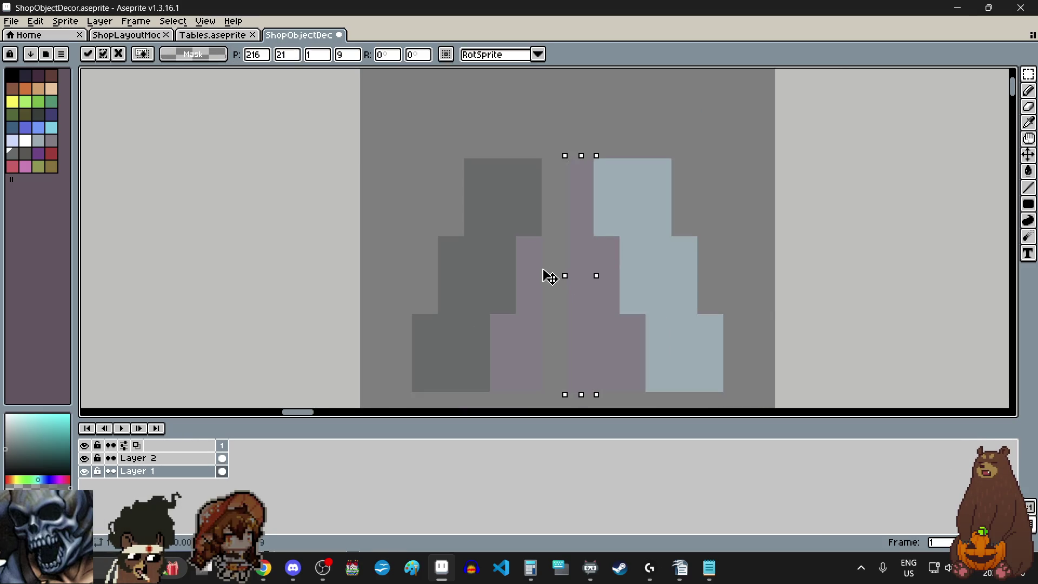
pyautogui.moveTo(548, 277); pyautogui.dragTo(491, 270)
pyautogui.press('Return')
pyautogui.hotkey('ctrl', 'd')
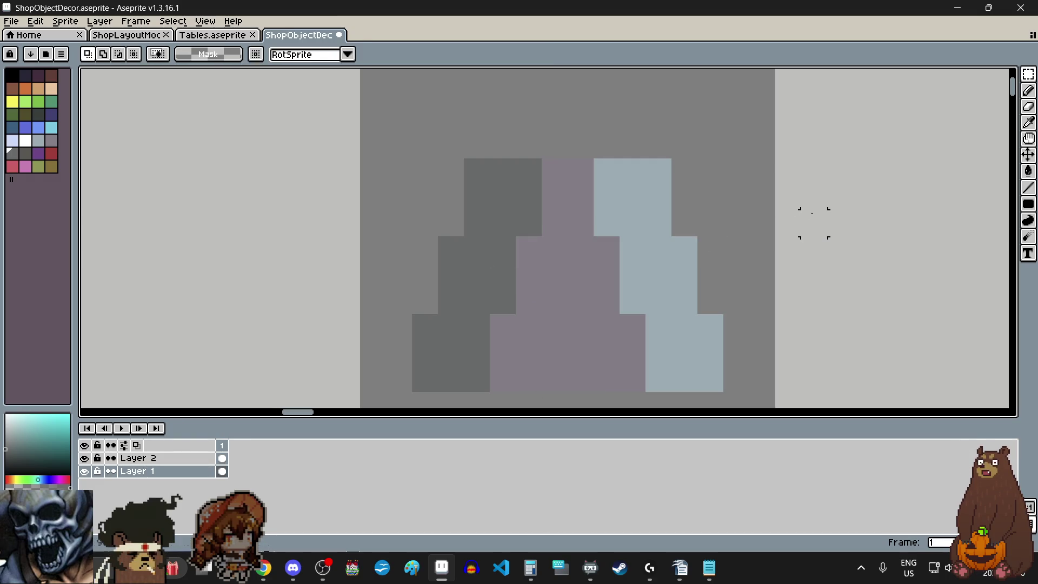
pyautogui.scroll(-2, 813, 224)
pyautogui.scroll(-1, 815, 223)
pyautogui.scroll(1, 820, 221)
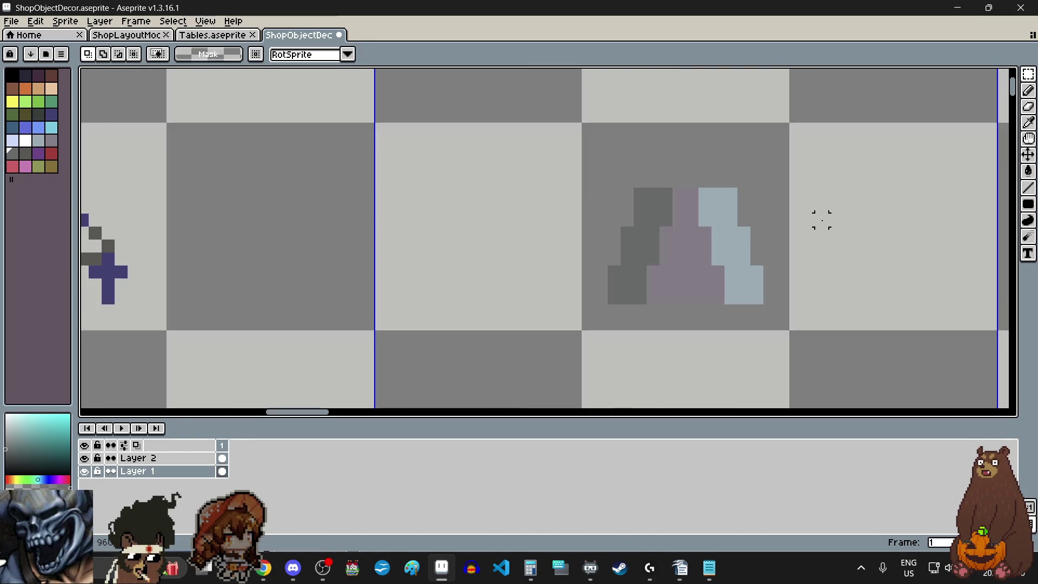
pyautogui.scroll(1, 822, 219)
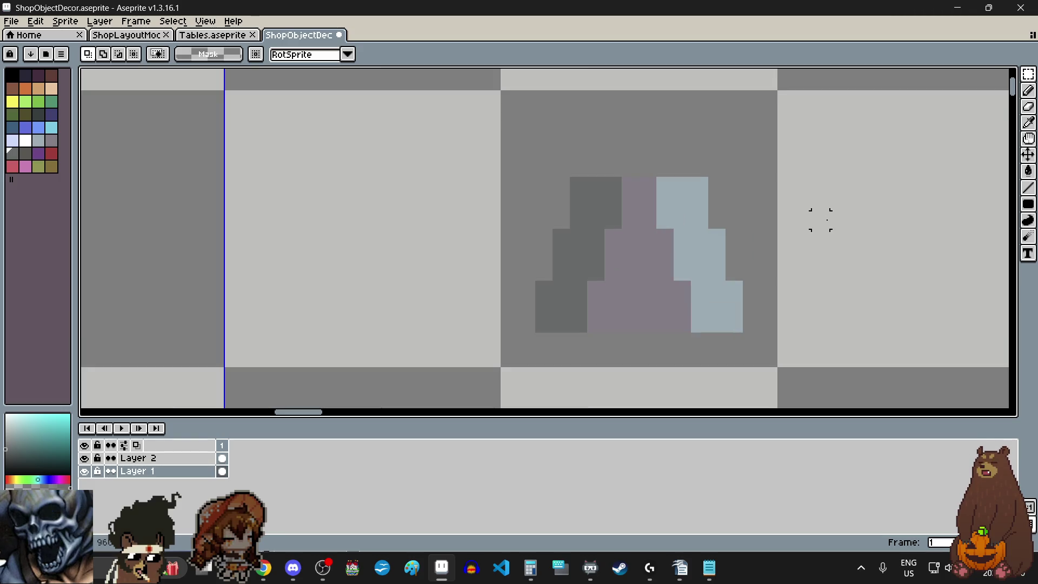
pyautogui.scroll(-3, 837, 218)
pyautogui.scroll(1, 833, 219)
pyautogui.scroll(1, 833, 220)
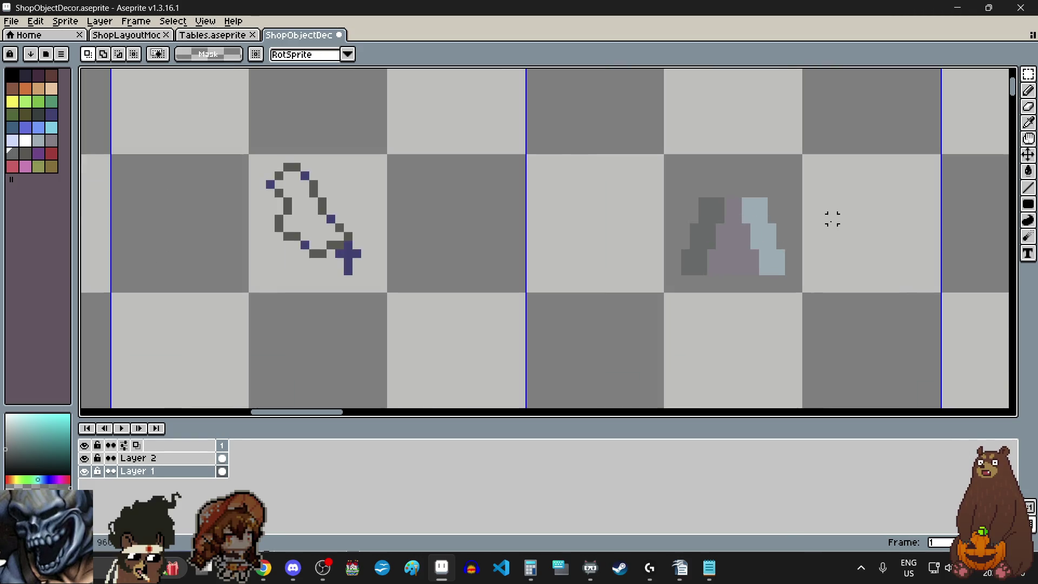
pyautogui.scroll(1, 830, 217)
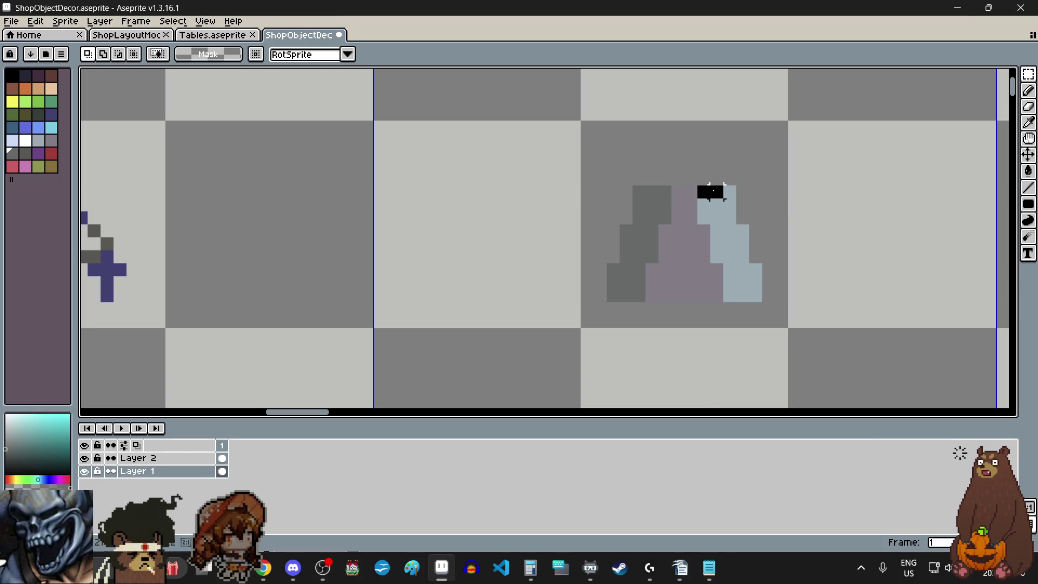
# Select the three light blue-grey blocks and drag a copy of them aside to the right.
pyautogui.click(721, 199)
pyautogui.scroll(2, 721, 199)
pyautogui.scroll(1, 641, 204)
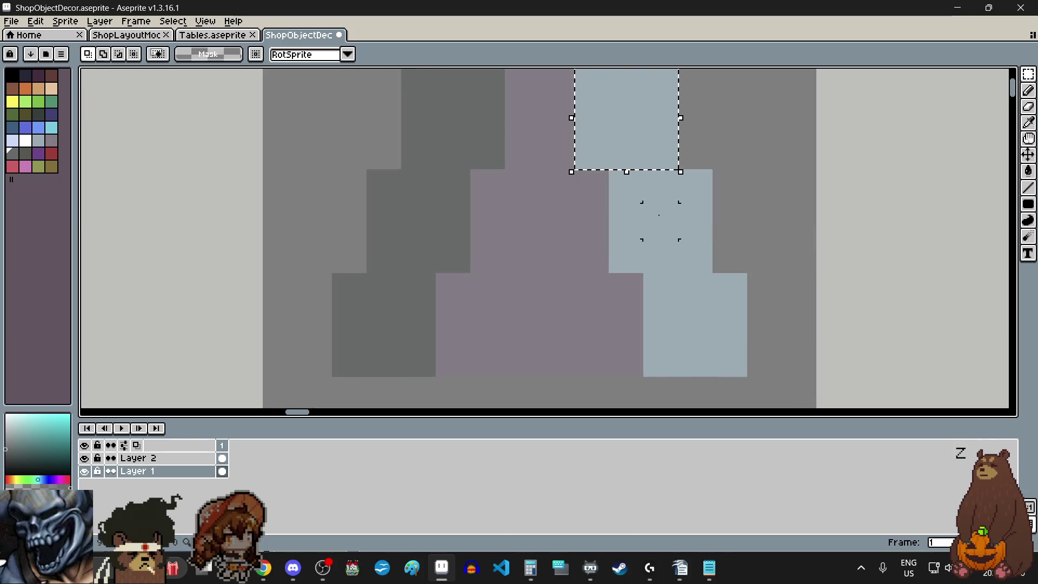
pyautogui.keyDown('shift'); pyautogui.click(641, 203); pyautogui.keyUp('shift')
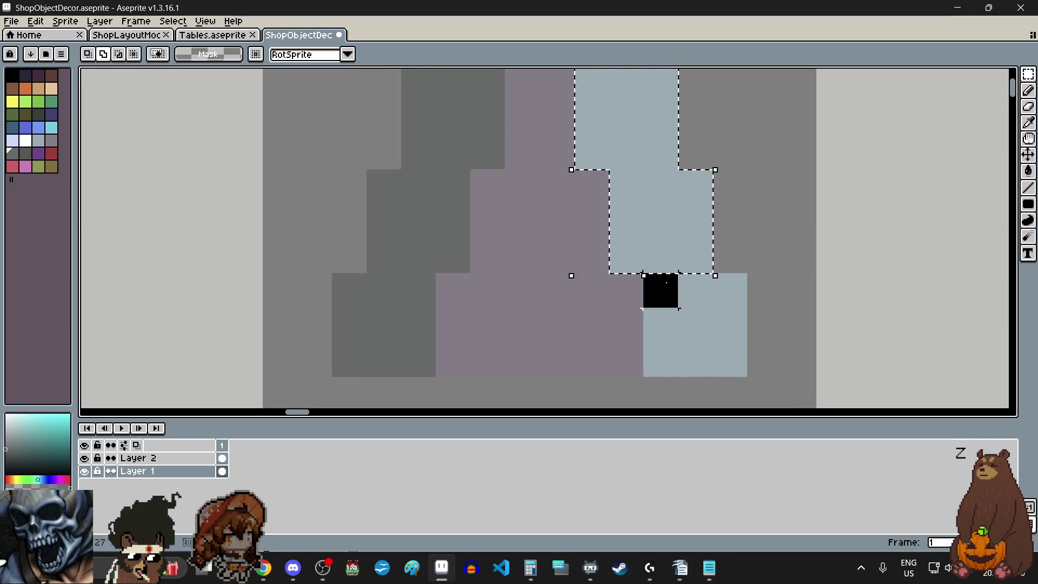
pyautogui.keyDown('shift'); pyautogui.click(737, 344); pyautogui.keyUp('shift')
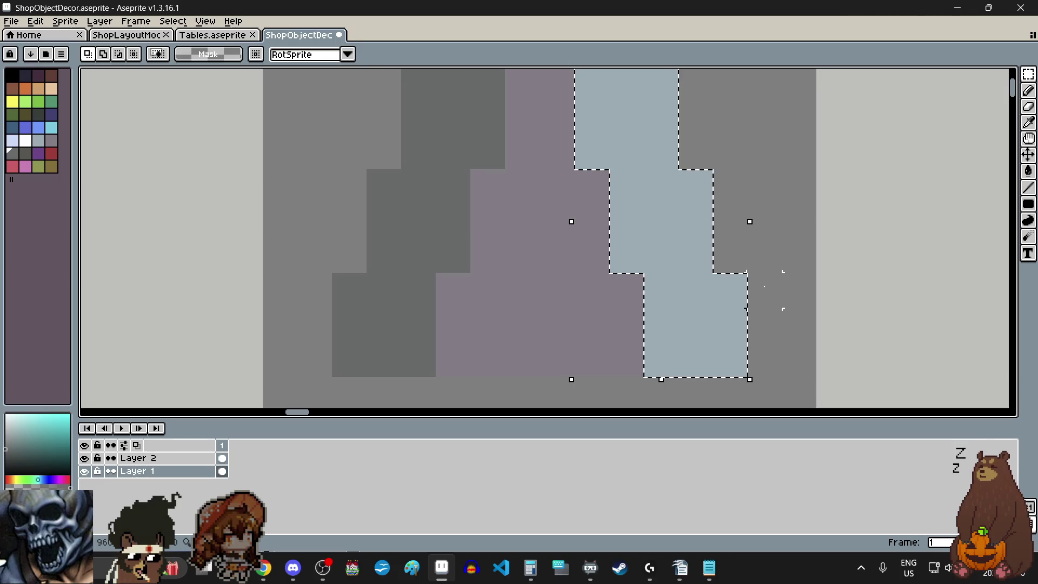
pyautogui.moveTo(667, 238); pyautogui.dragTo(892, 234)
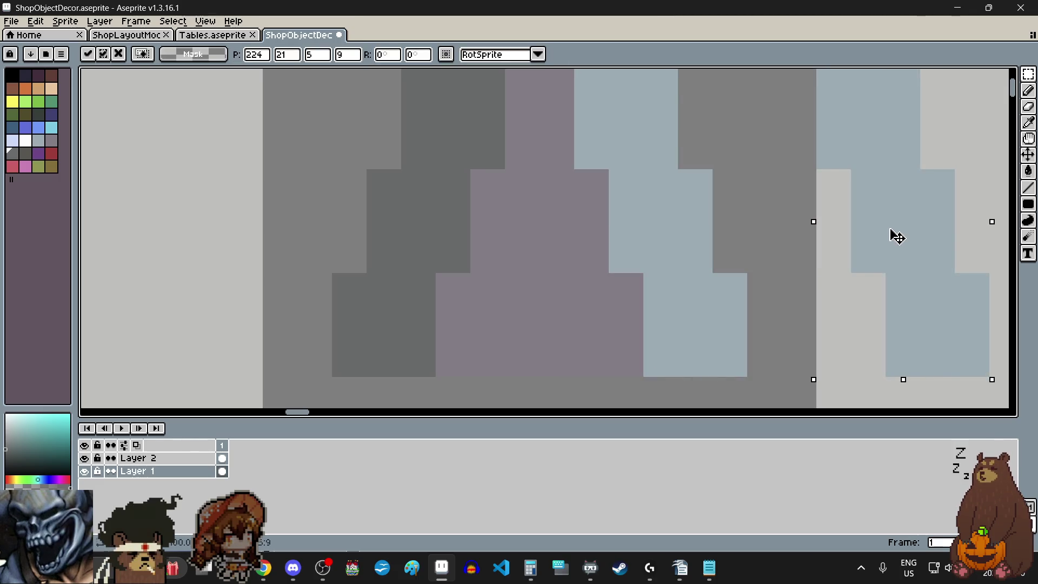
pyautogui.scroll(-3, 761, 248)
pyautogui.scroll(1, 762, 249)
# Flip the copy horizontally and place it over the dark left side, then select the new left column.
pyautogui.click(36, 21)
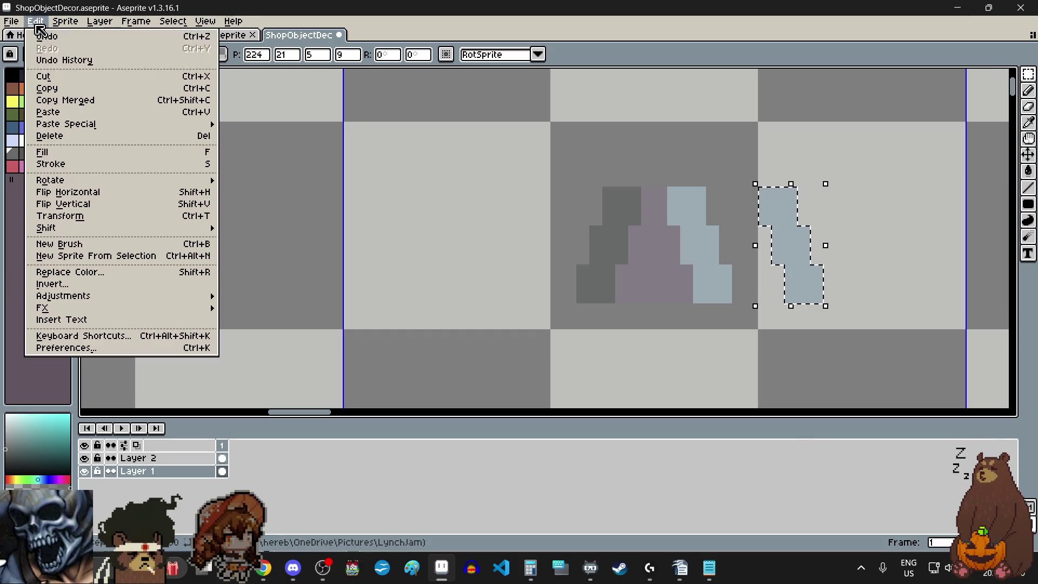
pyautogui.moveTo(42, 308)
pyautogui.click(106, 210)
pyautogui.scroll(1, 826, 246)
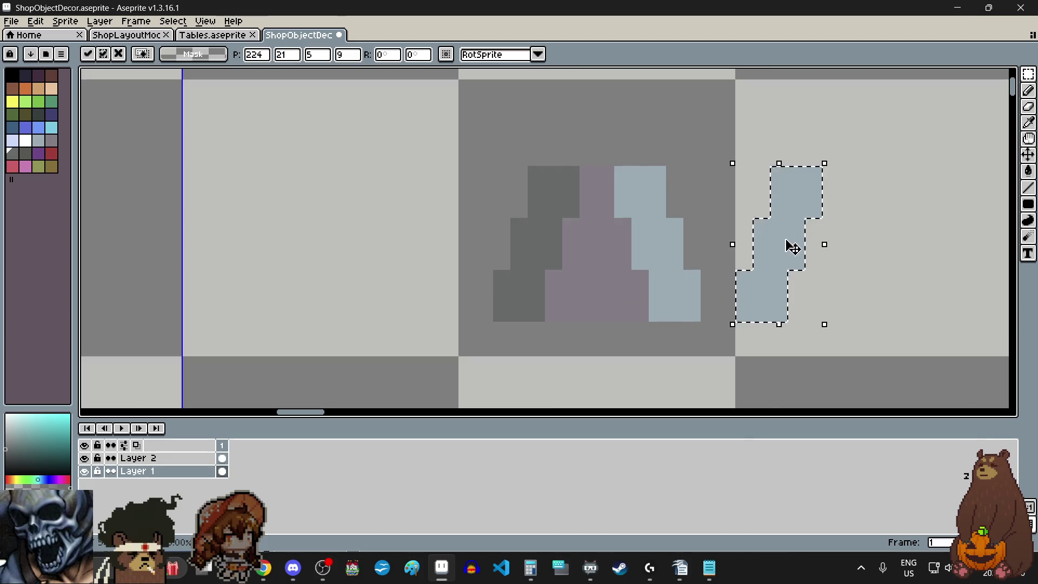
pyautogui.moveTo(793, 246); pyautogui.dragTo(545, 244)
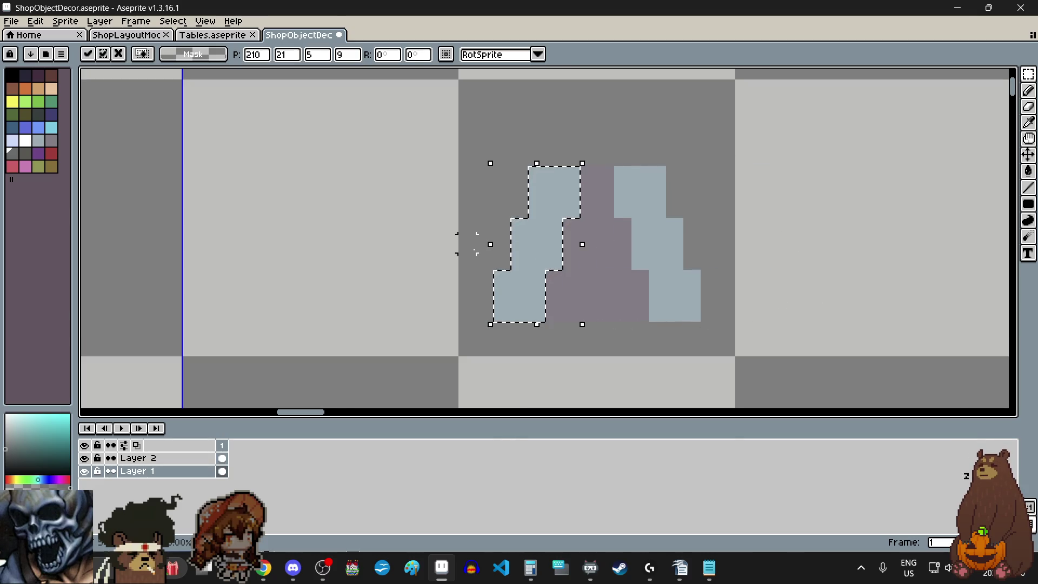
pyautogui.click(466, 261)
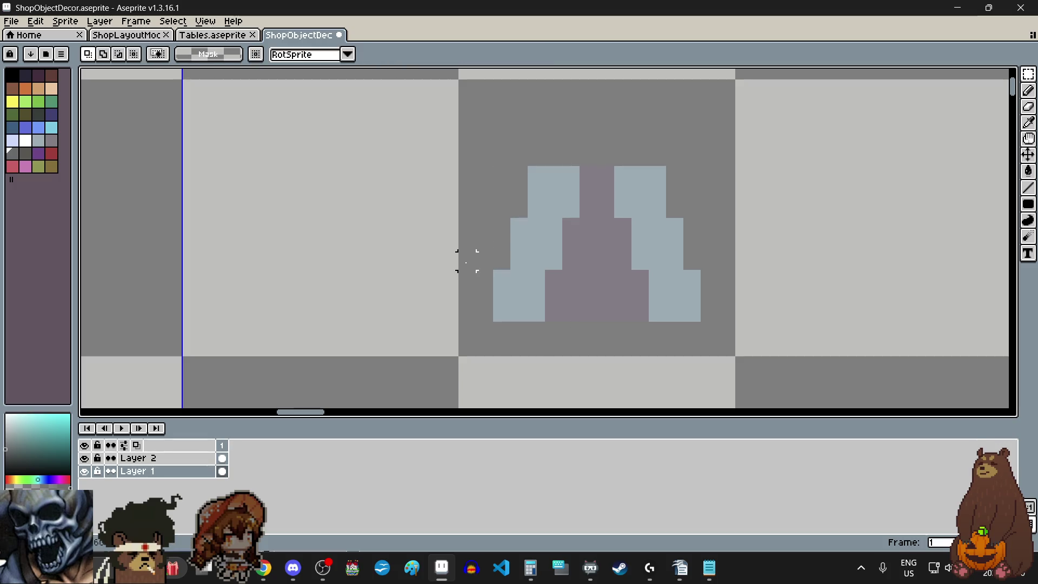
pyautogui.moveTo(581, 164)
pyautogui.mouseDown()
pyautogui.moveTo(524, 219)
pyautogui.moveTo(467, 366)
pyautogui.mouseUp()
pyautogui.scroll(1, 536, 215)
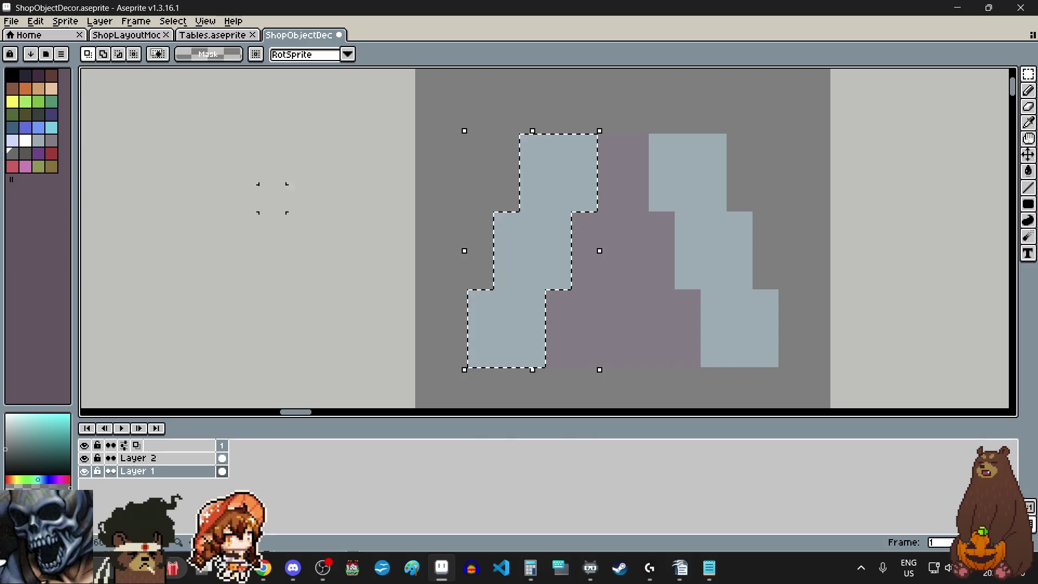
# Darken the selected left column with Brightness/Contrast at about -17 and deselect.
pyautogui.click(37, 22)
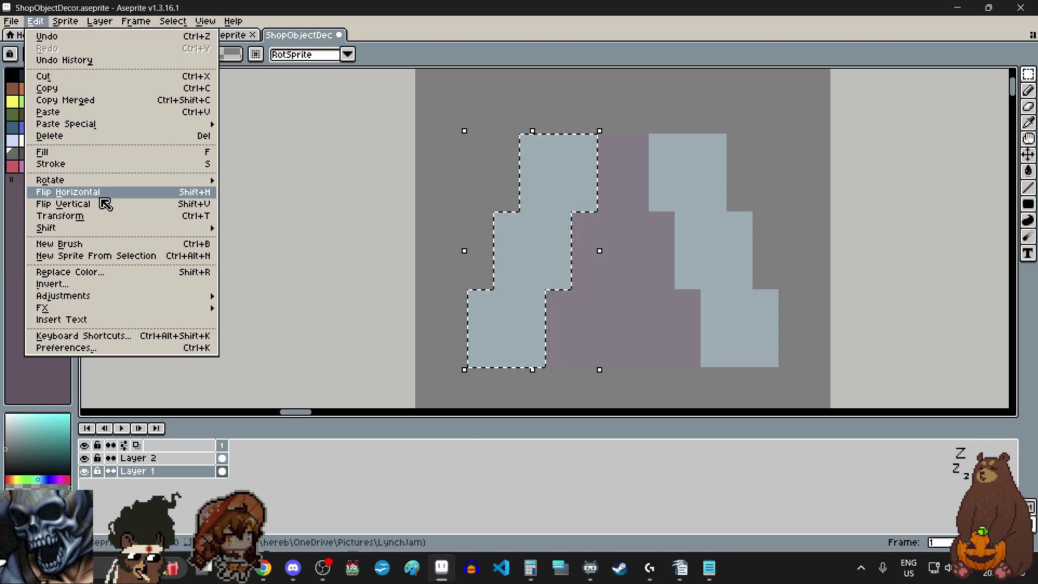
pyautogui.moveTo(63, 295)
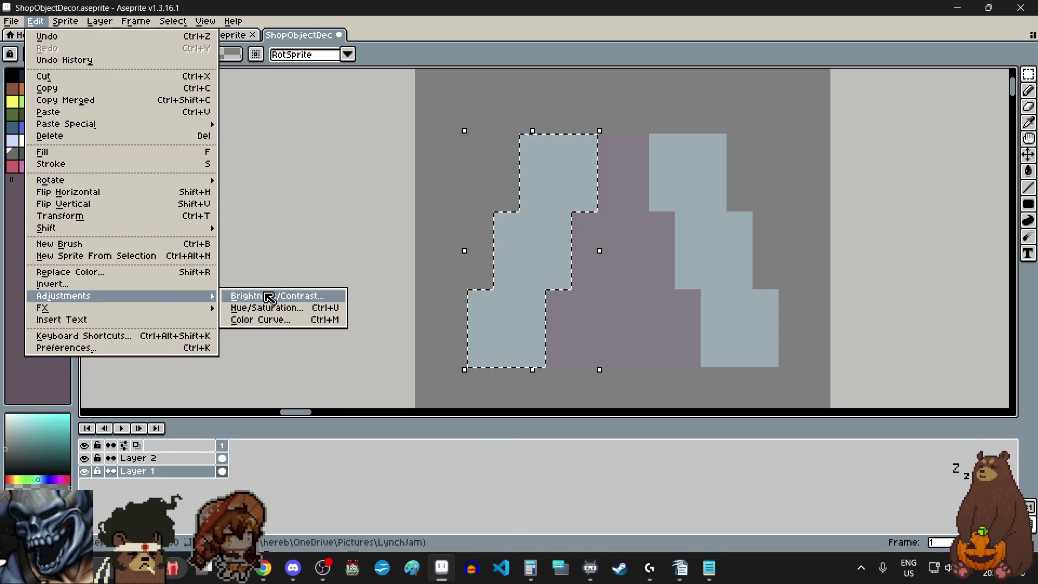
pyautogui.click(268, 298)
pyautogui.moveTo(770, 179); pyautogui.dragTo(765, 180)
pyautogui.click(915, 166)
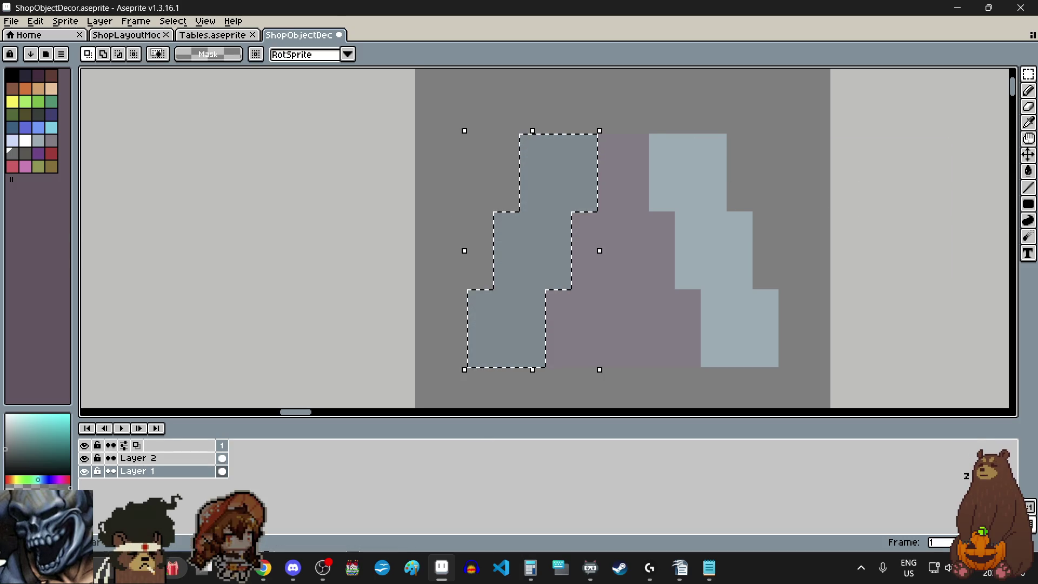
pyautogui.click(428, 197)
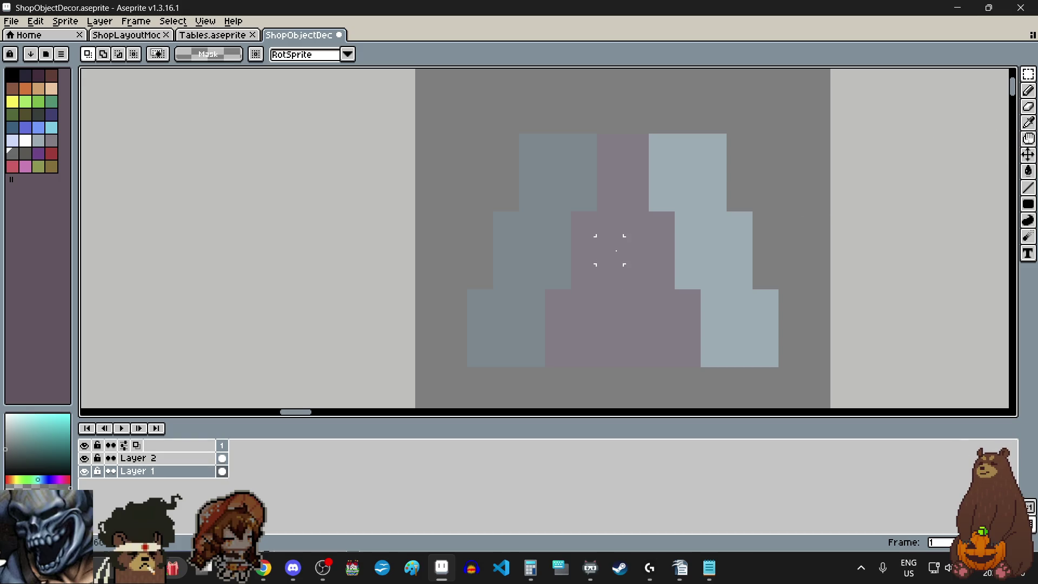
# Move a copy of the light right column out beside the sprite and darken it slightly with Brightness/Contrast.
pyautogui.click(730, 252)
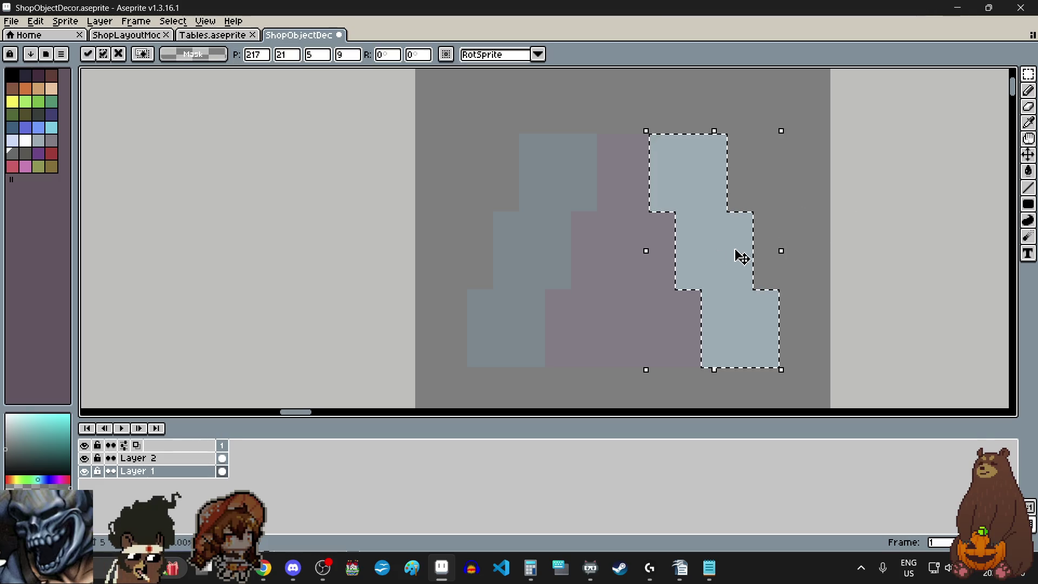
pyautogui.moveTo(737, 255); pyautogui.dragTo(302, 259)
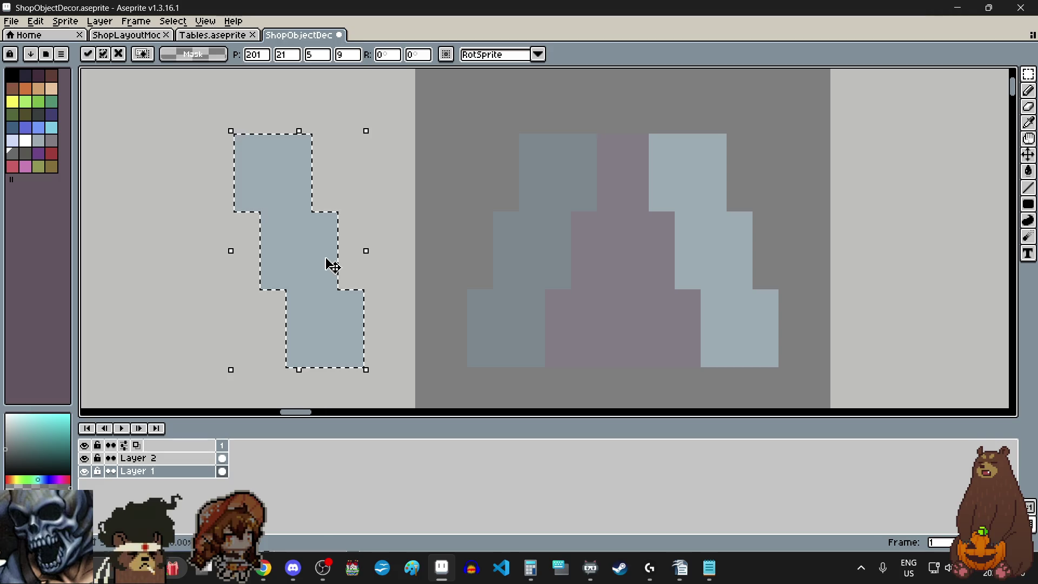
pyautogui.click(35, 21)
pyautogui.moveTo(63, 296)
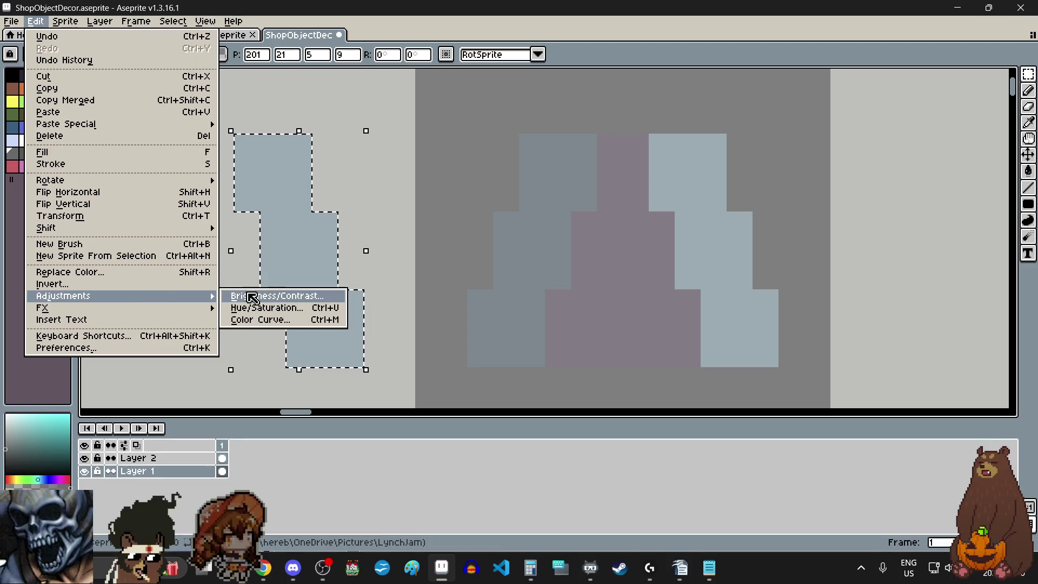
pyautogui.click(279, 297)
pyautogui.moveTo(766, 179); pyautogui.dragTo(813, 180)
pyautogui.click(915, 165)
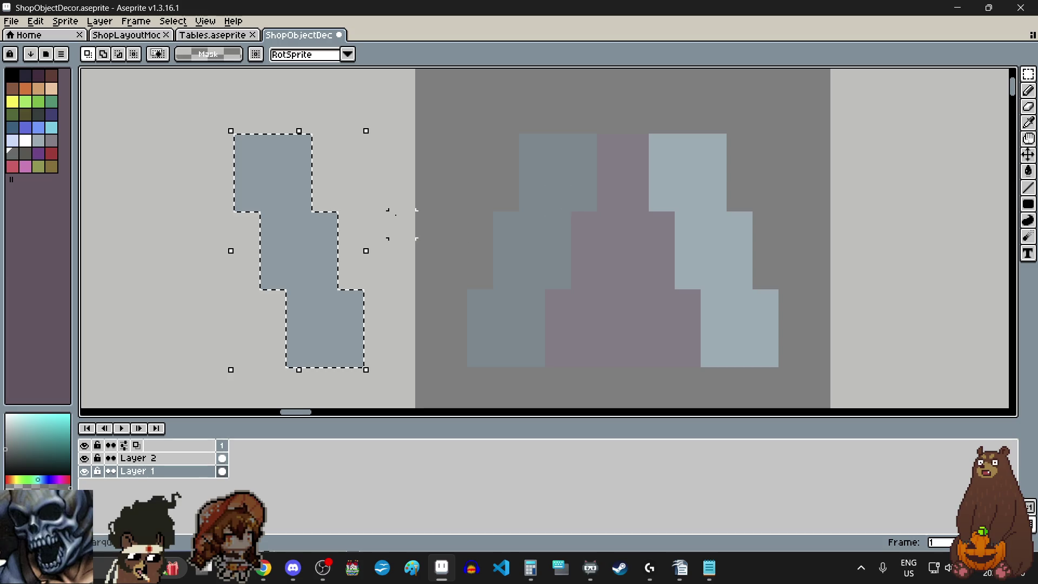
pyautogui.hotkey('ctrl', 'd')
# Eyedrop the copy's medium blue-grey and paint-bucket the purple middle with it.
pyautogui.click(1028, 122)
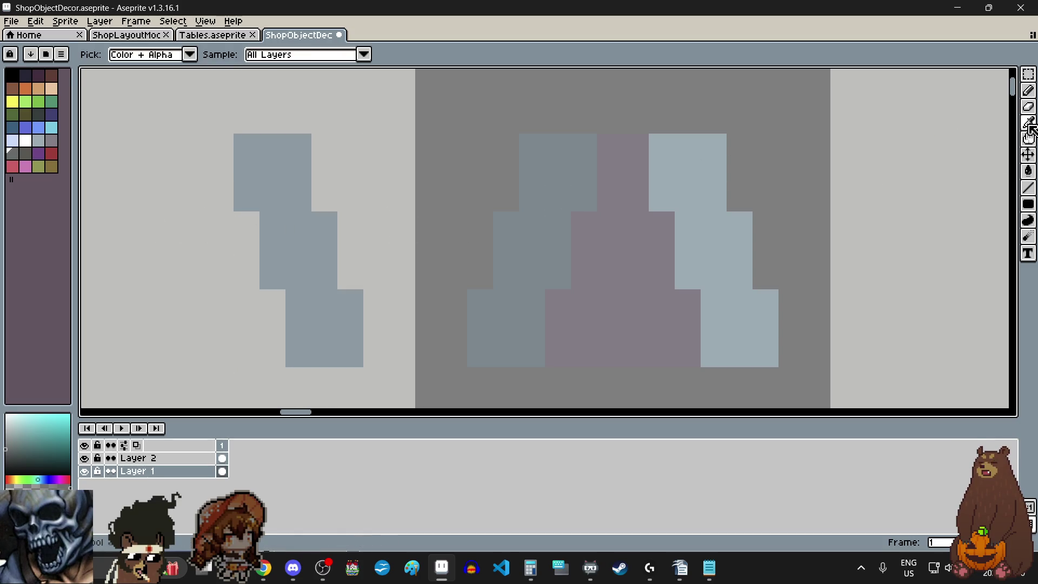
pyautogui.click(291, 228)
pyautogui.click(1029, 171)
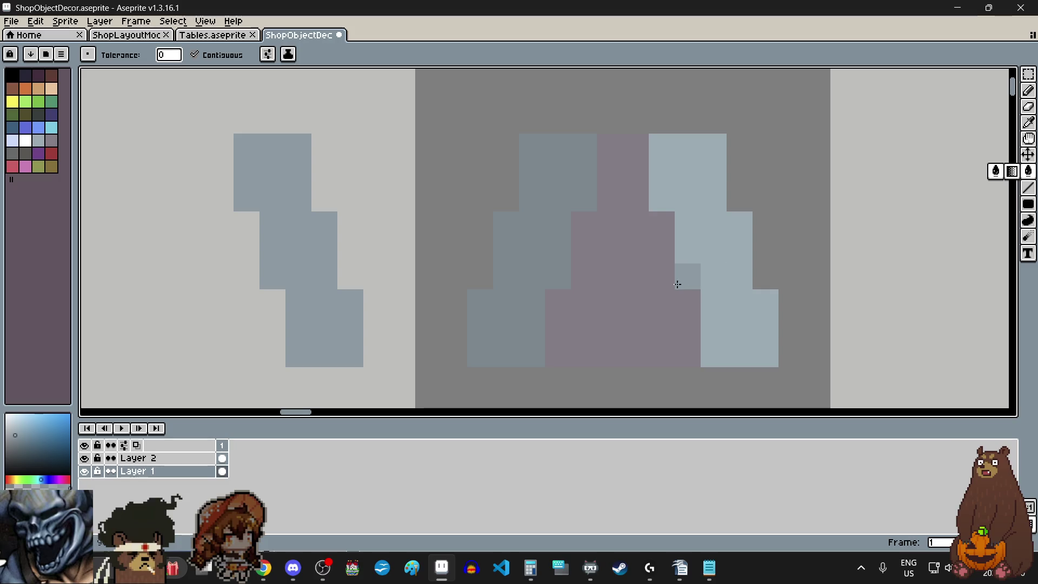
pyautogui.click(645, 280)
pyautogui.scroll(-2, 645, 280)
pyautogui.scroll(1, 249, 301)
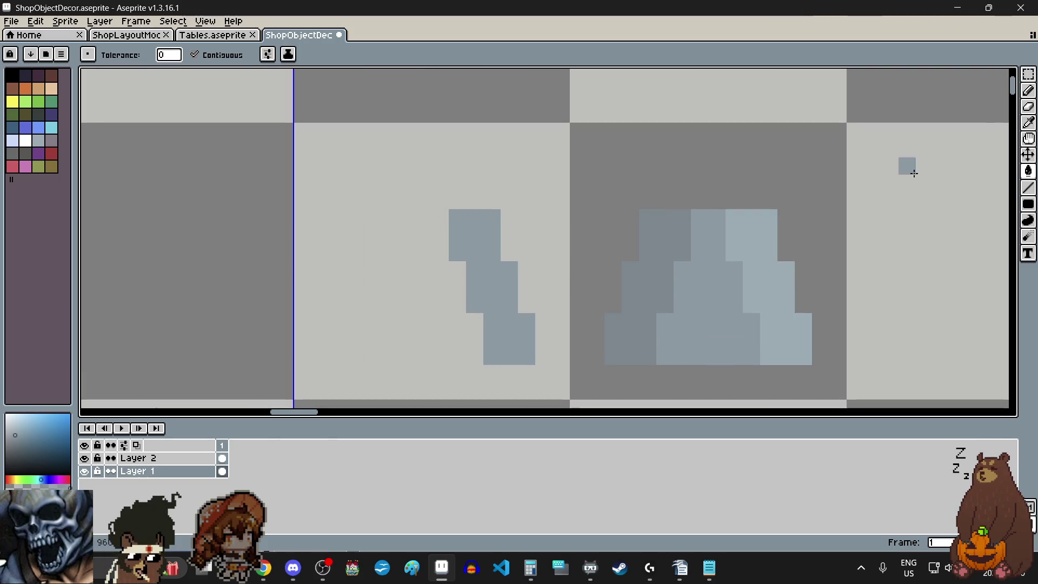
# Select and delete the leftover column copy, then choose dark grey.
pyautogui.click(1028, 73)
pyautogui.click(947, 73)
pyautogui.moveTo(451, 211); pyautogui.dragTo(526, 358)
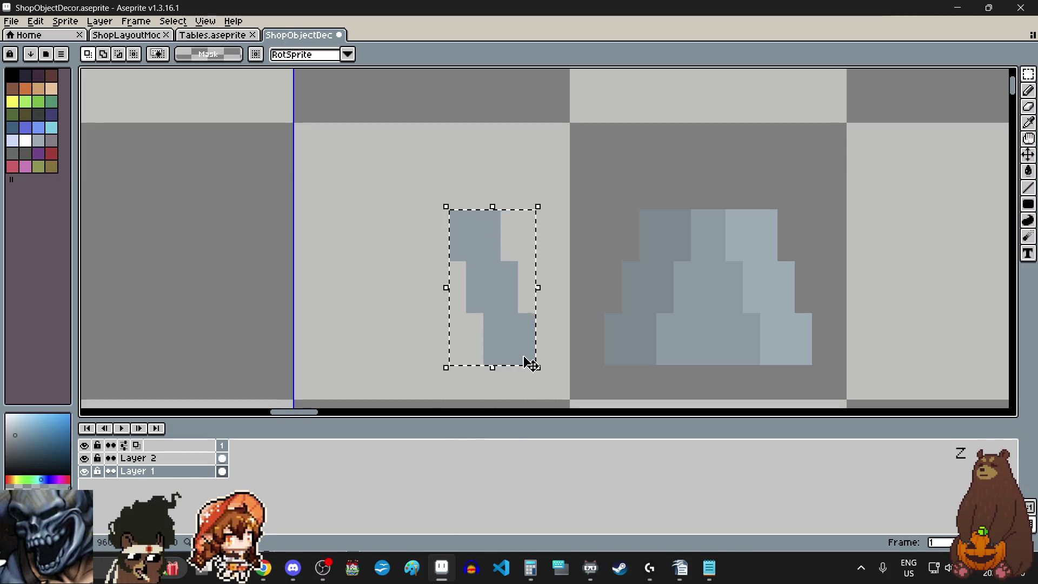
pyautogui.press('Delete')
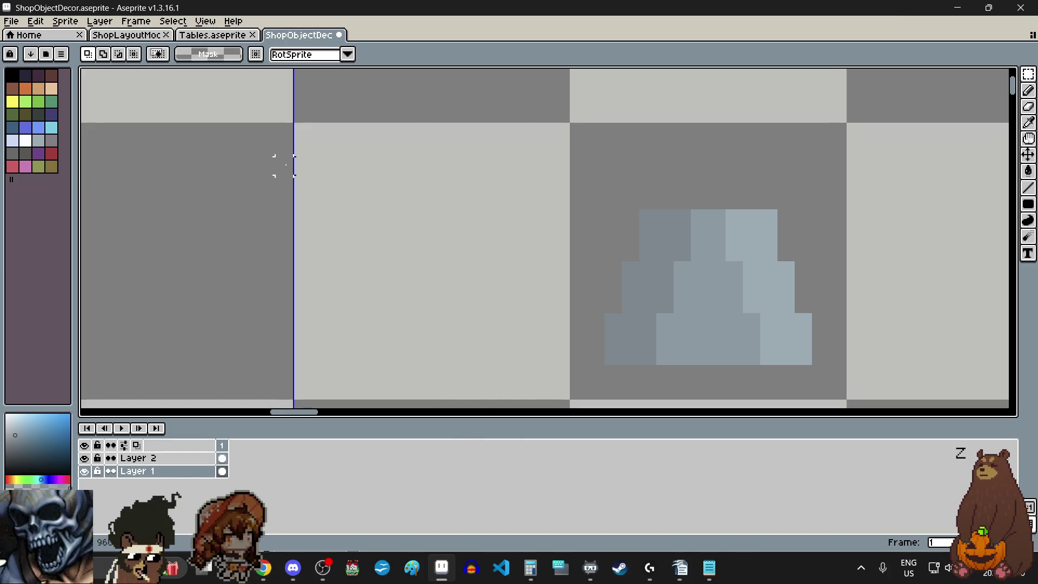
pyautogui.click(26, 154)
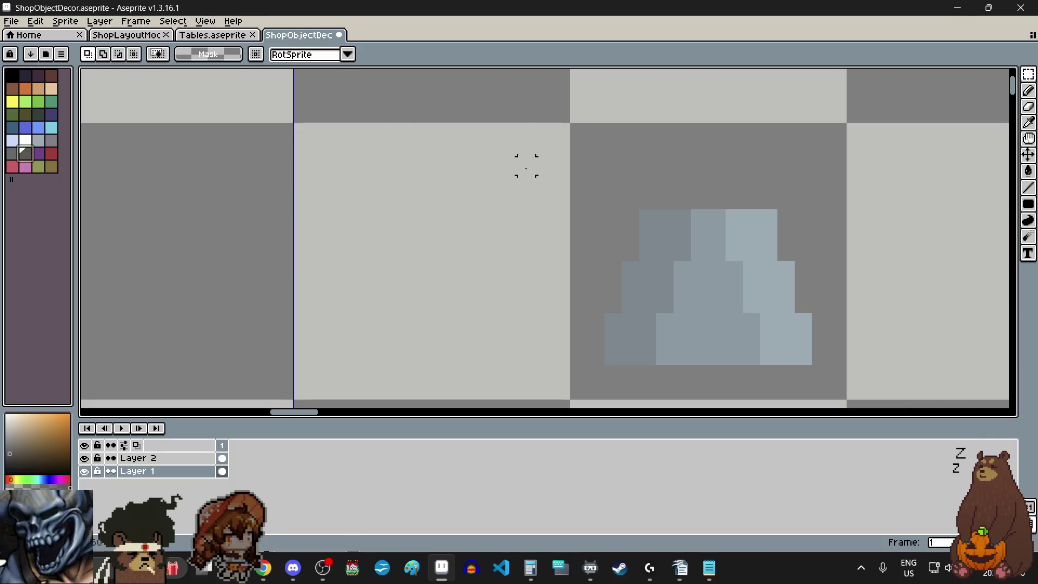
pyautogui.scroll(1, 813, 220)
pyautogui.scroll(1, 813, 220)
# Paint dark grey pixels above both sides of the vase and join them into one band.
pyautogui.click(1029, 91)
pyautogui.click(673, 192)
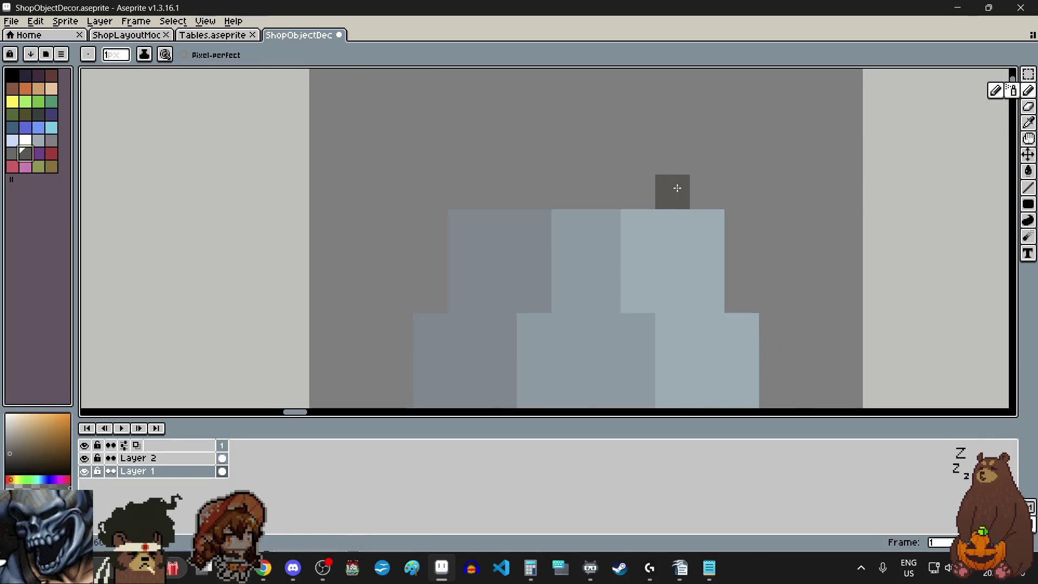
pyautogui.click(672, 158)
pyautogui.click(500, 191)
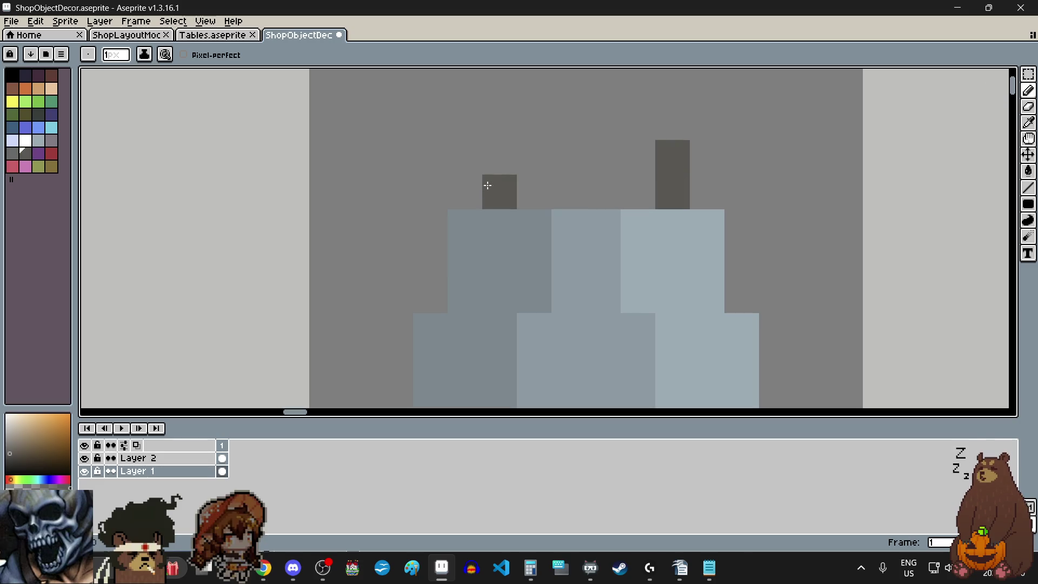
pyautogui.click(493, 174)
pyautogui.moveTo(504, 173)
pyautogui.mouseDown()
pyautogui.moveTo(619, 163)
pyautogui.moveTo(625, 189)
pyautogui.moveTo(535, 192)
pyautogui.mouseUp()
pyautogui.scroll(-3, 573, 251)
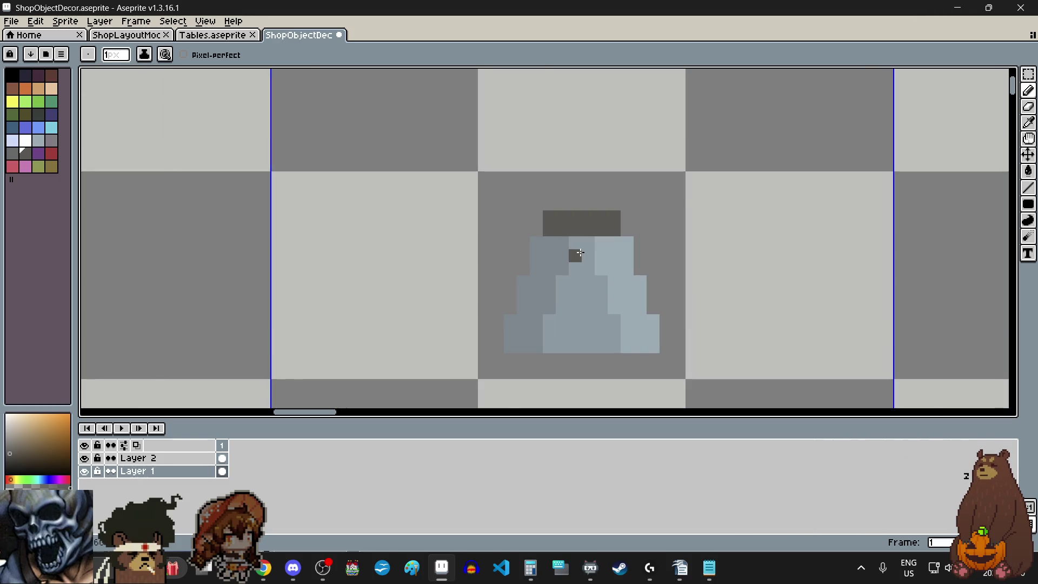
pyautogui.scroll(-2, 578, 231)
pyautogui.scroll(1, 584, 240)
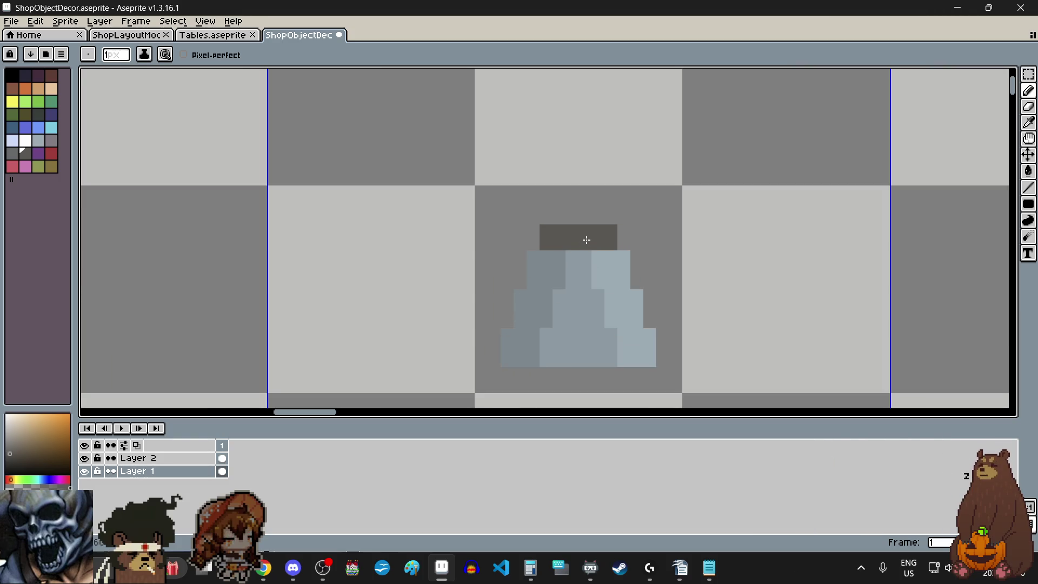
pyautogui.scroll(1, 599, 241)
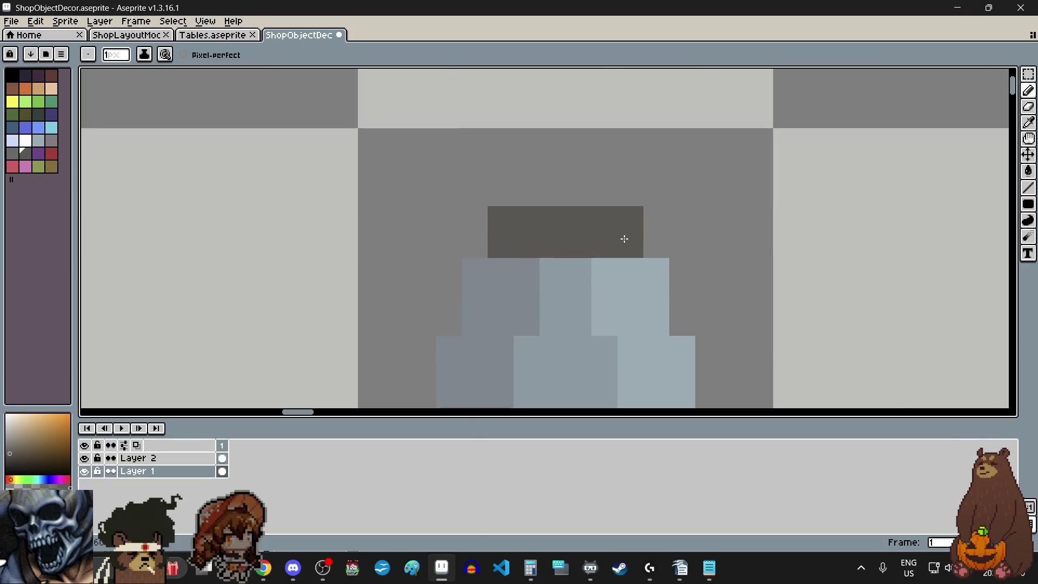
# Sample the pale blue-grey and stack two pale pixels rising above the band's right end.
pyautogui.click(1029, 122)
pyautogui.click(622, 275)
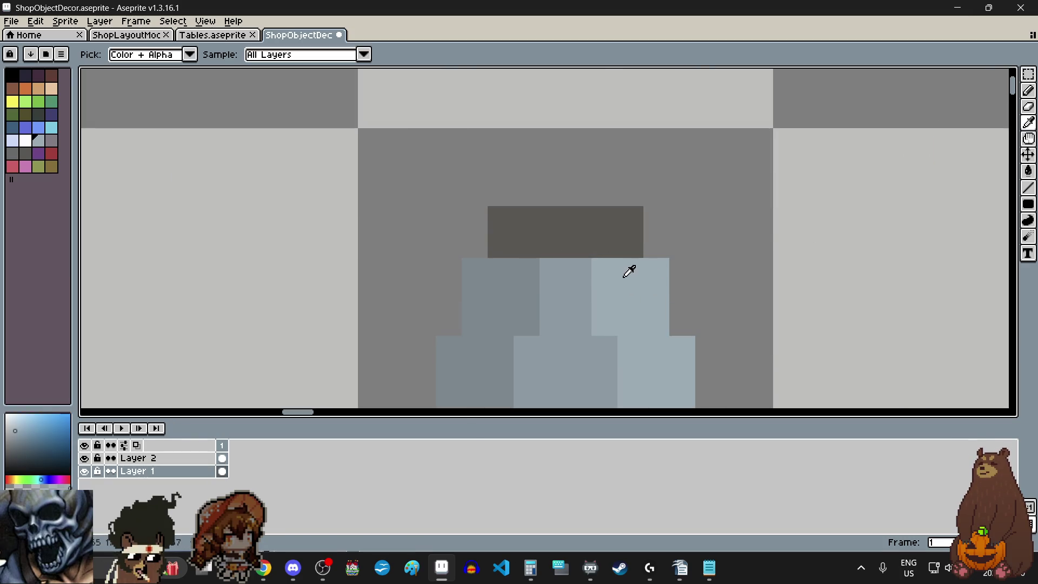
pyautogui.click(1028, 90)
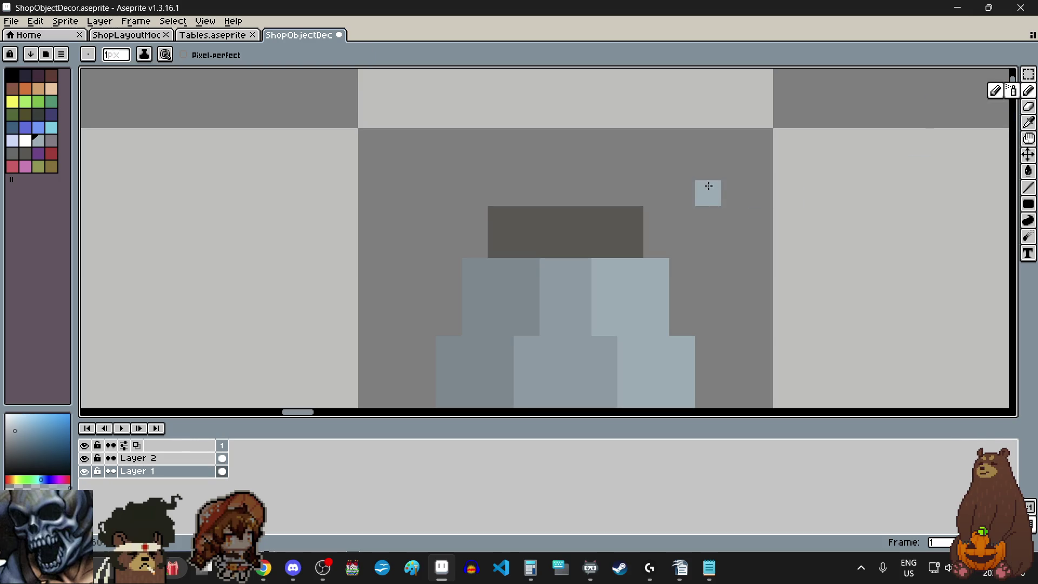
pyautogui.click(656, 193)
pyautogui.click(657, 167)
pyautogui.scroll(-1, 656, 155)
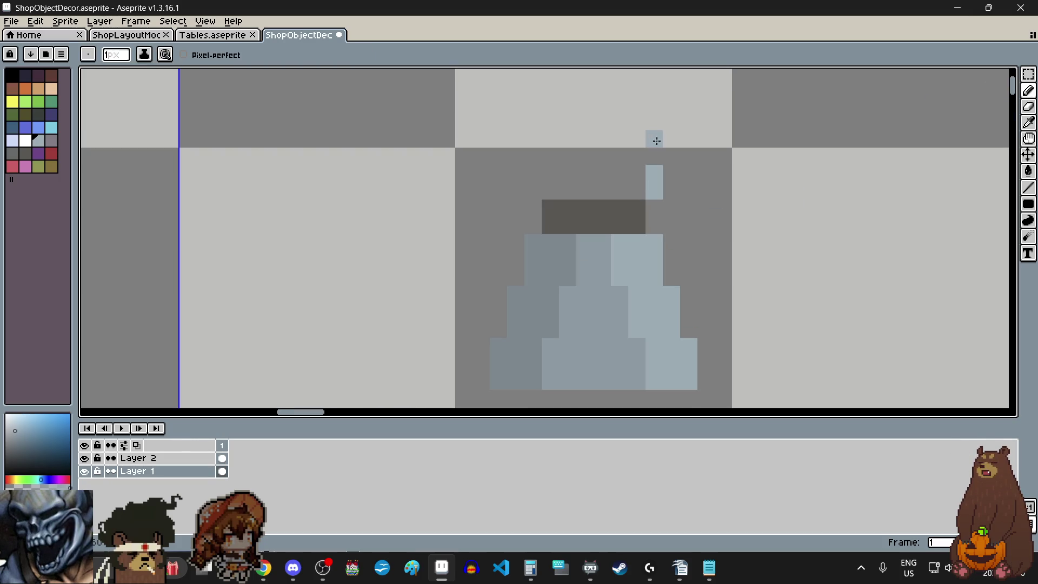
pyautogui.scroll(1, 656, 141)
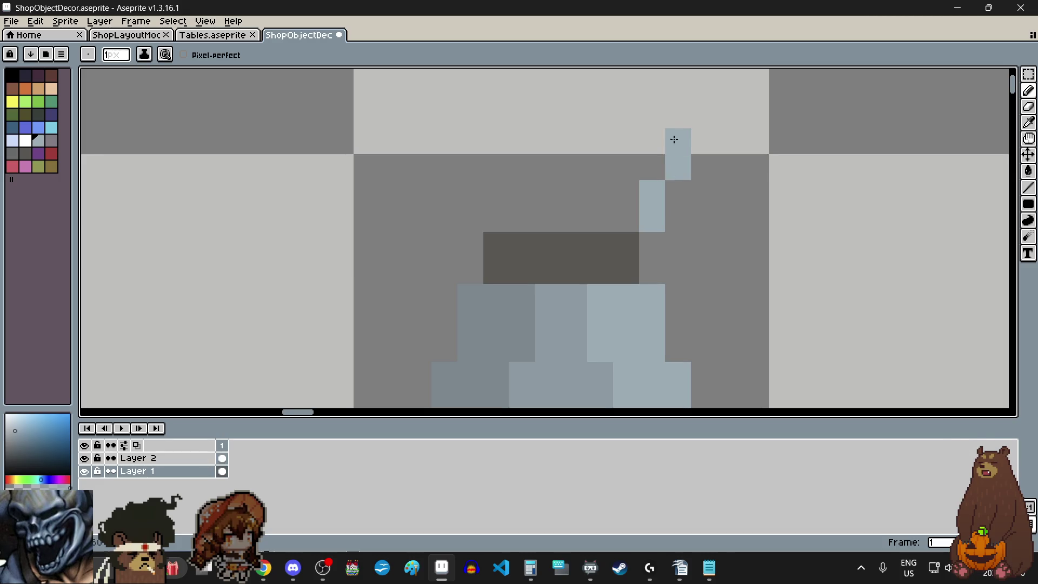
pyautogui.scroll(-1, 674, 140)
pyautogui.scroll(2, 675, 108)
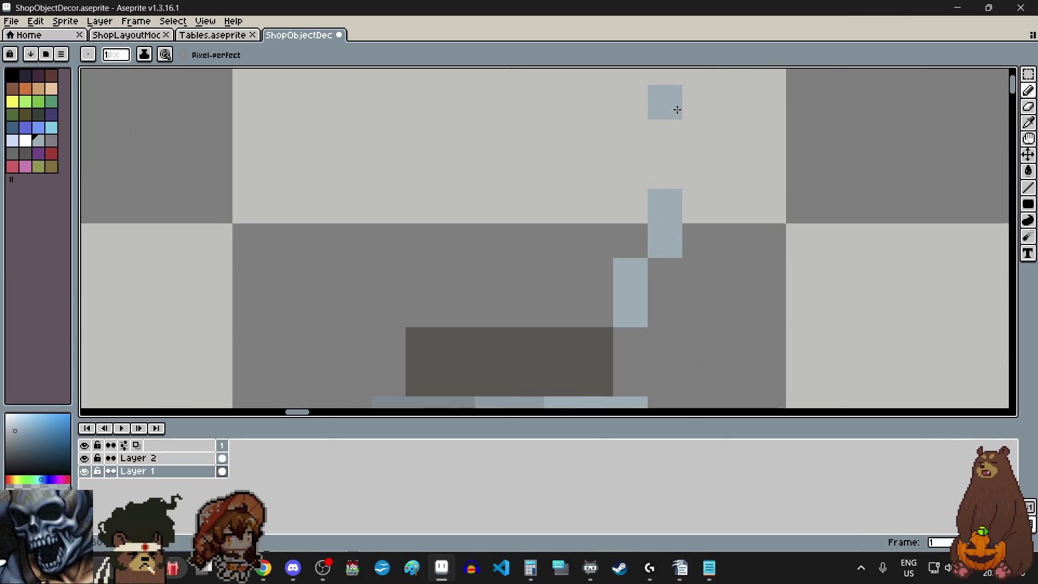
pyautogui.scroll(1, 674, 122)
pyautogui.scroll(-1, 672, 140)
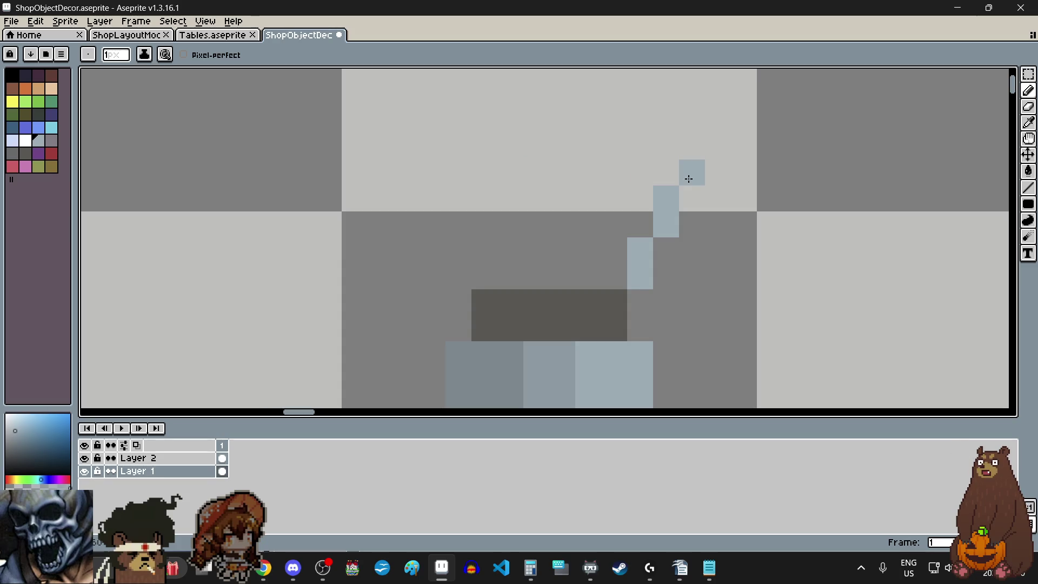
# Paint a long dark grey band higher up above the vase.
pyautogui.click(26, 153)
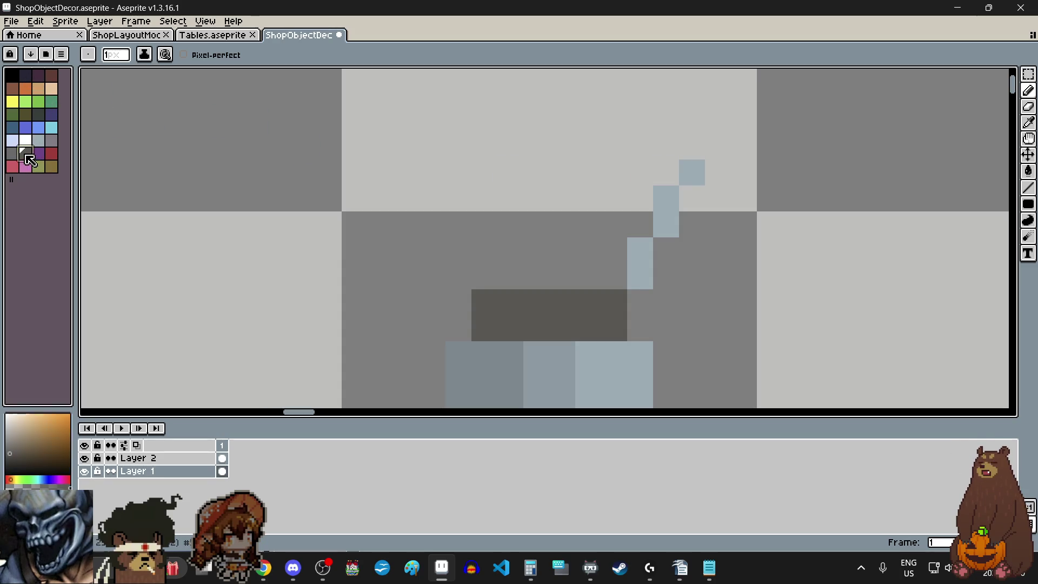
pyautogui.moveTo(692, 147); pyautogui.dragTo(430, 144)
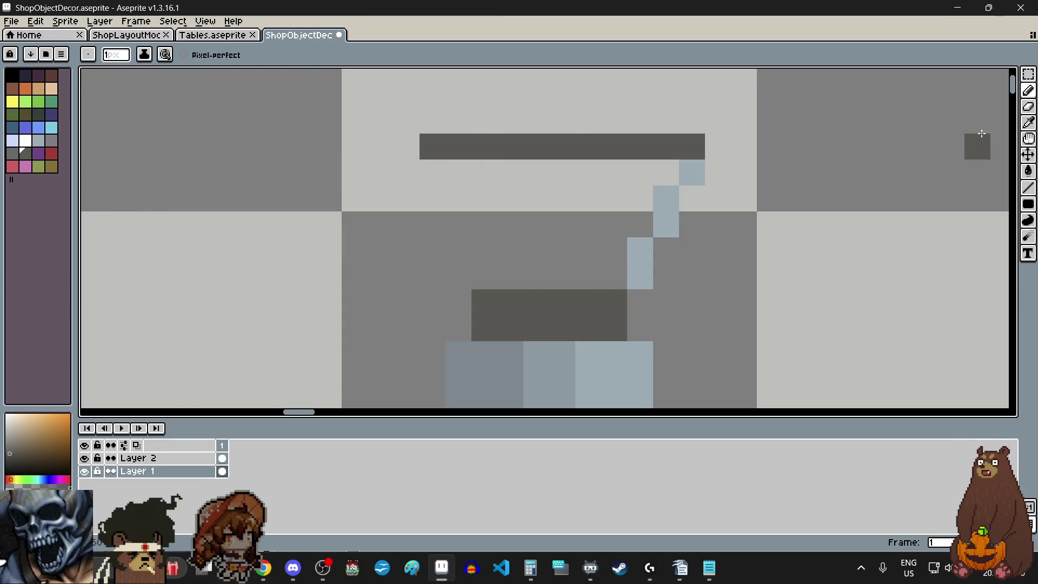
# Sample the vase's blue-grey and paint two stepped pixels up the bowl's left side.
pyautogui.click(1028, 122)
pyautogui.click(476, 359)
pyautogui.click(1028, 90)
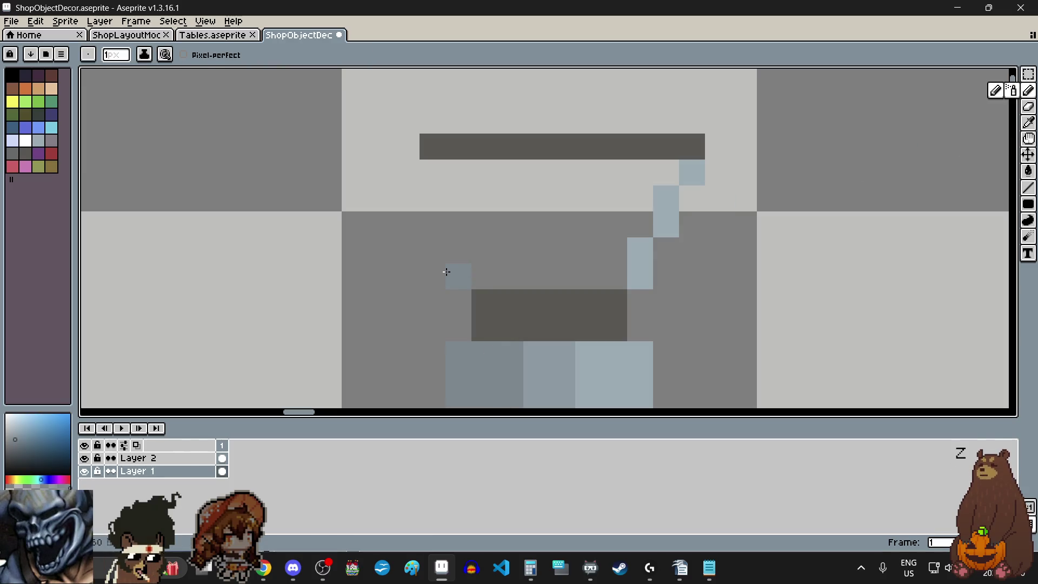
pyautogui.click(430, 199)
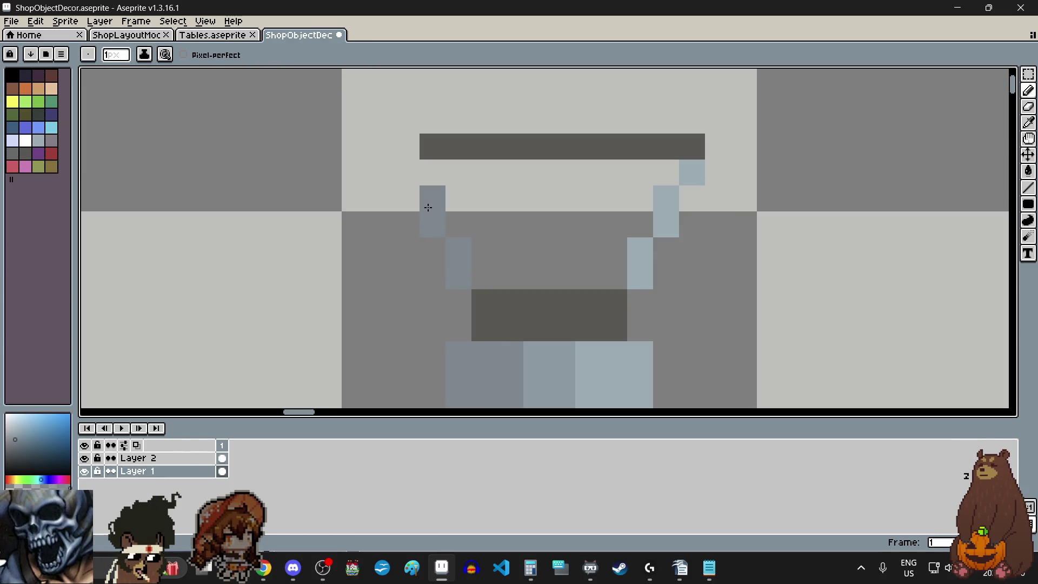
pyautogui.click(406, 172)
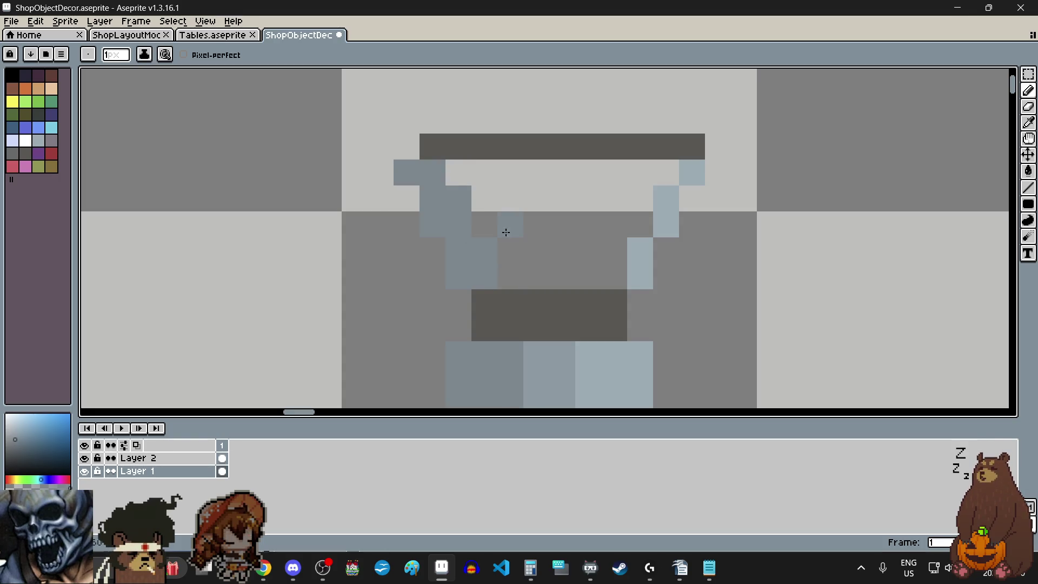
# Paint a light highlight diagonally down the bowl's right side, then sample a blue-grey.
pyautogui.click(1029, 122)
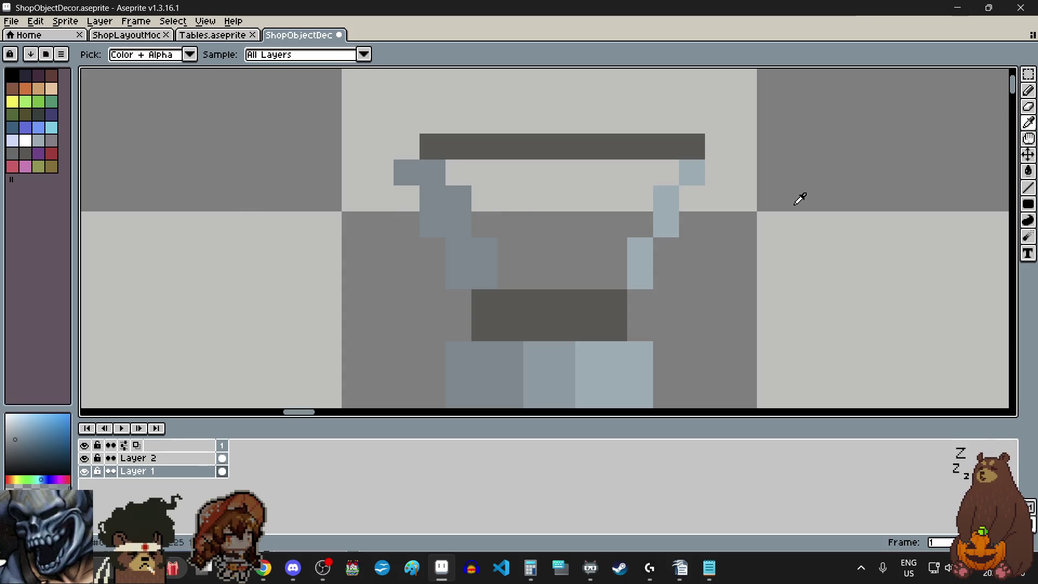
pyautogui.click(1030, 91)
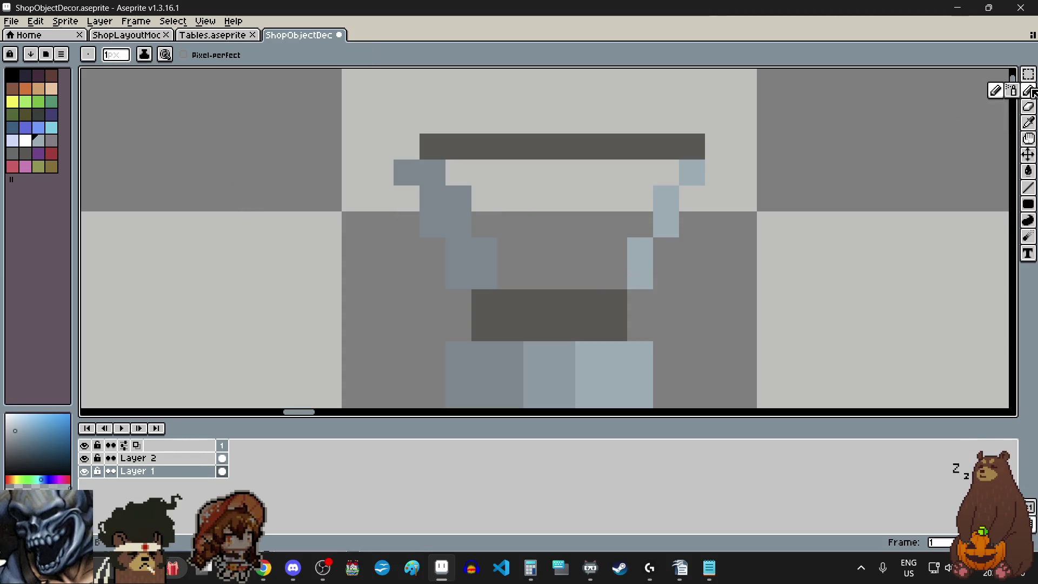
pyautogui.moveTo(608, 279)
pyautogui.mouseDown()
pyautogui.moveTo(636, 200)
pyautogui.moveTo(667, 171)
pyautogui.mouseUp()
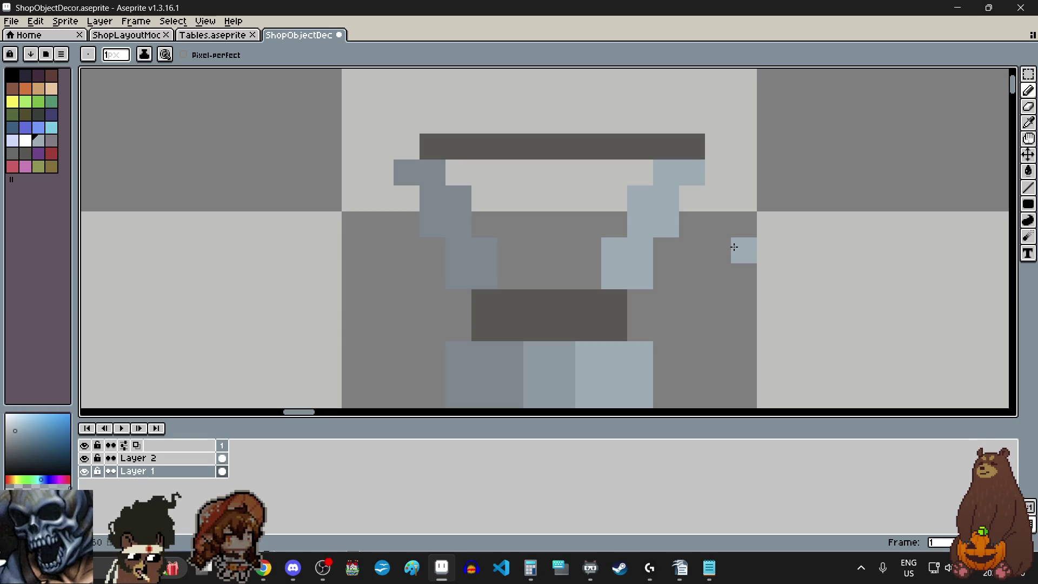
pyautogui.click(1029, 123)
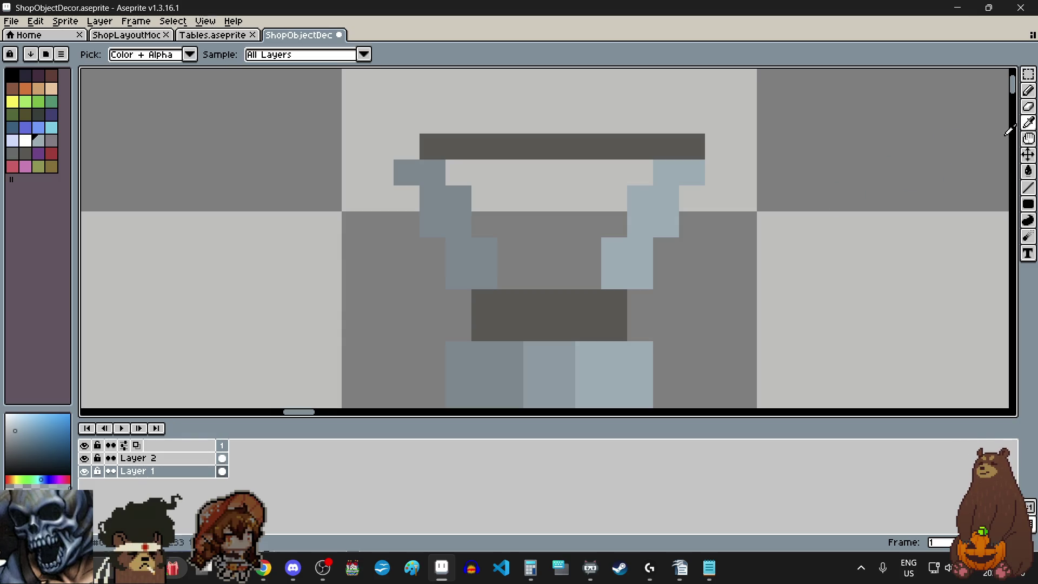
pyautogui.click(556, 352)
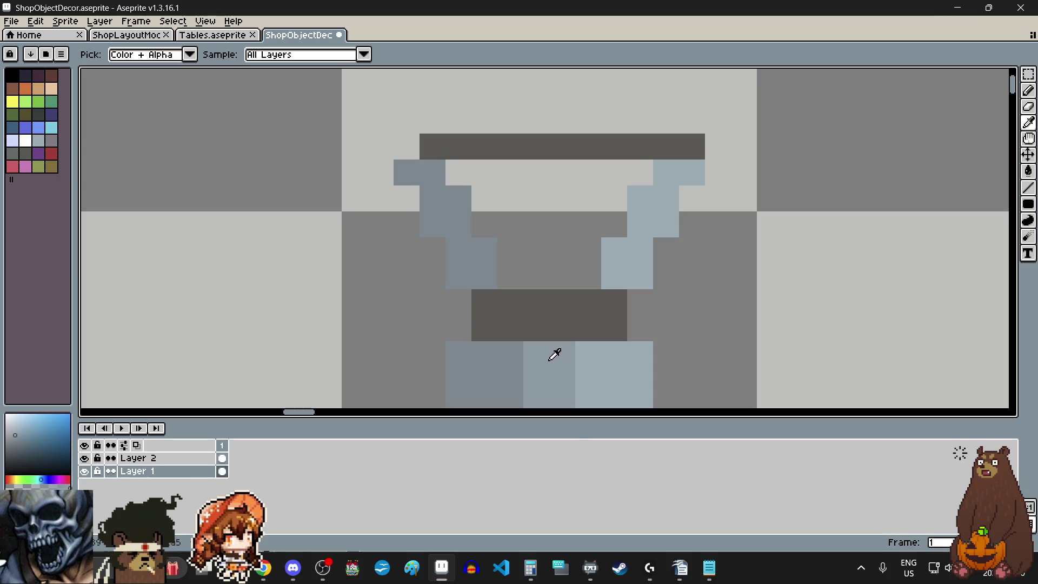
# Paint a mid blue-grey column up the bowl's centre with pixels filled on either side.
pyautogui.click(1028, 91)
pyautogui.moveTo(540, 278); pyautogui.dragTo(565, 225)
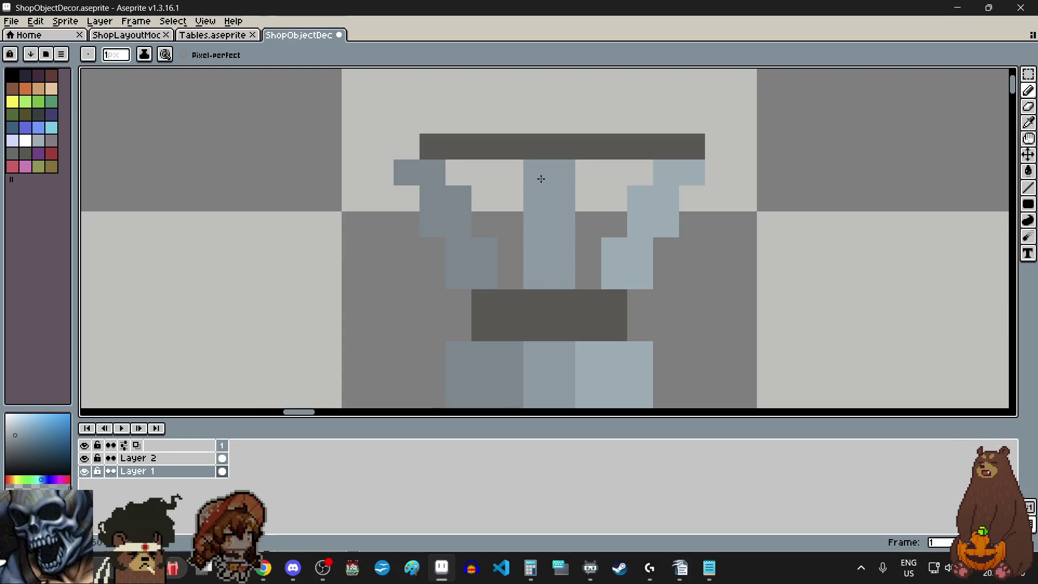
pyautogui.click(517, 178)
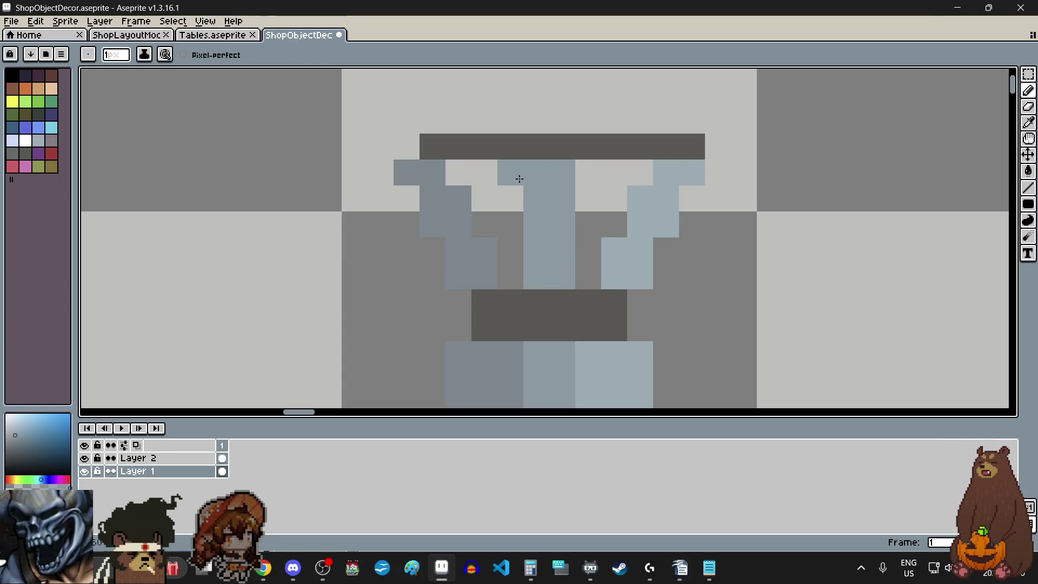
pyautogui.click(590, 199)
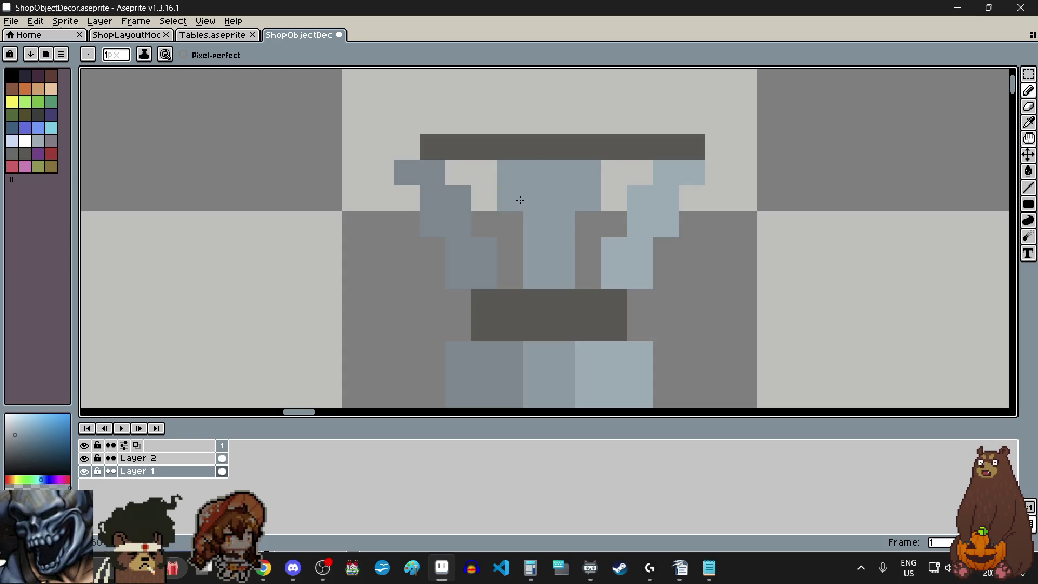
pyautogui.click(516, 227)
pyautogui.click(589, 231)
pyautogui.rightClick(636, 234)
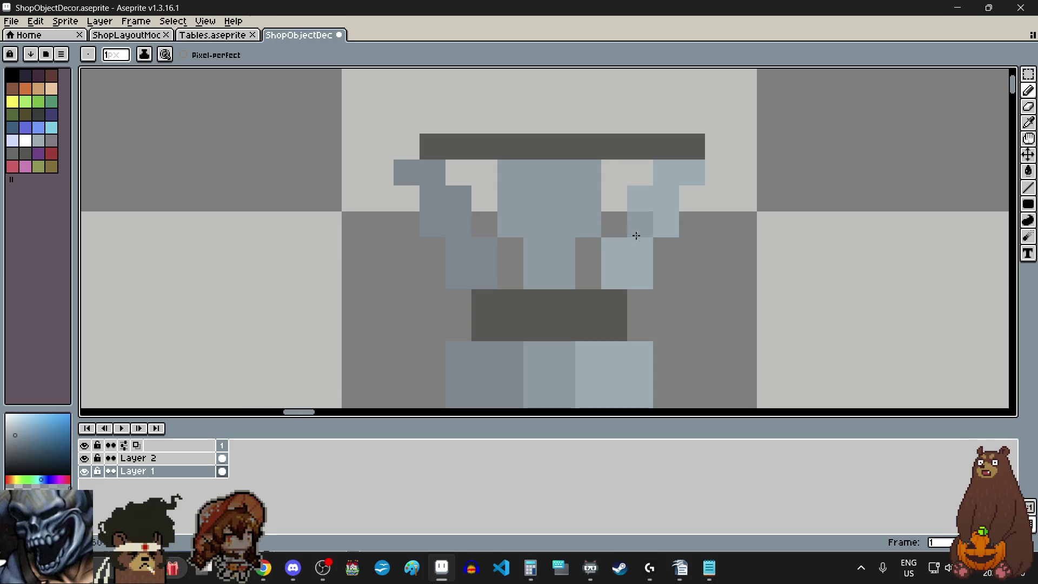
# Fill the bowl's right side with light blue-grey, undoing a few misplaced pixels.
pyautogui.click(1028, 122)
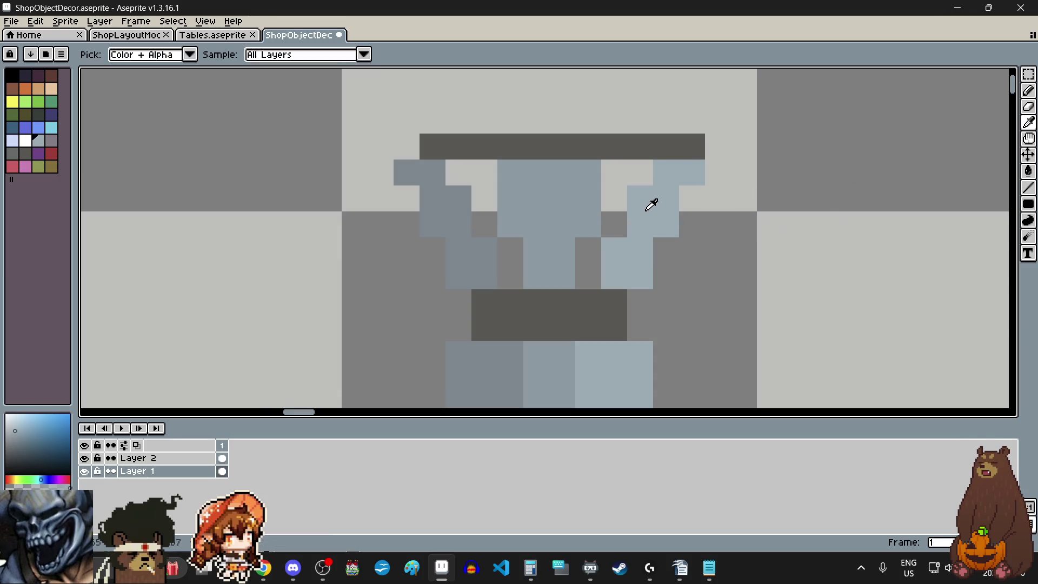
pyautogui.click(1028, 91)
pyautogui.click(643, 170)
pyautogui.click(620, 210)
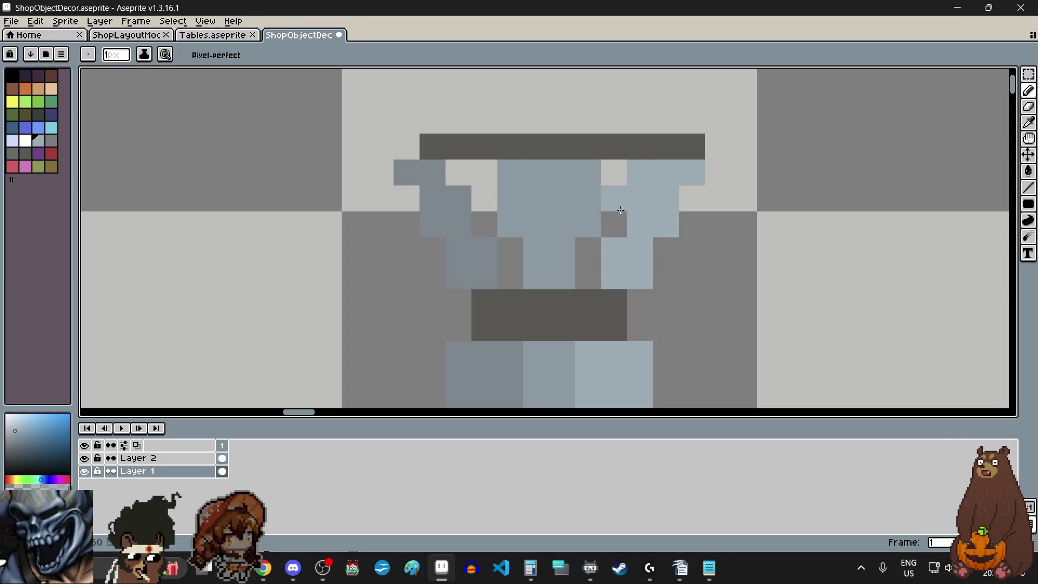
pyautogui.moveTo(620, 209); pyautogui.dragTo(586, 271)
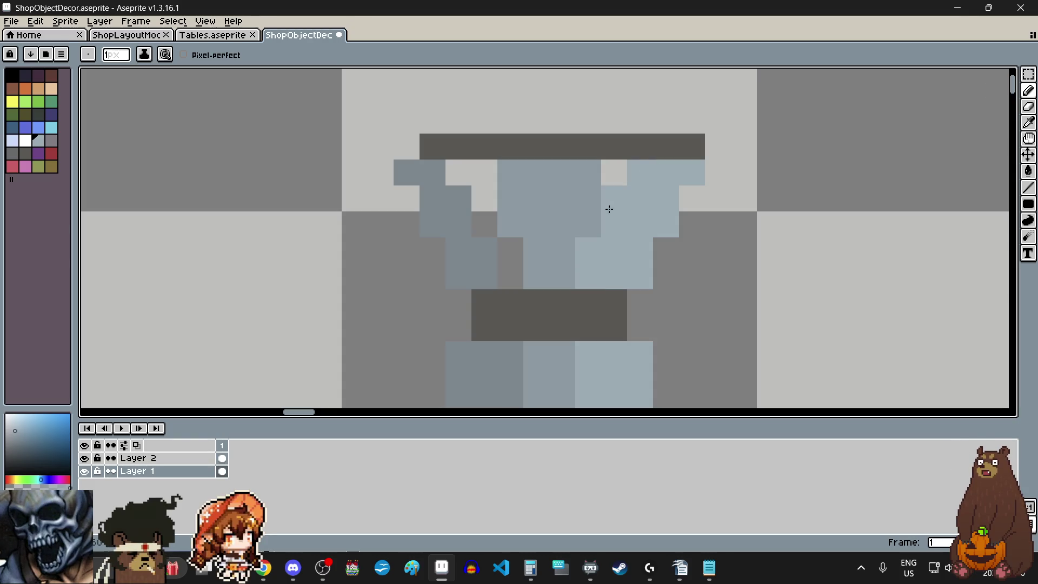
pyautogui.click(517, 268)
pyautogui.click(491, 231)
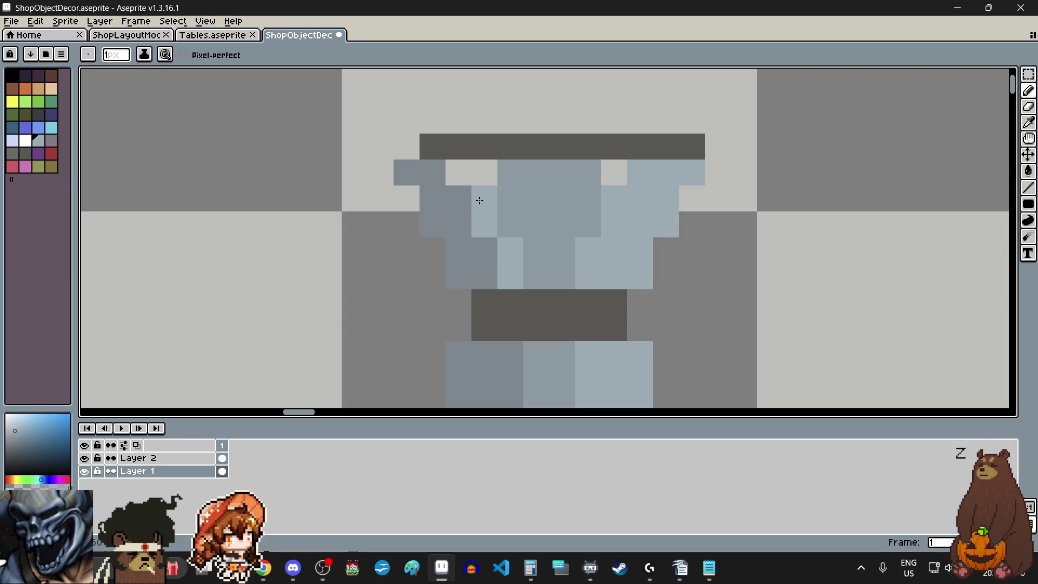
pyautogui.click(676, 269)
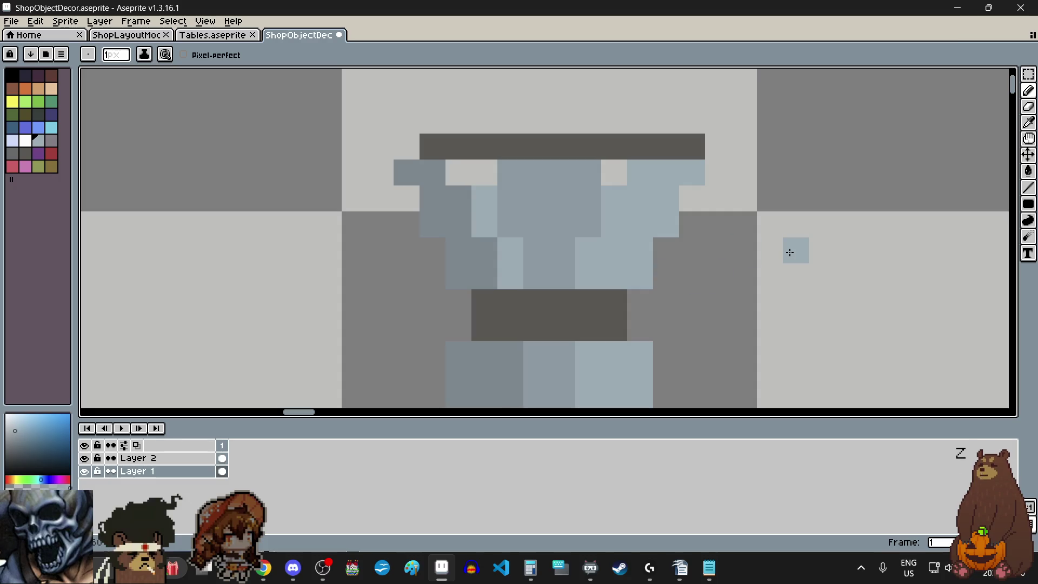
pyautogui.hotkey('ctrl', 'z')
pyautogui.press('v')
pyautogui.hotkey('ctrl', 'z')
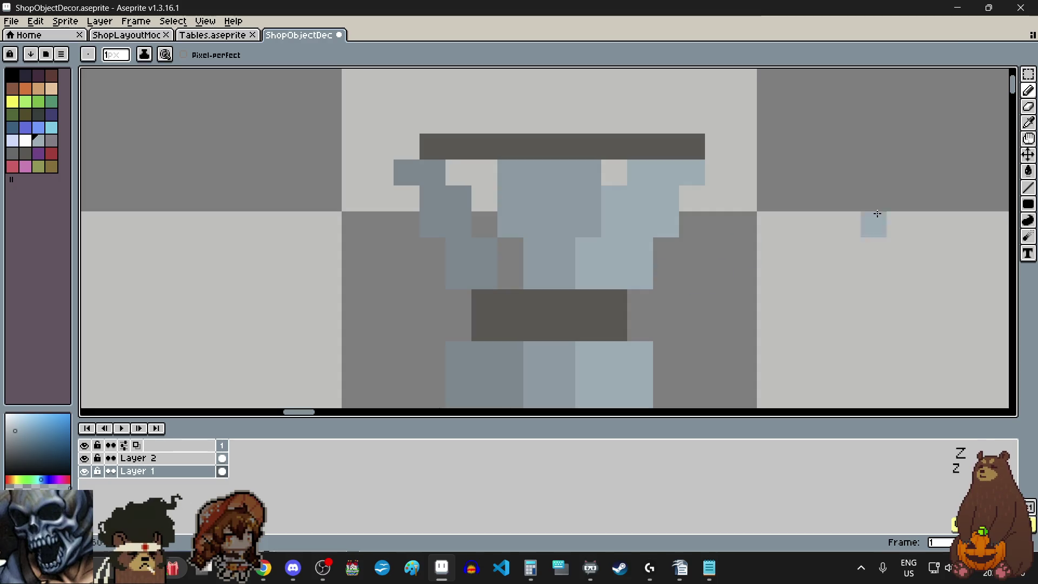
# Sample the darker blue-grey and fill the bowl's left side with it.
pyautogui.click(1028, 122)
pyautogui.click(463, 202)
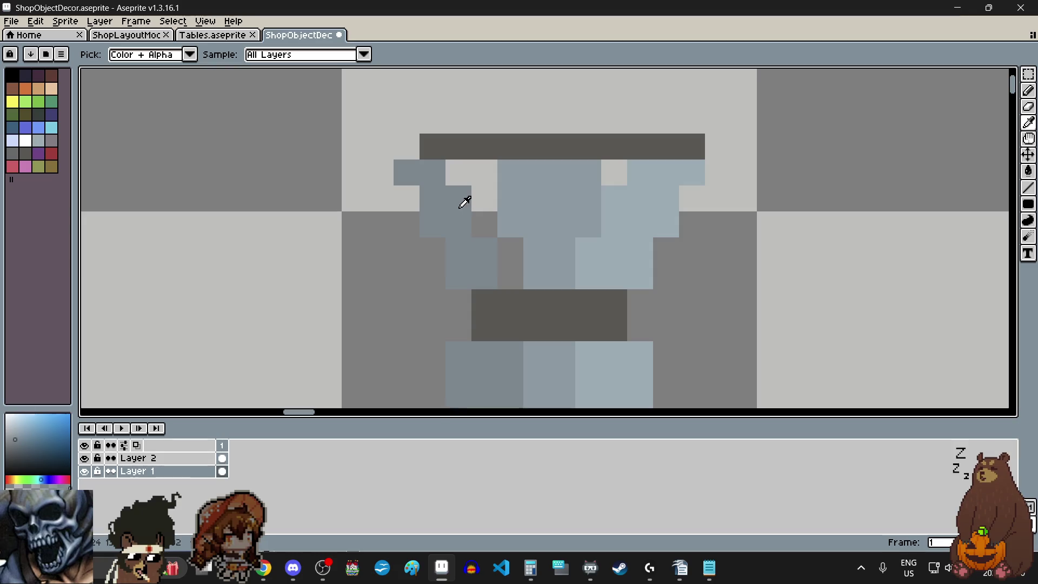
pyautogui.click(1029, 91)
pyautogui.click(561, 235)
pyautogui.moveTo(505, 273); pyautogui.dragTo(465, 185)
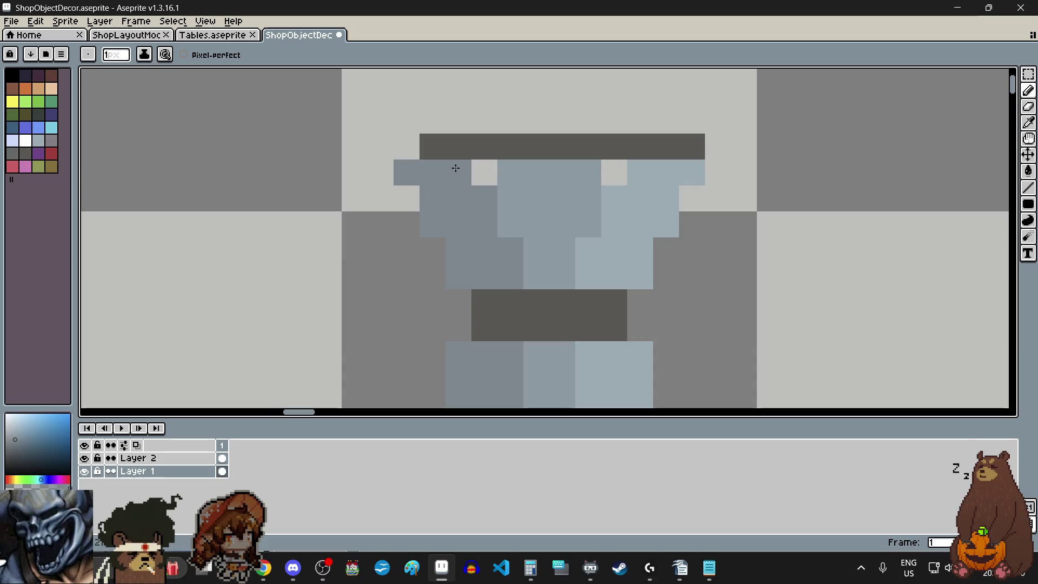
# Fill the last light gaps under the top band with mid blue-grey.
pyautogui.click(1029, 122)
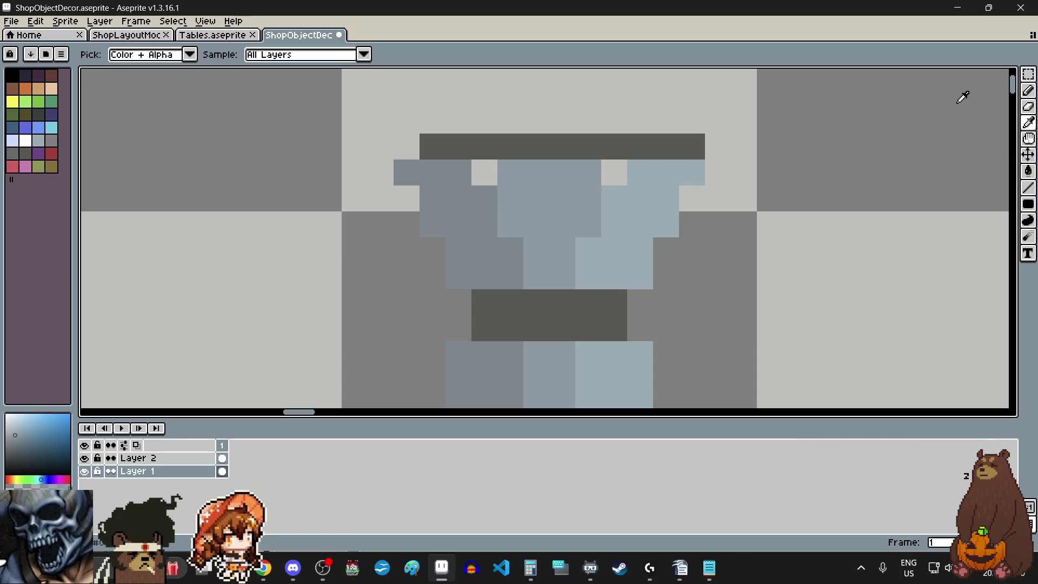
pyautogui.click(1028, 90)
pyautogui.click(614, 172)
pyautogui.click(484, 173)
pyautogui.scroll(-3, 498, 193)
pyautogui.scroll(2, 560, 241)
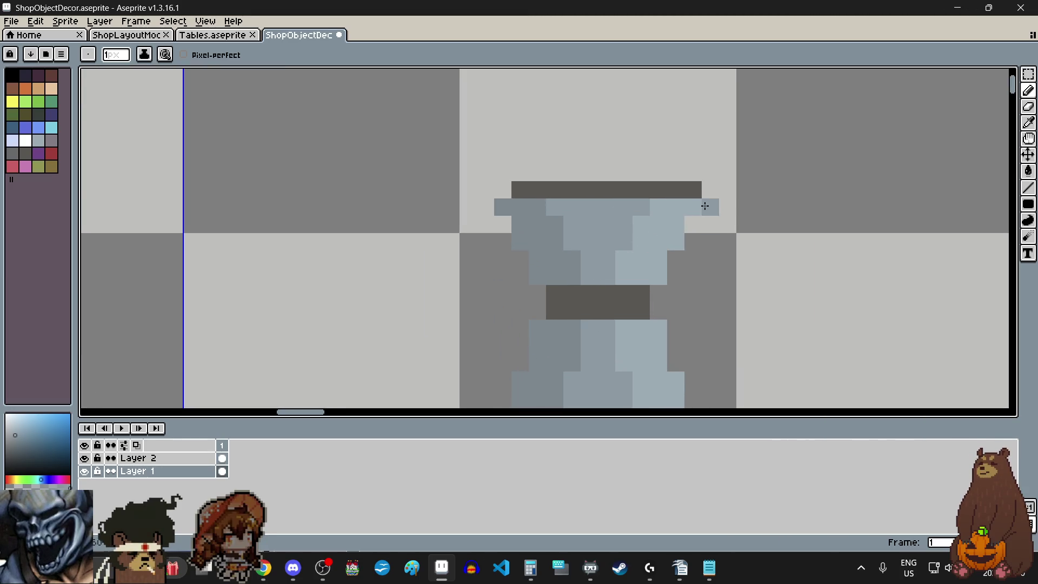
# Sample the top band's dark grey and extend the band one pixel outward.
pyautogui.click(1029, 122)
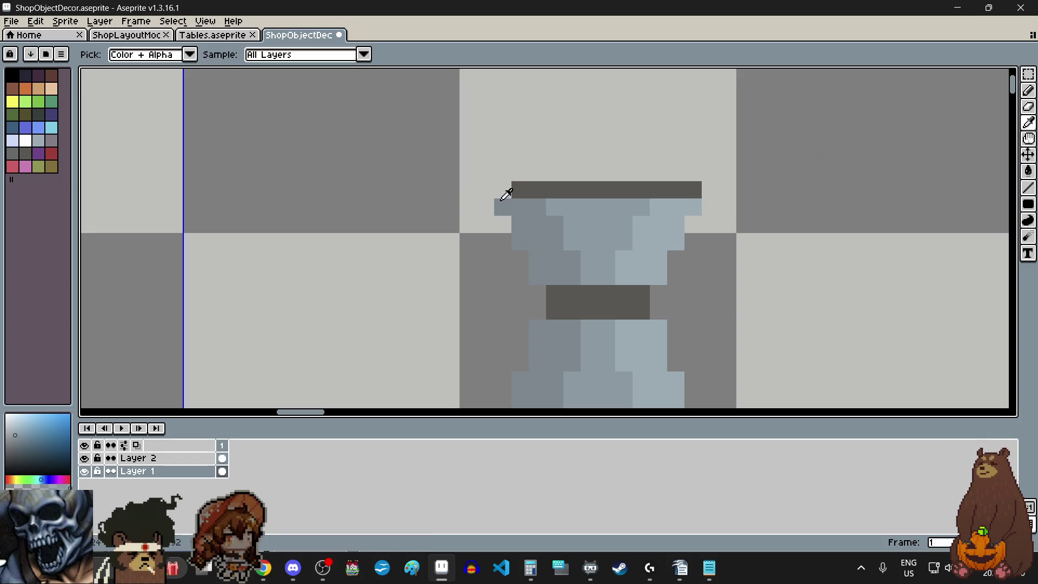
pyautogui.click(534, 186)
pyautogui.click(1028, 90)
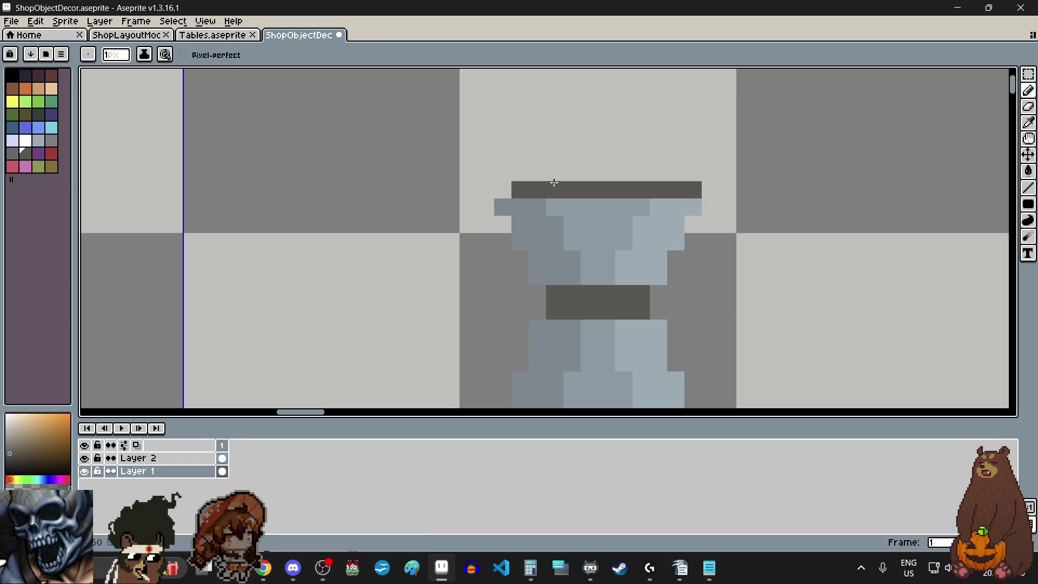
pyautogui.click(503, 191)
pyautogui.scroll(-2, 640, 218)
pyautogui.scroll(1, 653, 219)
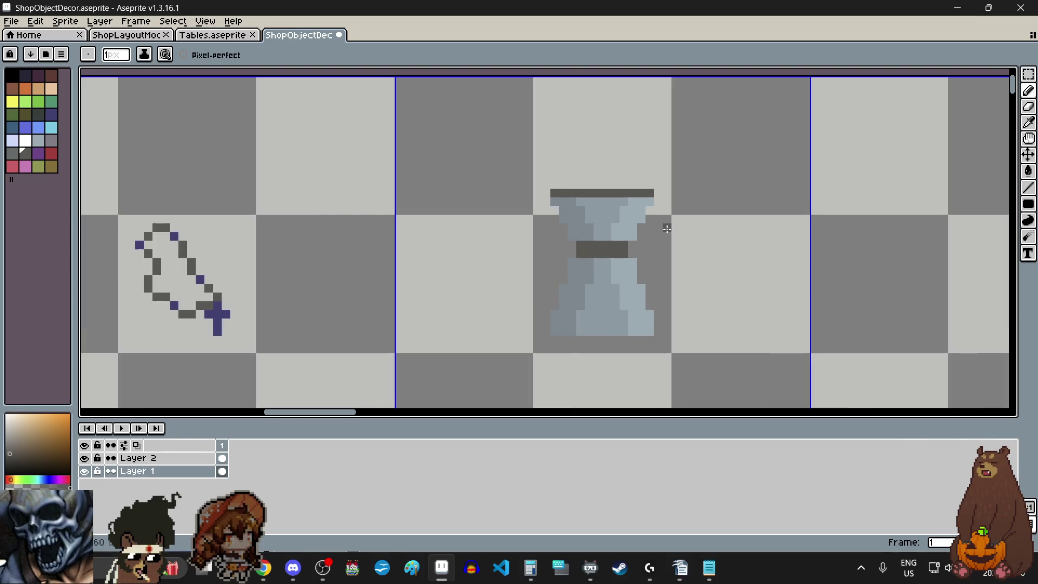
pyautogui.scroll(1, 636, 174)
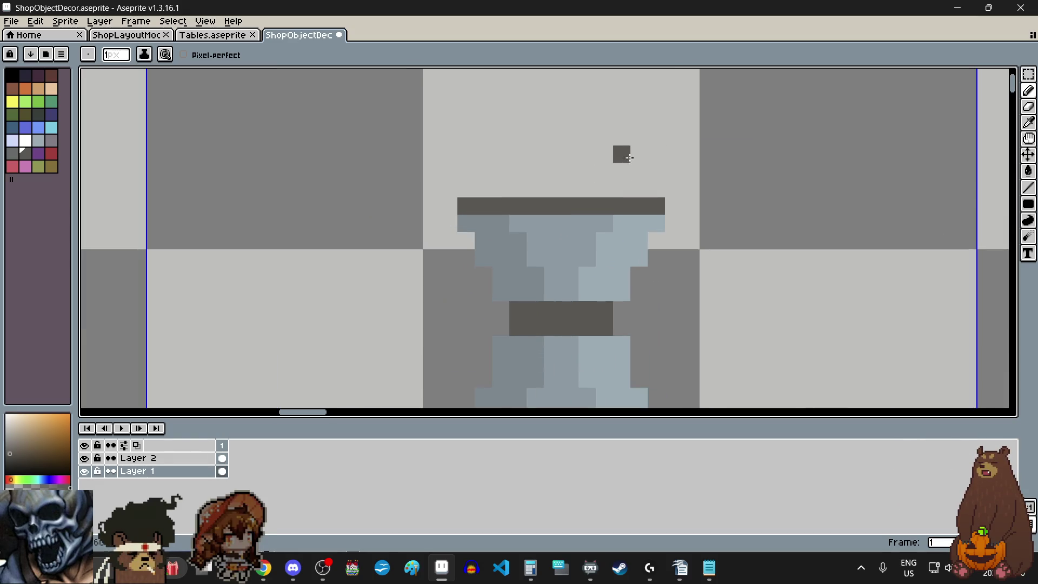
# Add a light blue pixel above the band's right end with the Pencil.
pyautogui.click(1029, 122)
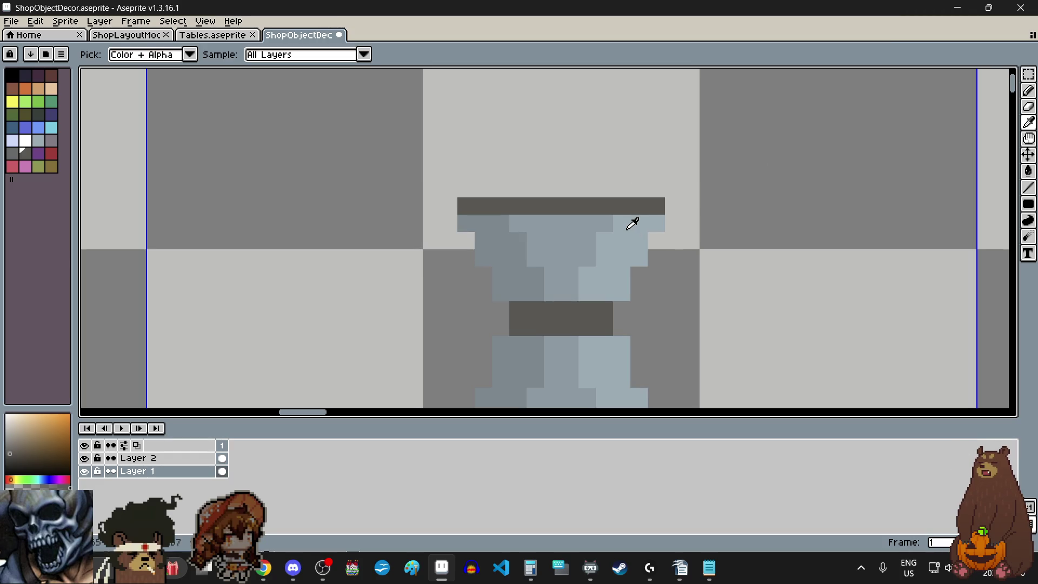
pyautogui.press('b')
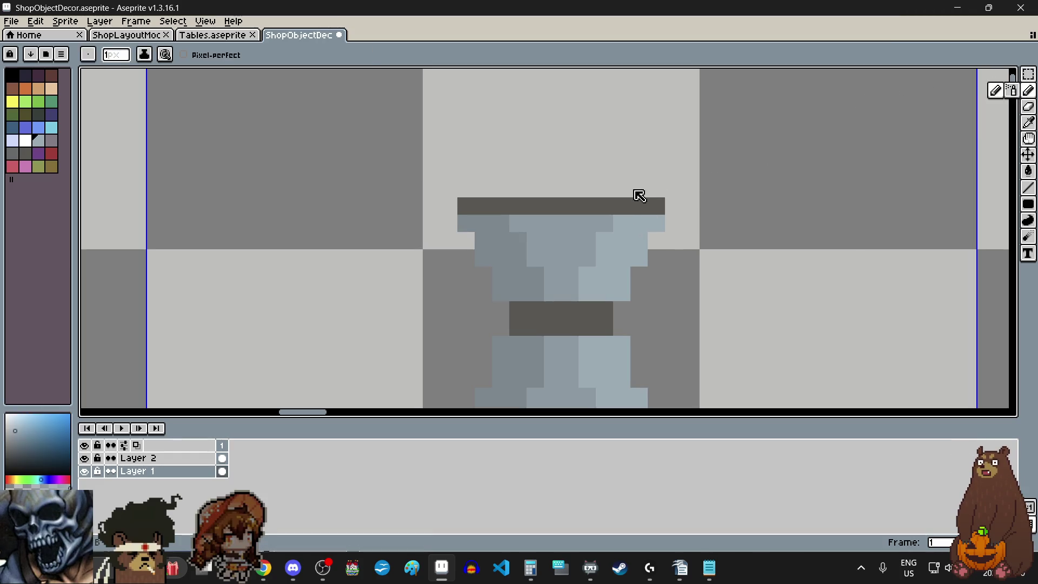
pyautogui.click(662, 188)
pyautogui.scroll(1, 664, 188)
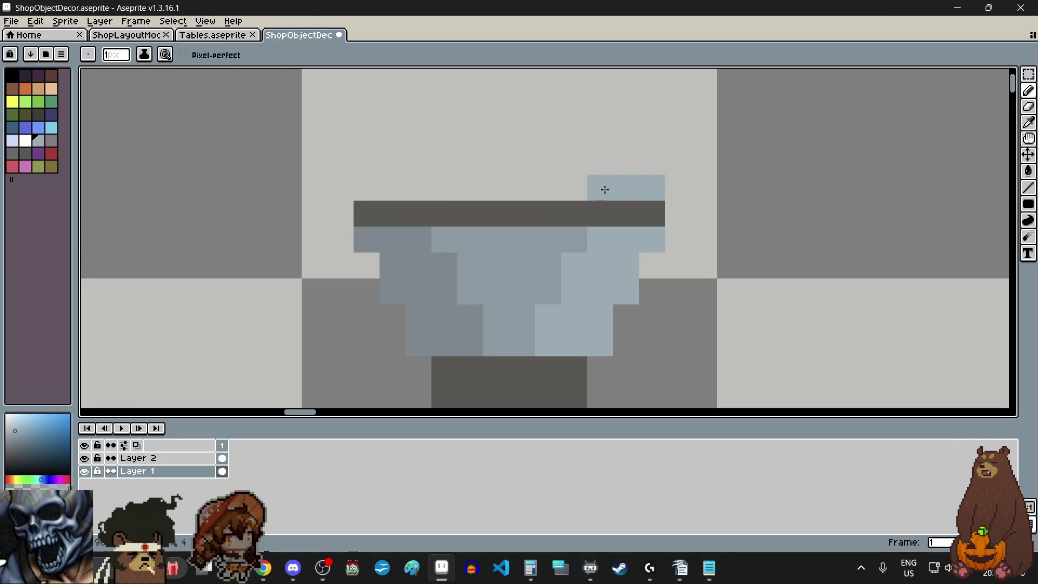
# Stack more light blue pixels above the band's right end.
pyautogui.click(625, 162)
pyautogui.click(600, 162)
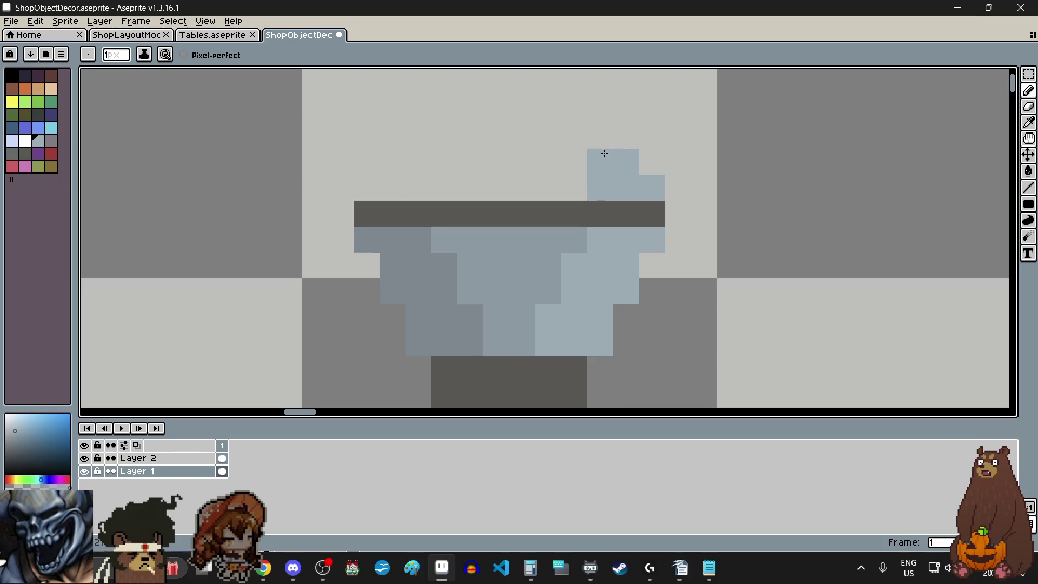
# Paint a darker grey-blue stepped block above the band's left end, redoing the row three pixels wide.
pyautogui.click(1028, 122)
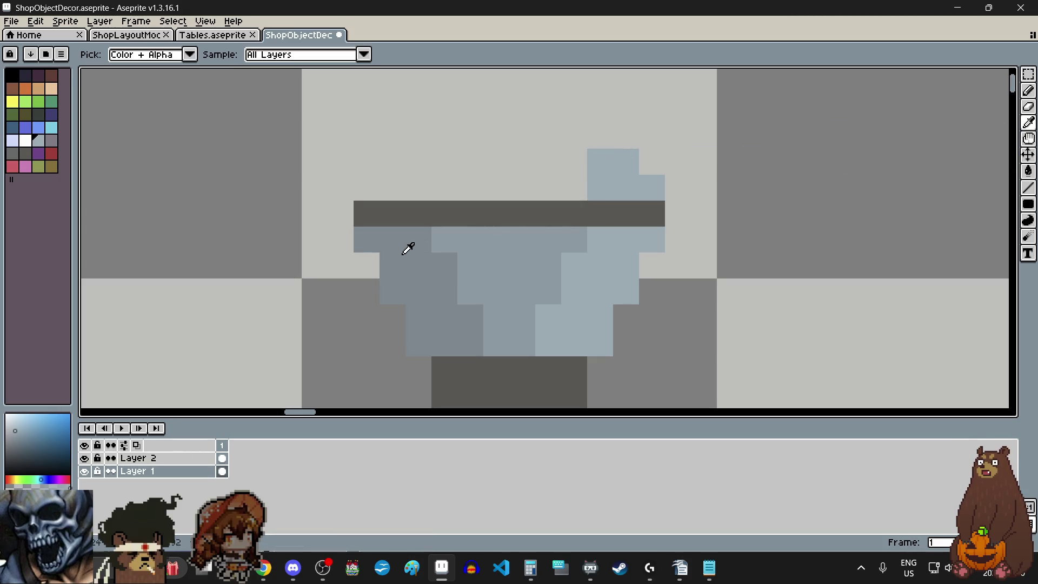
pyautogui.click(1029, 90)
pyautogui.click(367, 188)
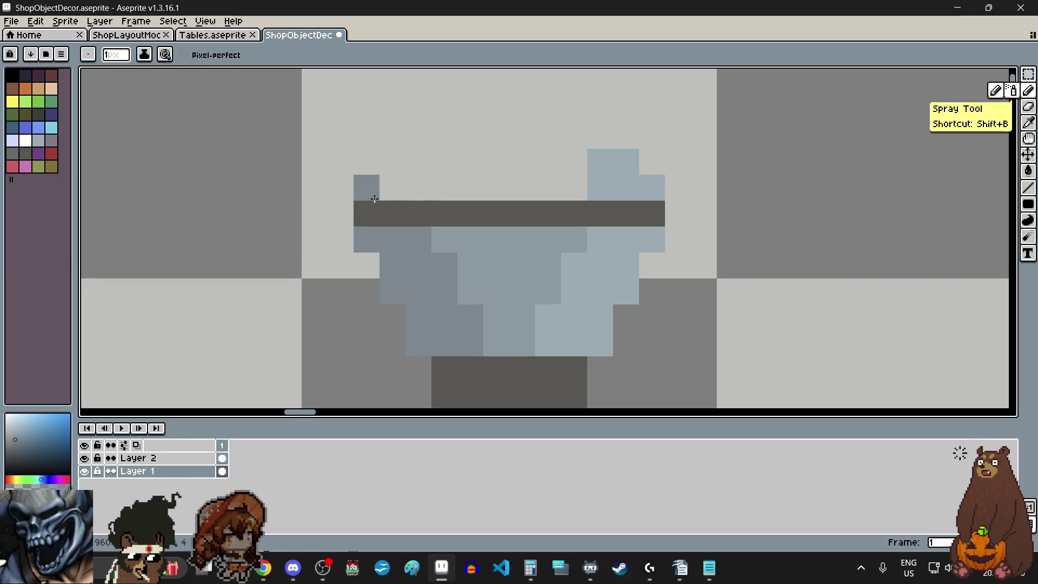
pyautogui.moveTo(381, 188); pyautogui.dragTo(432, 192)
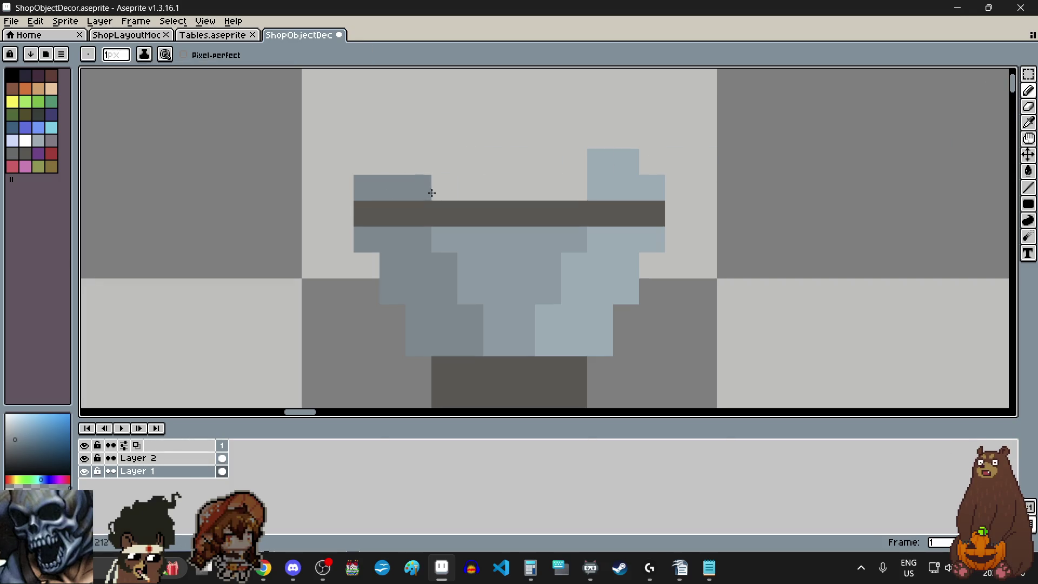
pyautogui.hotkey('ctrl', 'z')
pyautogui.hotkey('ctrl', 'z')
pyautogui.moveTo(366, 186); pyautogui.dragTo(408, 181)
pyautogui.click(394, 166)
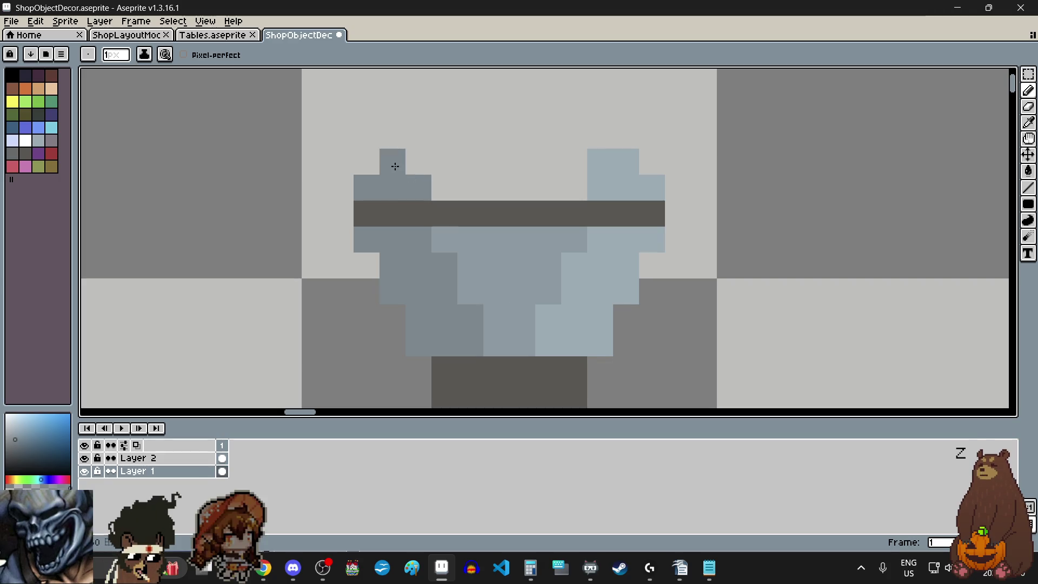
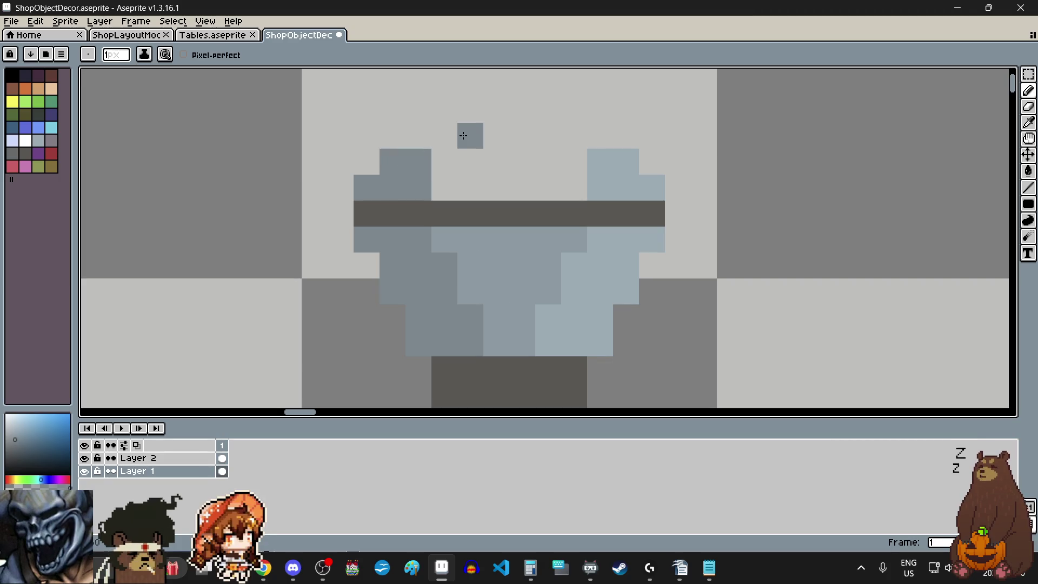
# Erase and repaint the pot's shoulder pixels light blue, then sample the pot's blue-grey colour.
pyautogui.click(1029, 106)
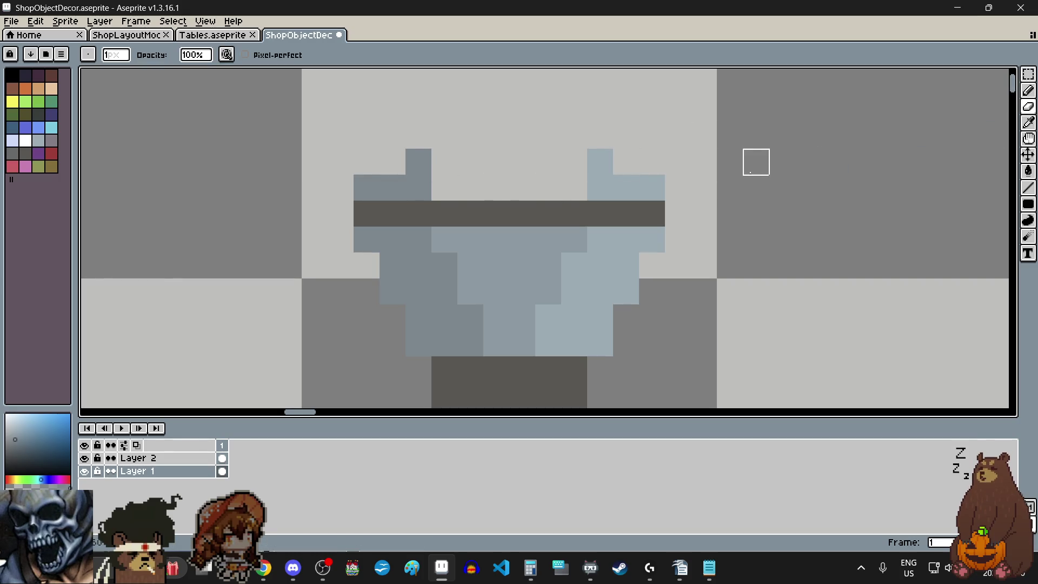
pyautogui.click(1028, 122)
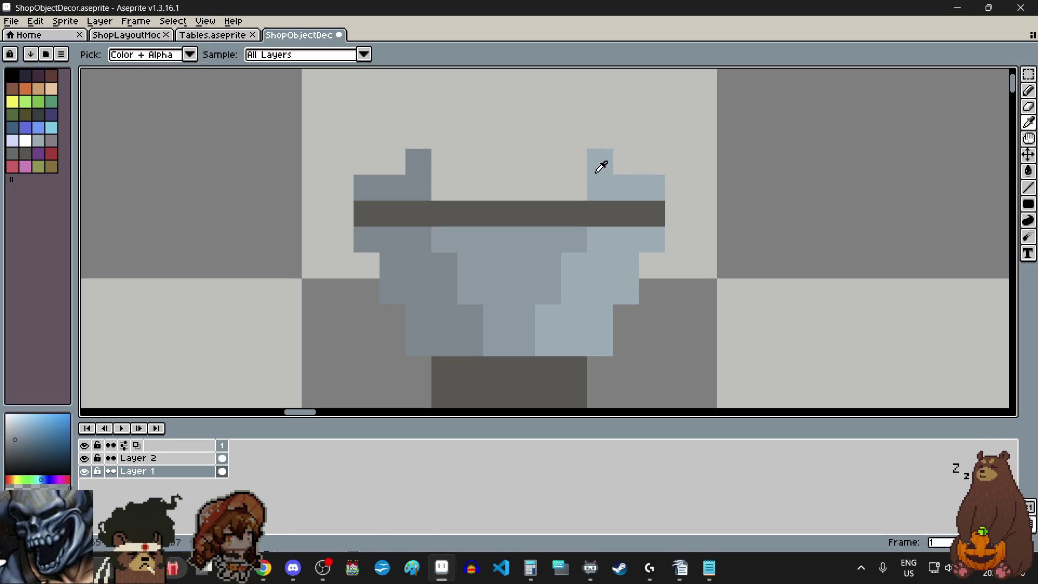
pyautogui.press('b')
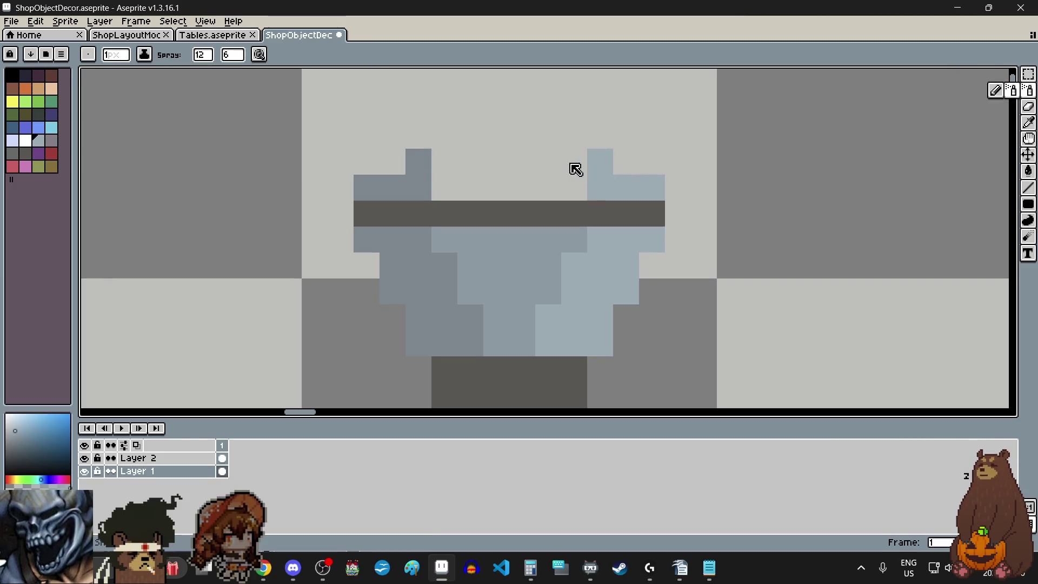
pyautogui.click(574, 162)
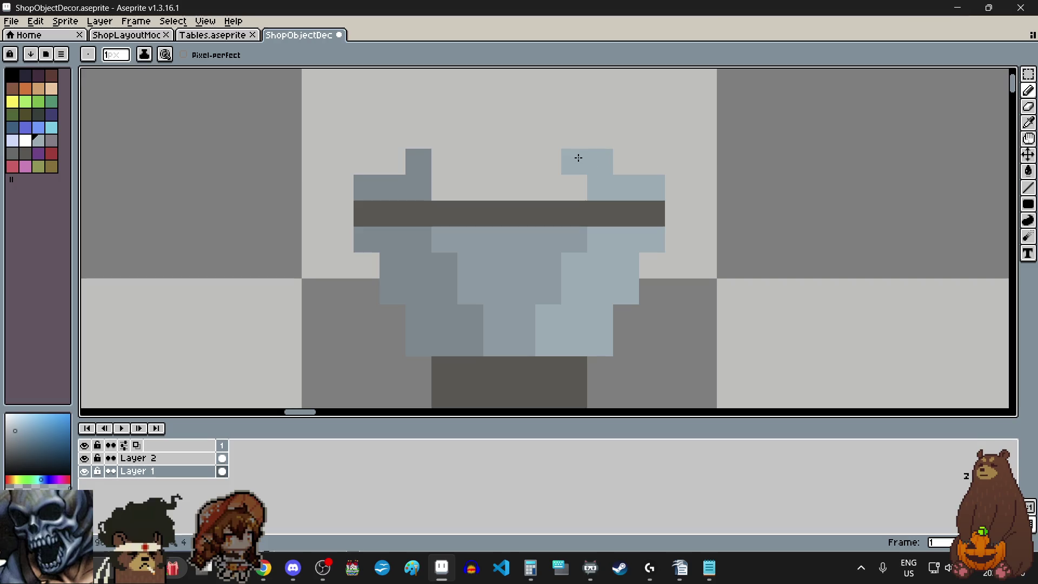
pyautogui.click(1027, 123)
pyautogui.click(428, 154)
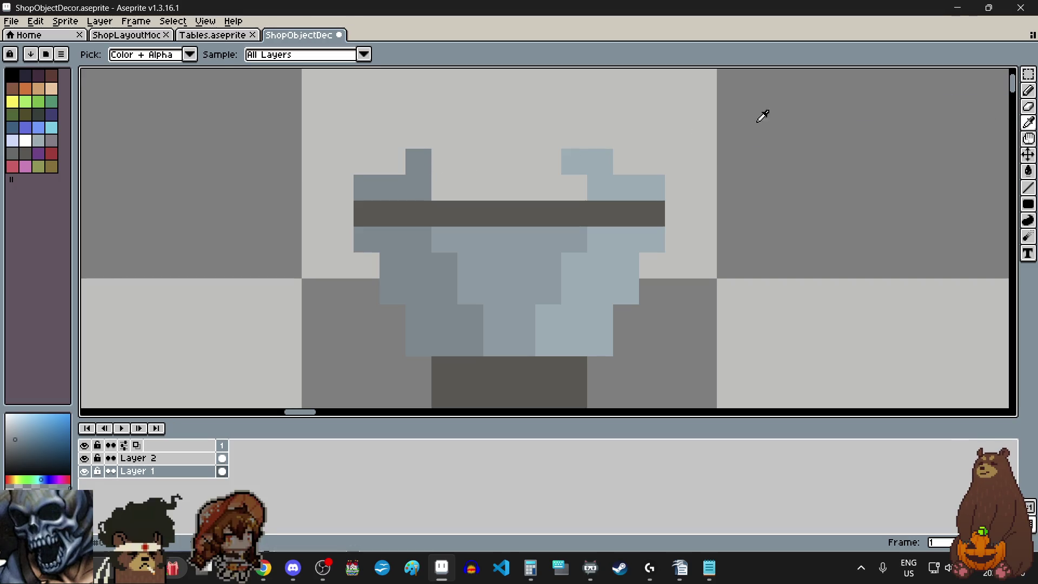
pyautogui.click(1029, 91)
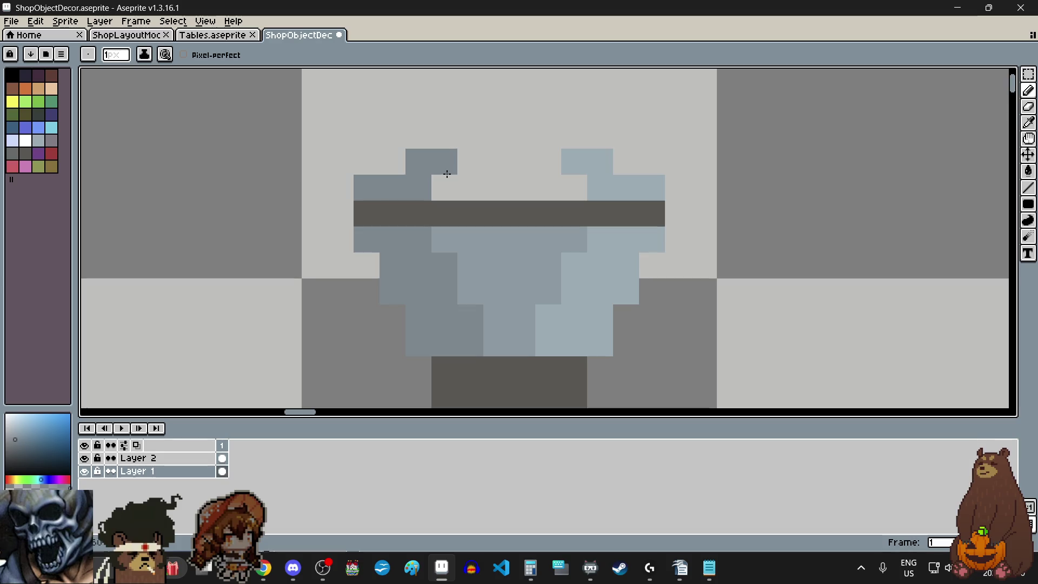
# Paint blue-grey rows across the pot's top, then make dark grey the drawing colour.
pyautogui.click(1028, 124)
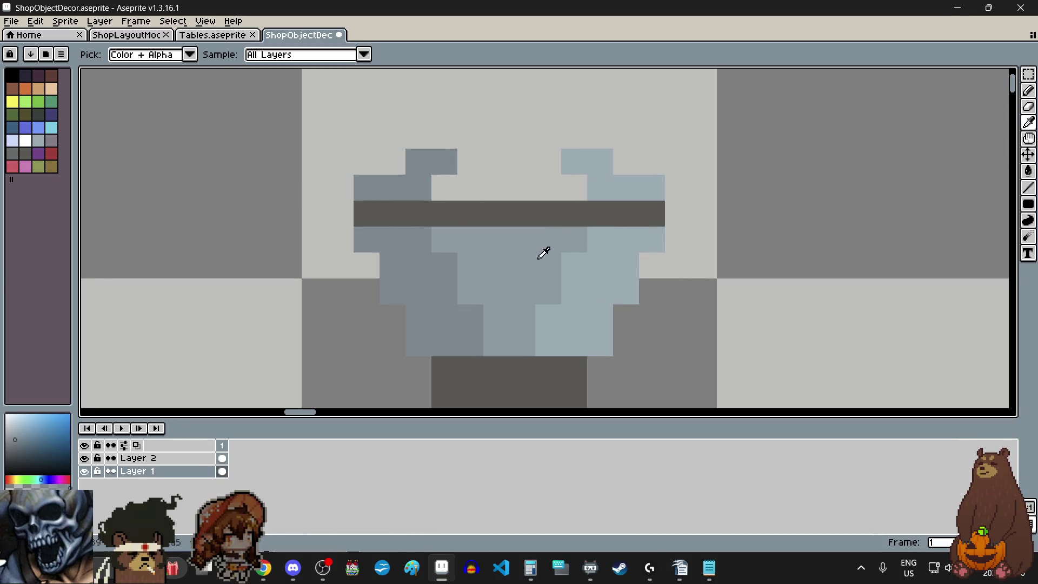
pyautogui.click(1028, 91)
pyautogui.moveTo(445, 187); pyautogui.dragTo(579, 188)
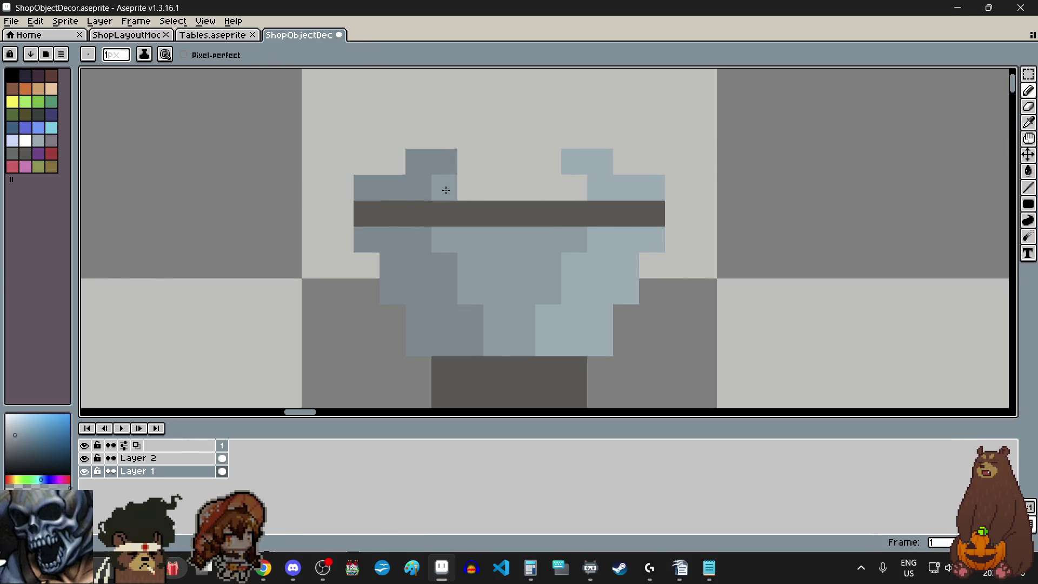
pyautogui.moveTo(469, 168); pyautogui.dragTo(540, 165)
pyautogui.scroll(-3, 540, 165)
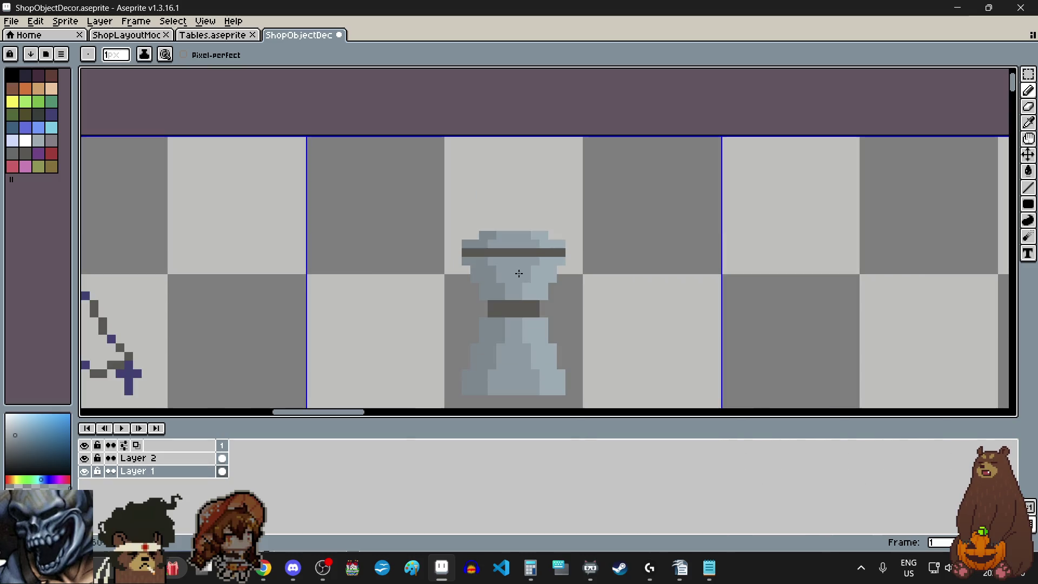
pyautogui.scroll(1, 501, 234)
pyautogui.scroll(1, 500, 234)
pyautogui.scroll(3, 512, 232)
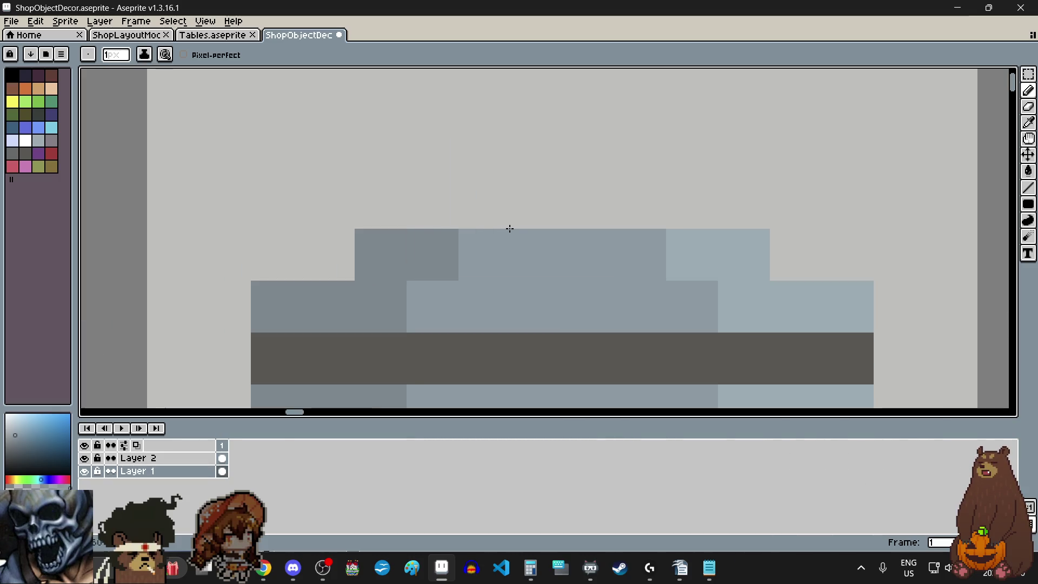
pyautogui.click(568, 203)
pyautogui.scroll(-2, 568, 203)
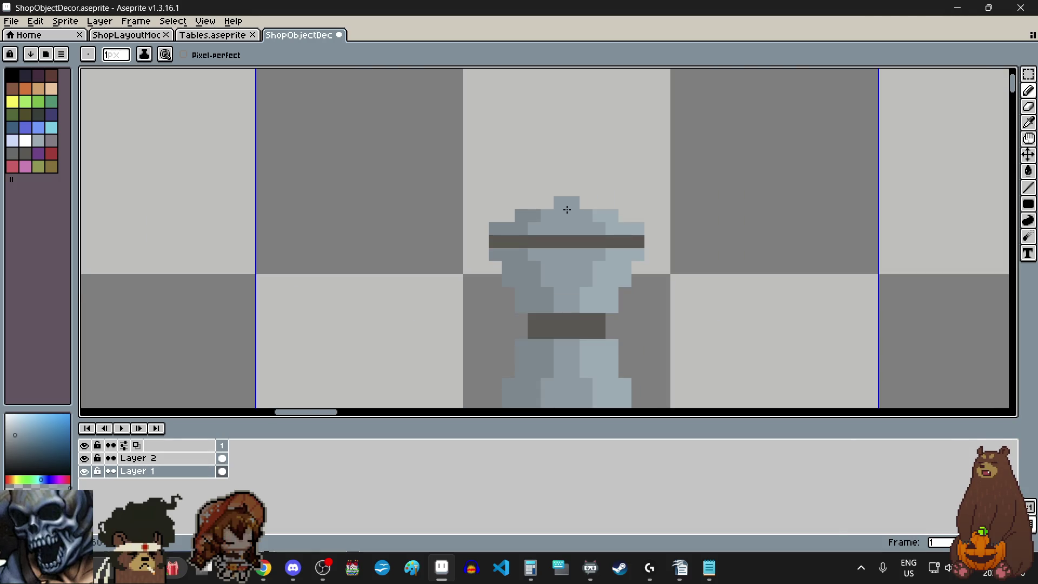
pyautogui.scroll(1, 568, 204)
pyautogui.click(29, 156)
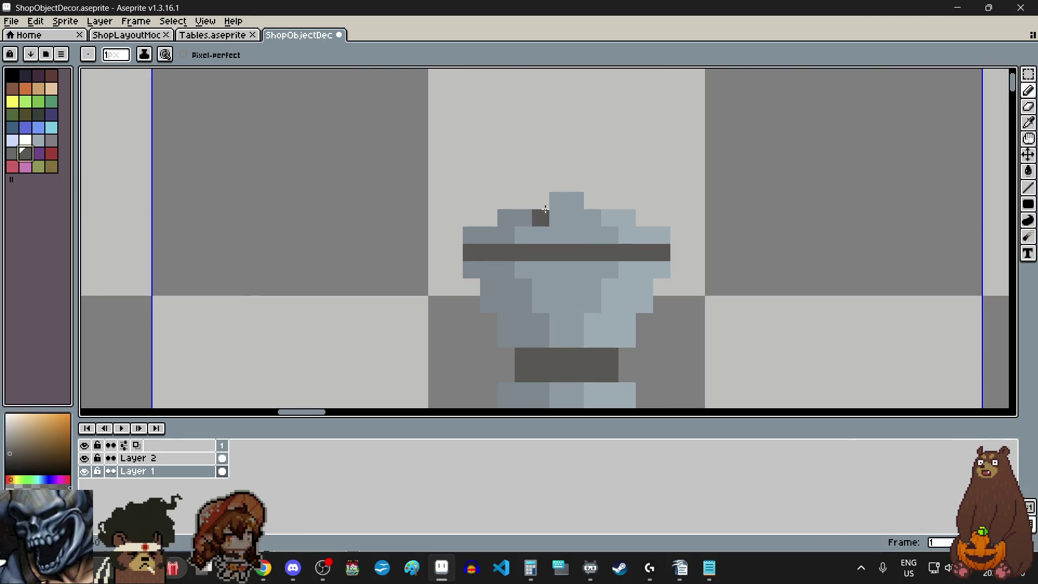
# Draw a dark grey cap above the pot and place the first handle pixel to its right.
pyautogui.moveTo(558, 184); pyautogui.dragTo(576, 184)
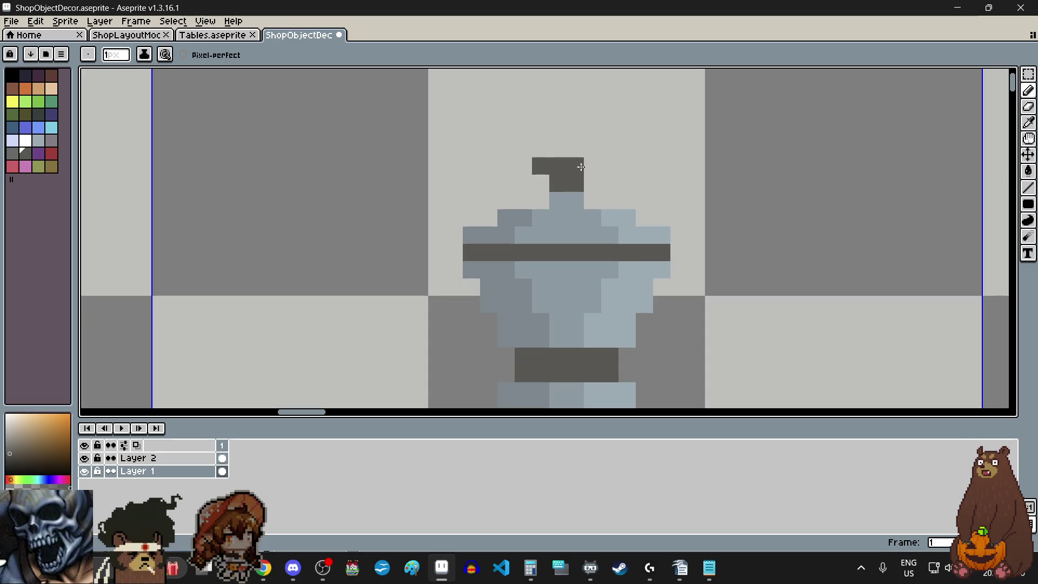
pyautogui.scroll(-3, 591, 167)
pyautogui.scroll(1, 596, 167)
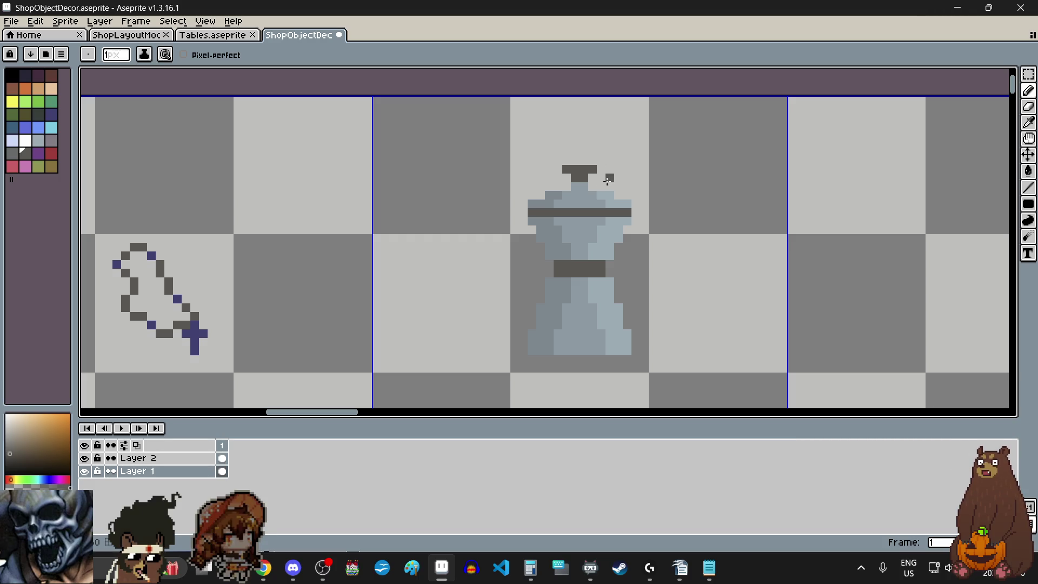
pyautogui.scroll(1, 587, 210)
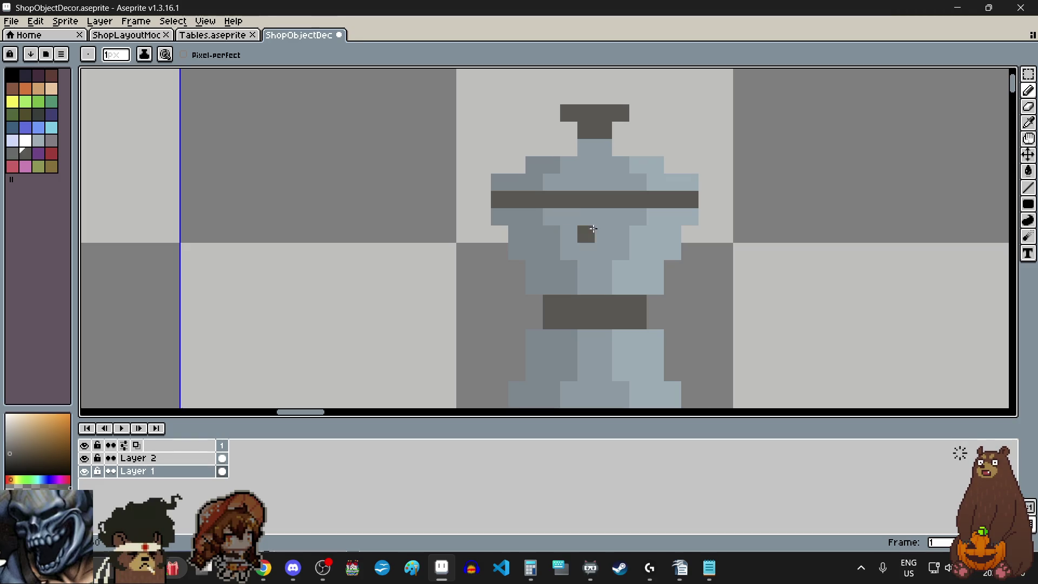
pyautogui.scroll(1, 745, 206)
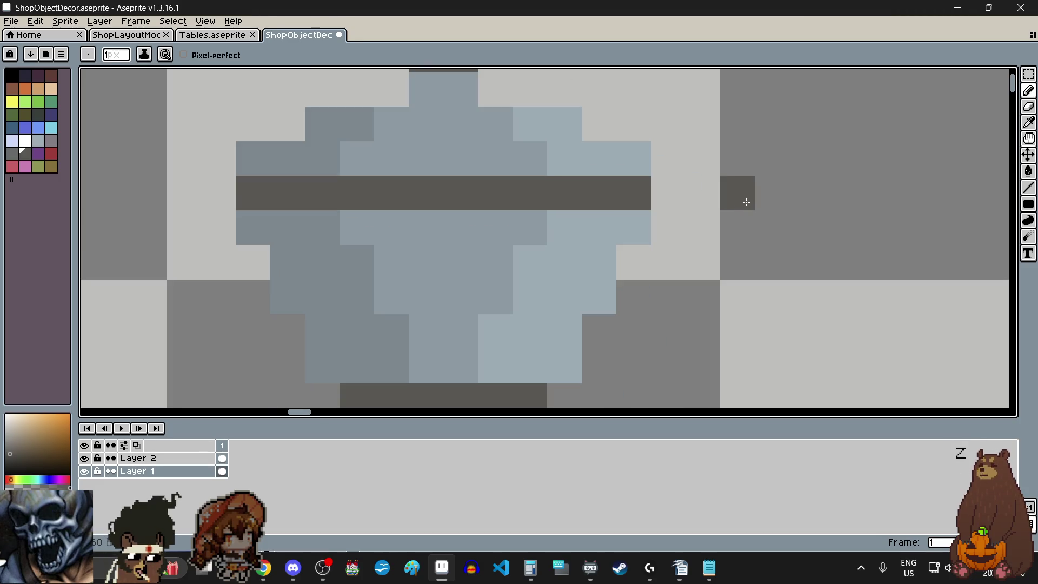
pyautogui.click(668, 157)
pyautogui.scroll(-1, 701, 165)
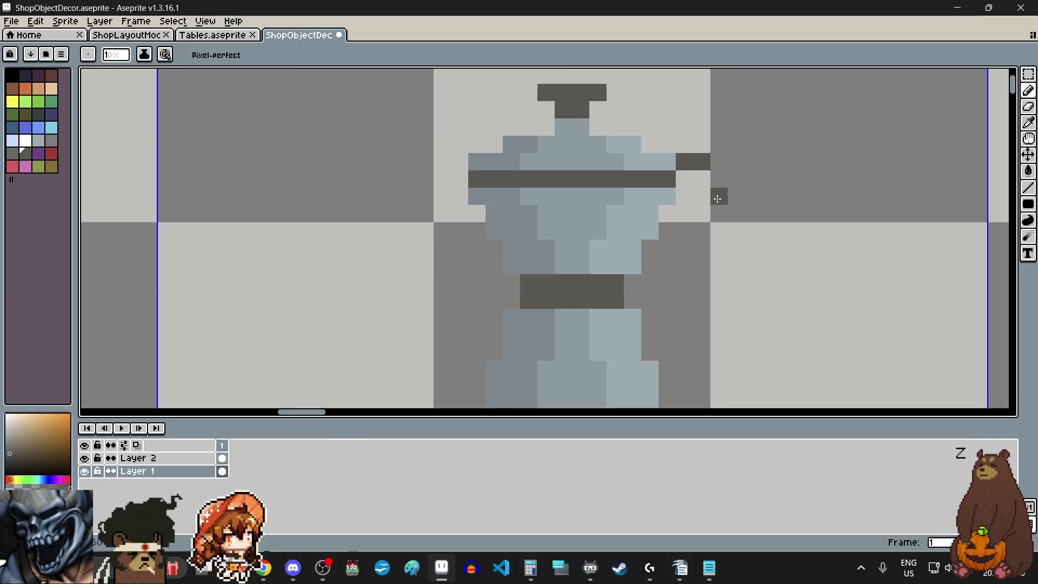
pyautogui.scroll(1, 719, 195)
# Draw the dark grey handle curving down and back toward the pot's right side.
pyautogui.click(714, 147)
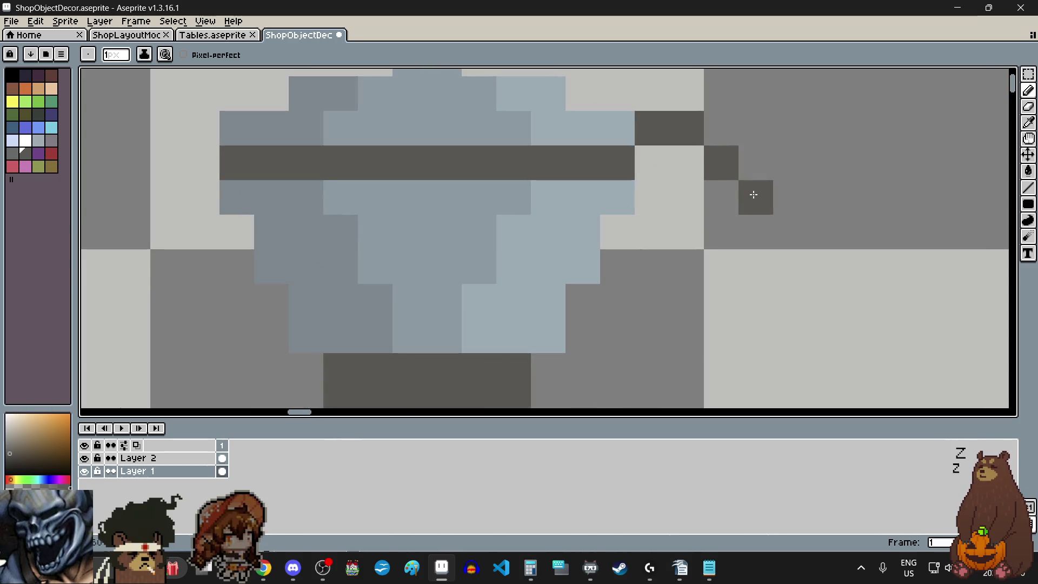
pyautogui.click(754, 228)
pyautogui.click(726, 263)
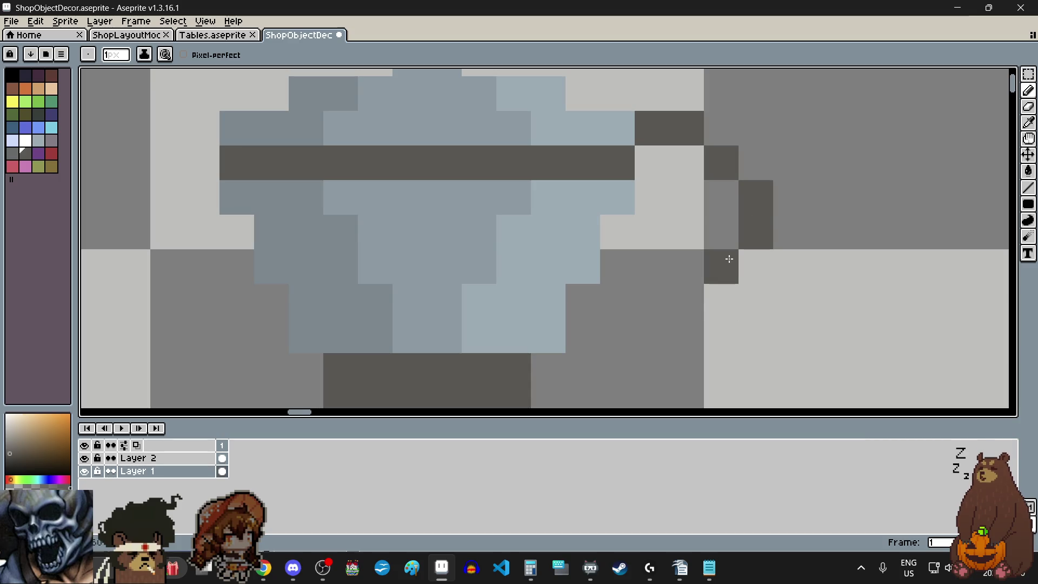
pyautogui.click(693, 294)
pyautogui.click(653, 337)
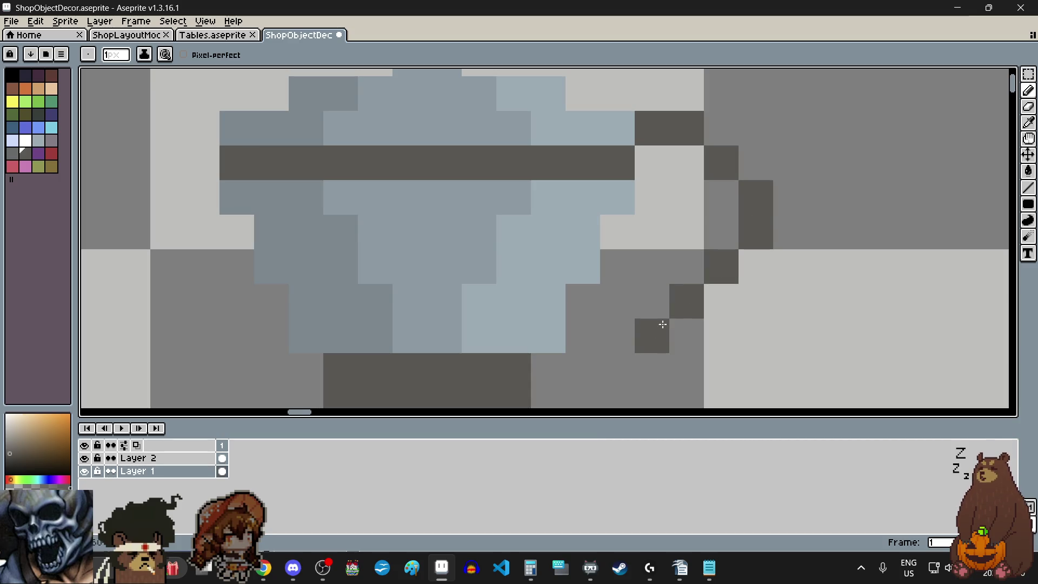
pyautogui.scroll(-2, 769, 257)
pyautogui.scroll(-1, 768, 258)
pyautogui.scroll(2, 769, 256)
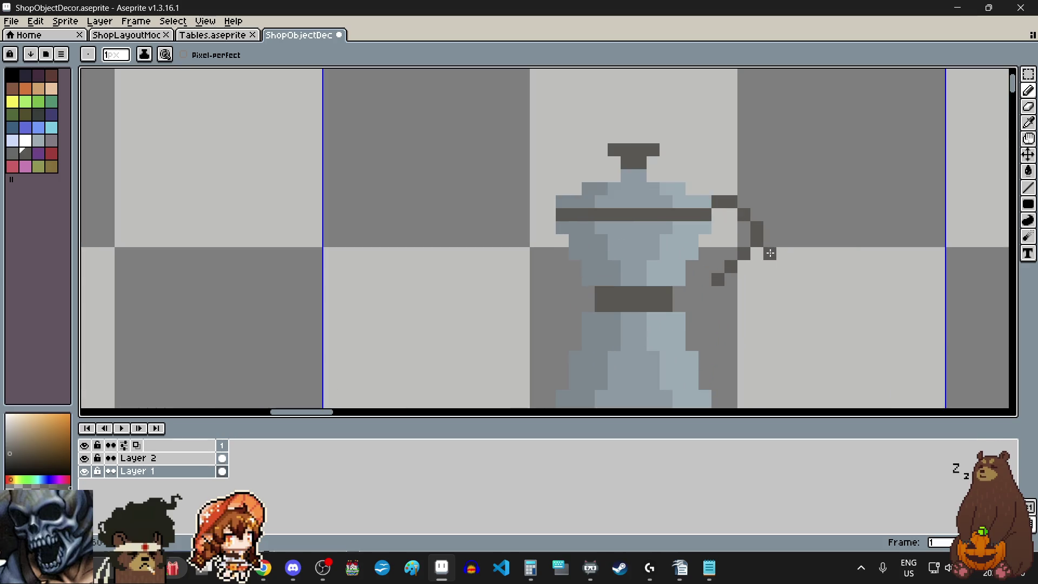
pyautogui.scroll(1, 771, 253)
pyautogui.scroll(1, 754, 195)
# Thicken the handle's top and diagonal run, touch up the pot, and make light blue the drawing colour.
pyautogui.click(695, 153)
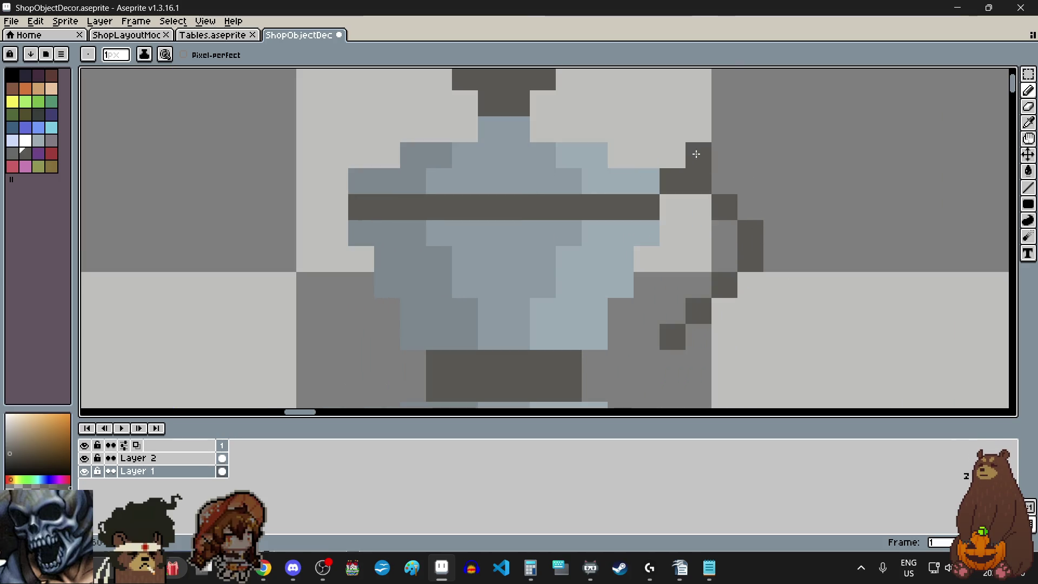
pyautogui.hotkey('ctrl', 'z')
pyautogui.click(699, 150)
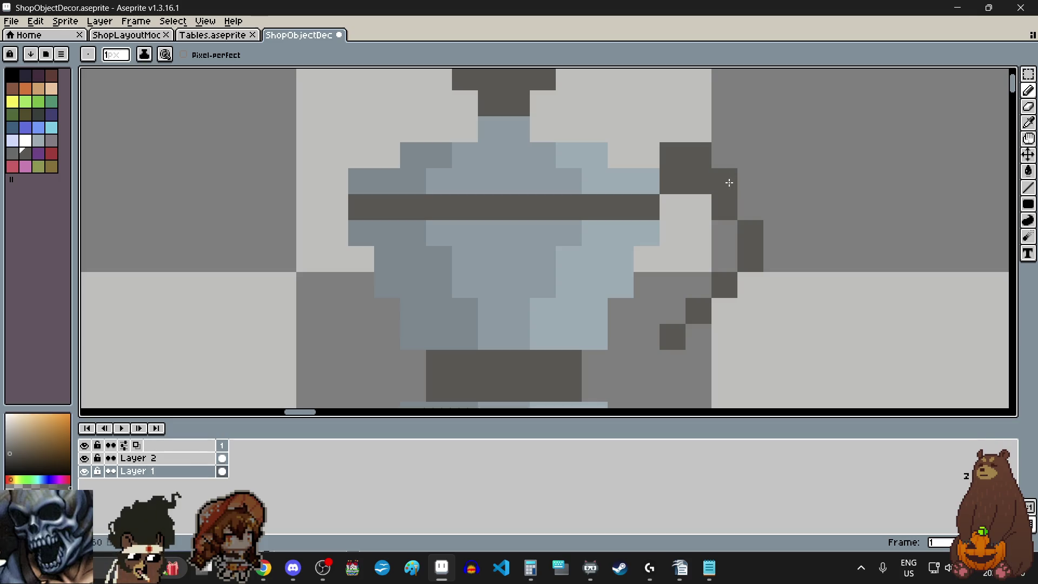
pyautogui.moveTo(776, 267); pyautogui.dragTo(695, 336)
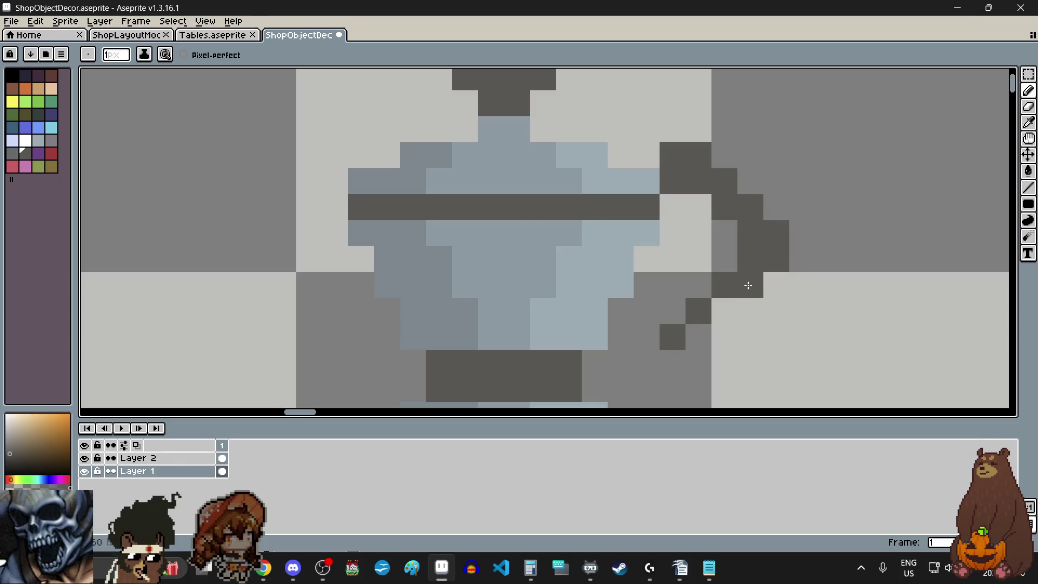
pyautogui.scroll(-3, 800, 237)
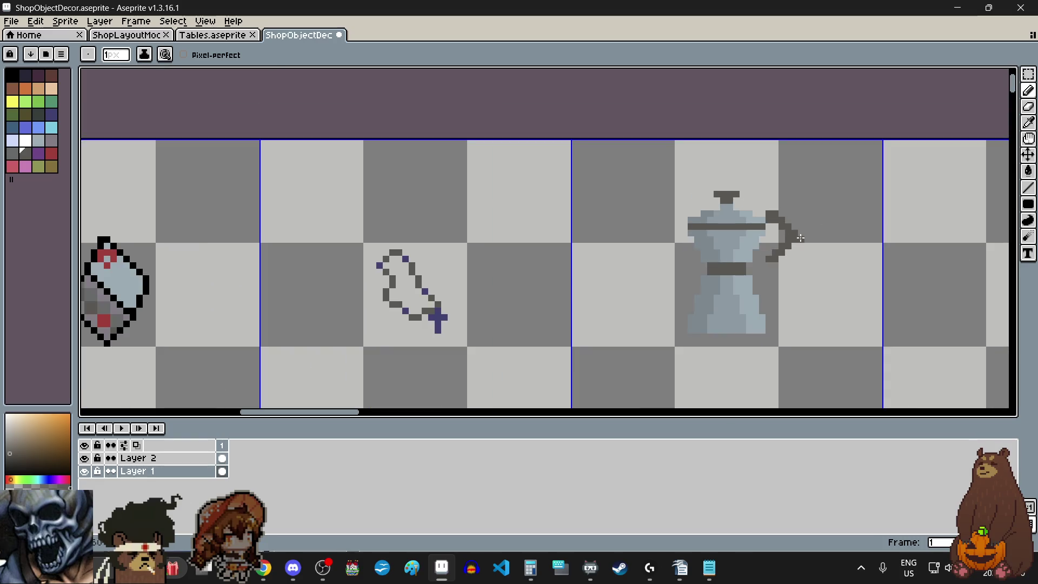
pyautogui.scroll(5, 791, 219)
pyautogui.click(674, 170)
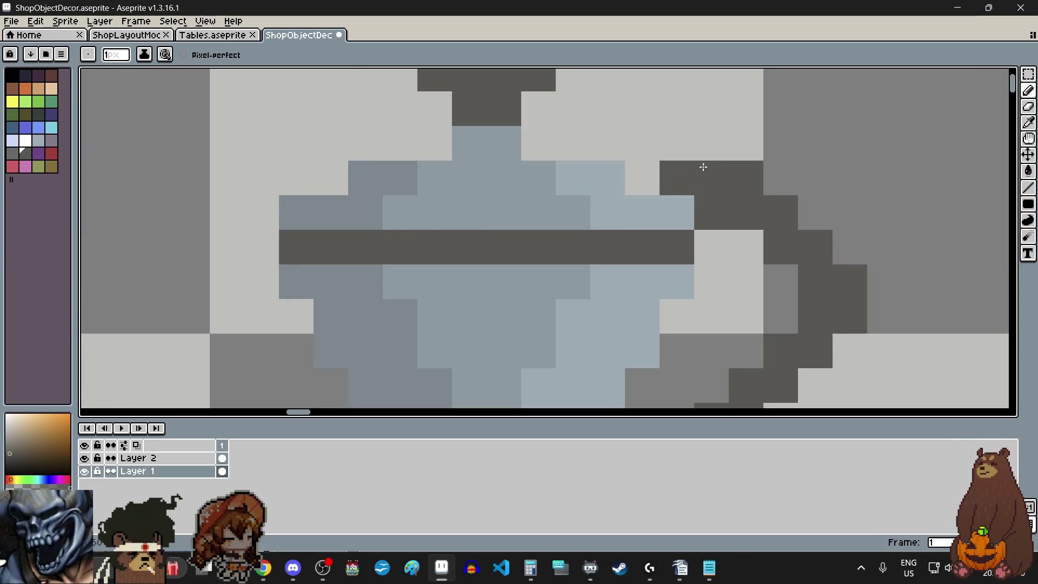
pyautogui.scroll(-4, 674, 167)
pyautogui.scroll(2, 776, 163)
pyautogui.click(627, 182)
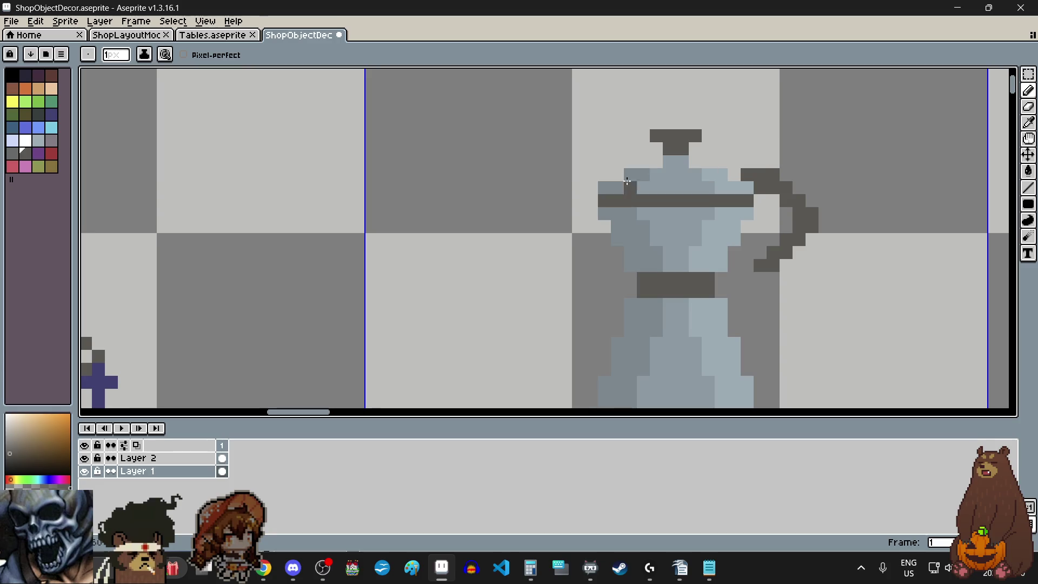
pyautogui.click(13, 142)
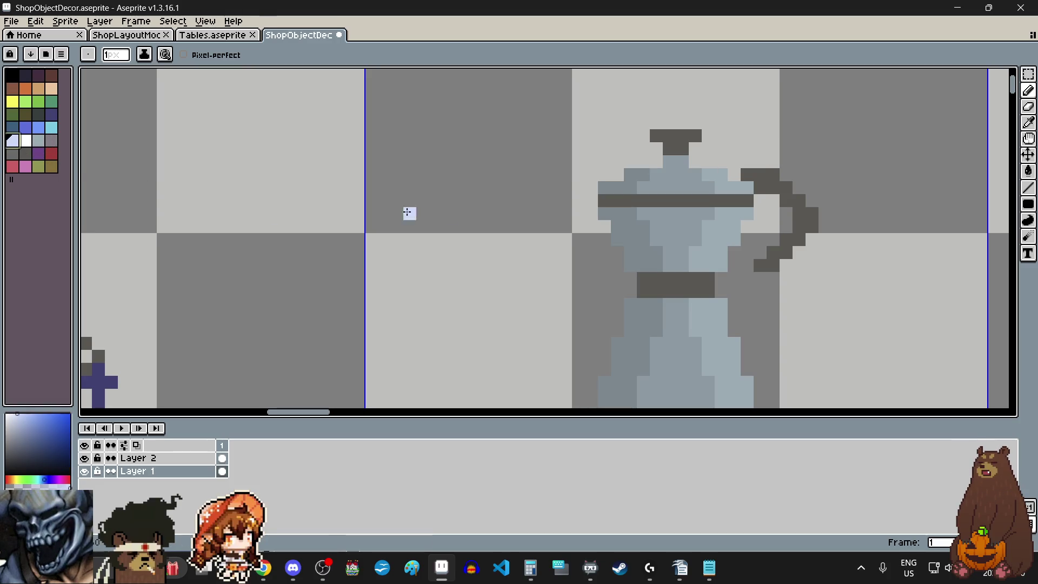
pyautogui.scroll(1, 564, 199)
pyautogui.scroll(1, 568, 196)
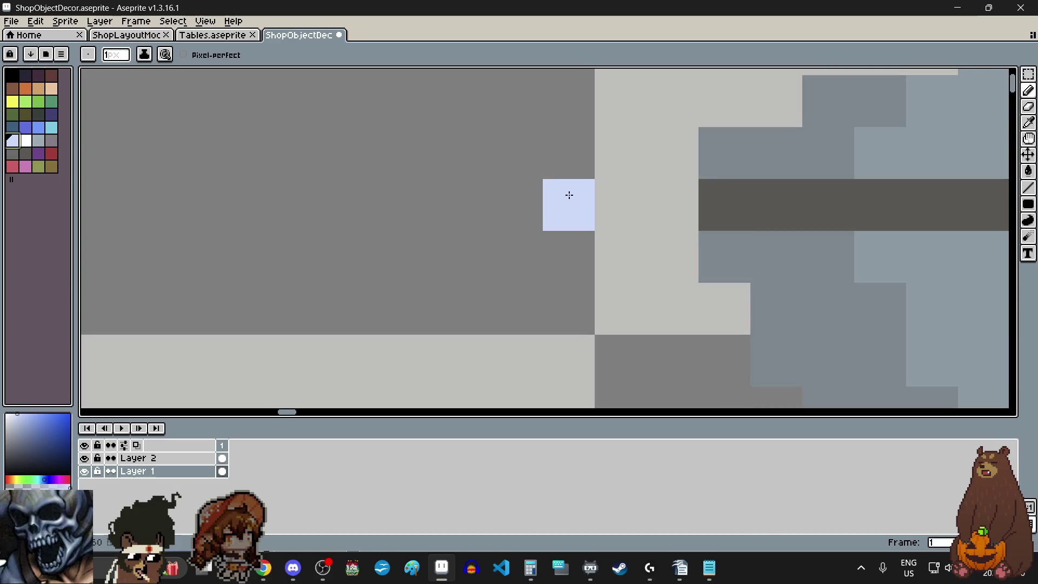
# Place light-blue spout pixels diagonally below the pot's lid edge, undoing misplaced ones.
pyautogui.click(575, 169)
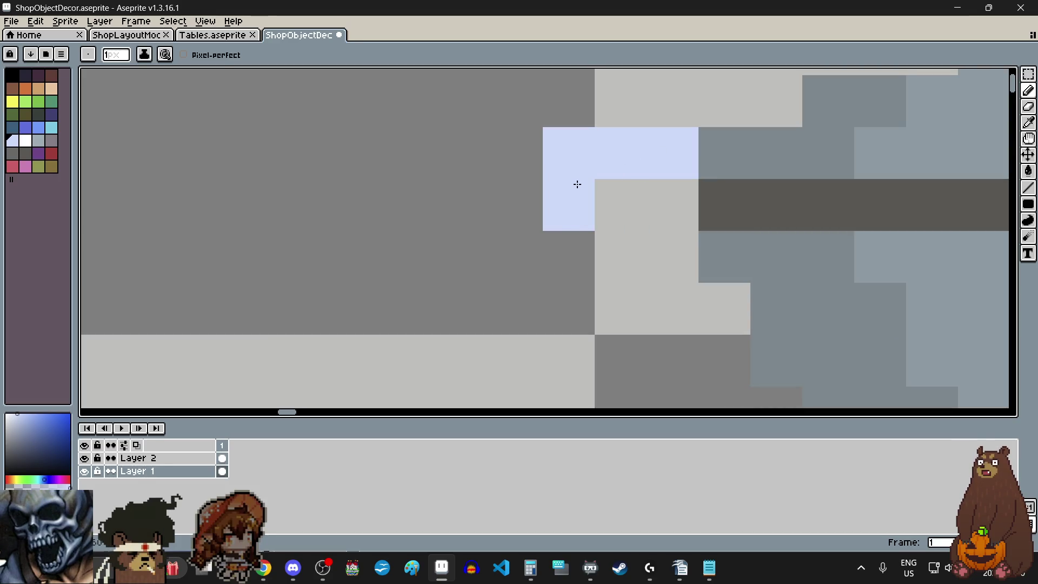
pyautogui.scroll(-2, 576, 184)
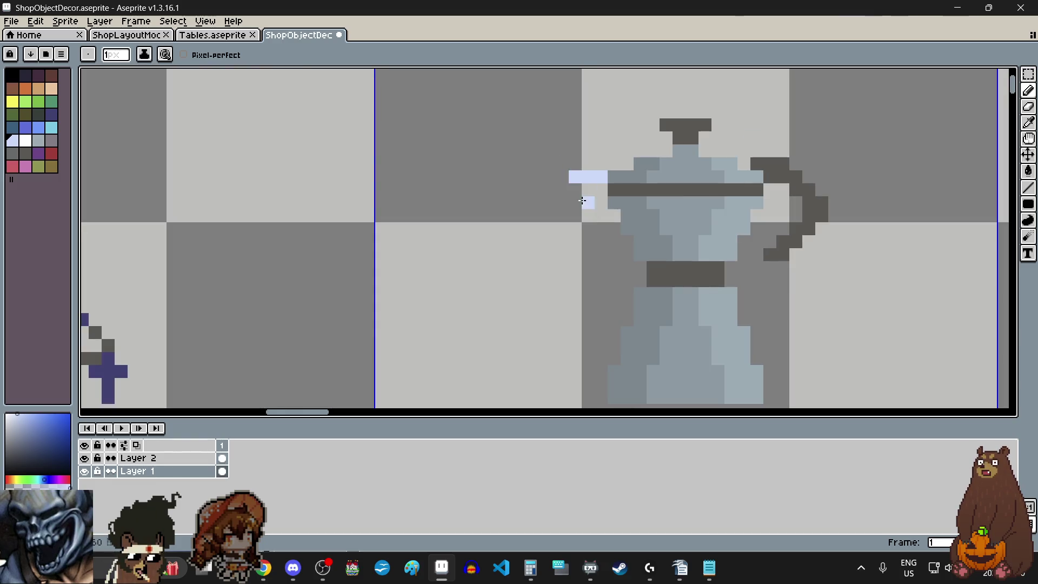
pyautogui.scroll(1, 589, 206)
pyautogui.scroll(-3, 580, 200)
pyautogui.scroll(2, 586, 200)
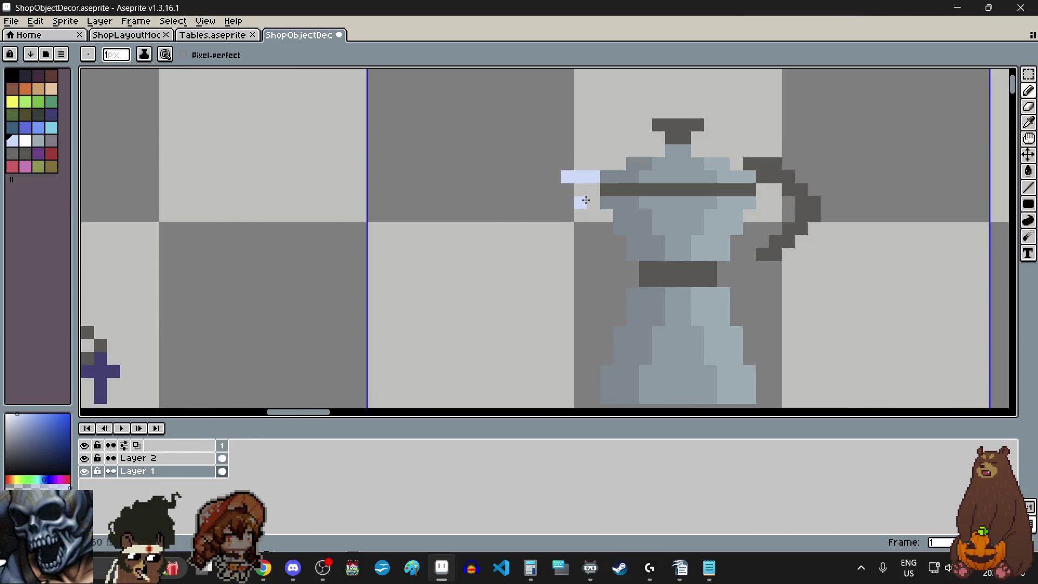
pyautogui.scroll(1, 586, 200)
pyautogui.scroll(1, 586, 200)
pyautogui.hotkey('ctrl', 'z')
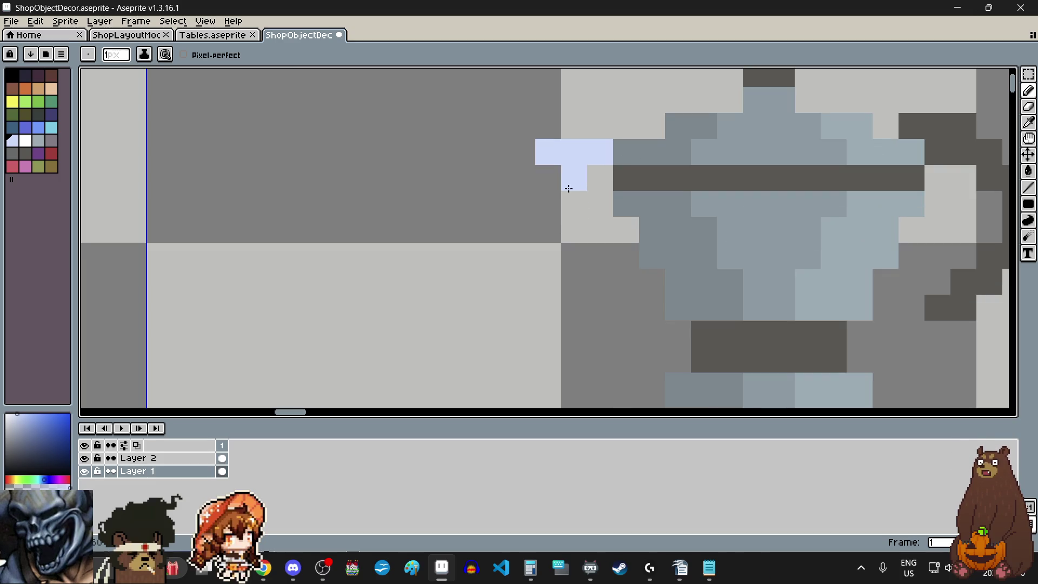
pyautogui.click(556, 178)
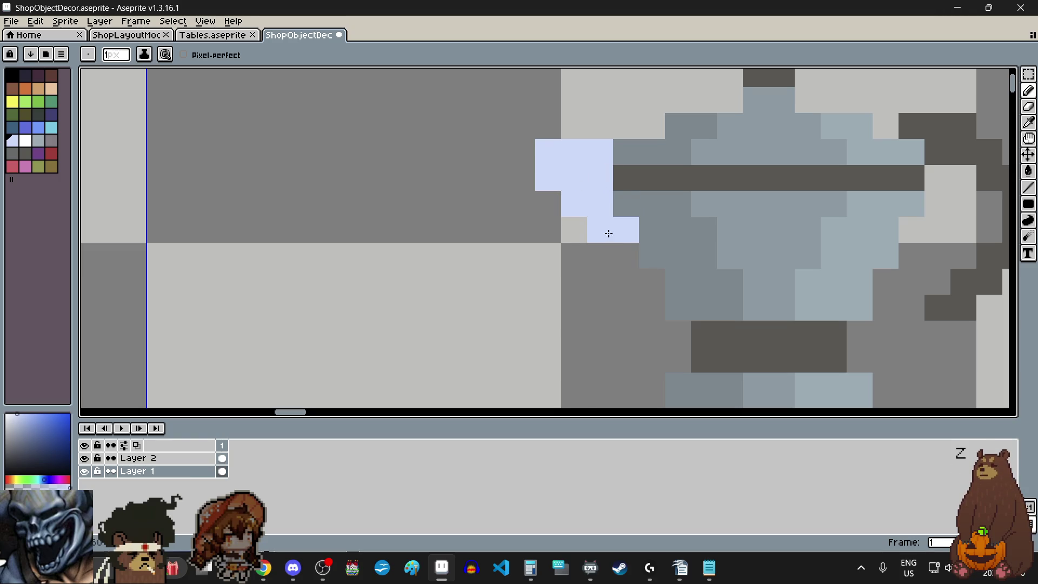
pyautogui.scroll(-3, 608, 233)
pyautogui.scroll(2, 611, 257)
pyautogui.click(606, 257)
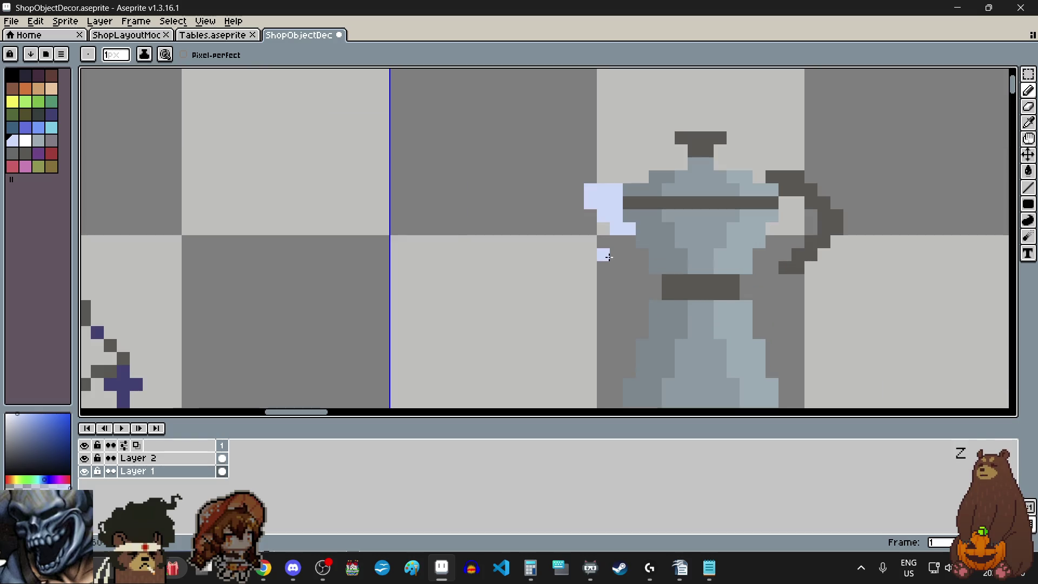
pyautogui.hotkey('ctrl', 'z')
pyautogui.hotkey('ctrl', 'z')
pyautogui.hotkey('ctrl', 'z')
pyautogui.hotkey('ctrl', 'z')
pyautogui.hotkey('ctrl', 'z')
pyautogui.moveTo(614, 215); pyautogui.dragTo(603, 205)
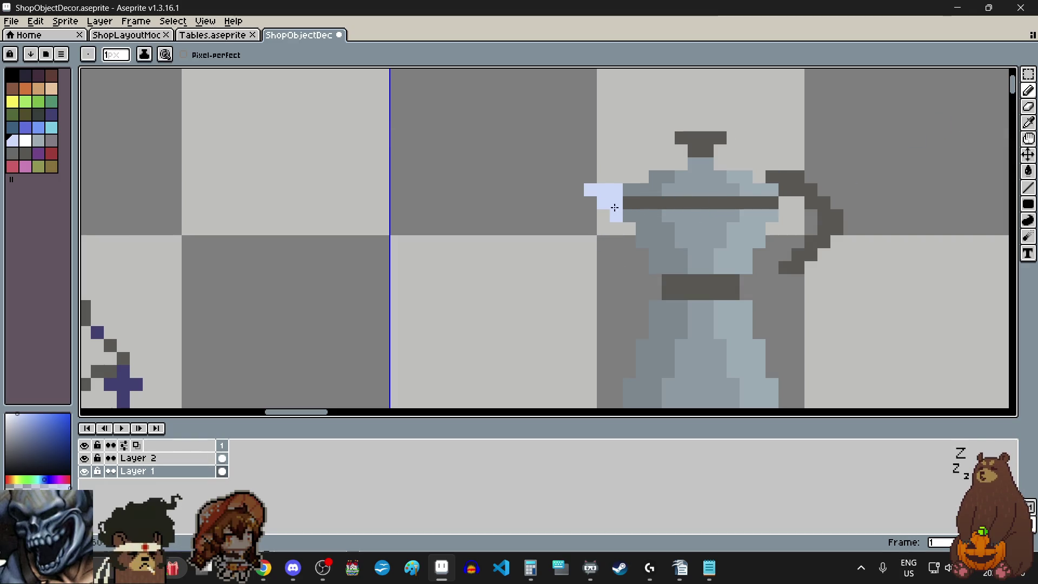
pyautogui.scroll(-3, 812, 283)
pyautogui.scroll(1, 737, 273)
pyautogui.scroll(2, 736, 260)
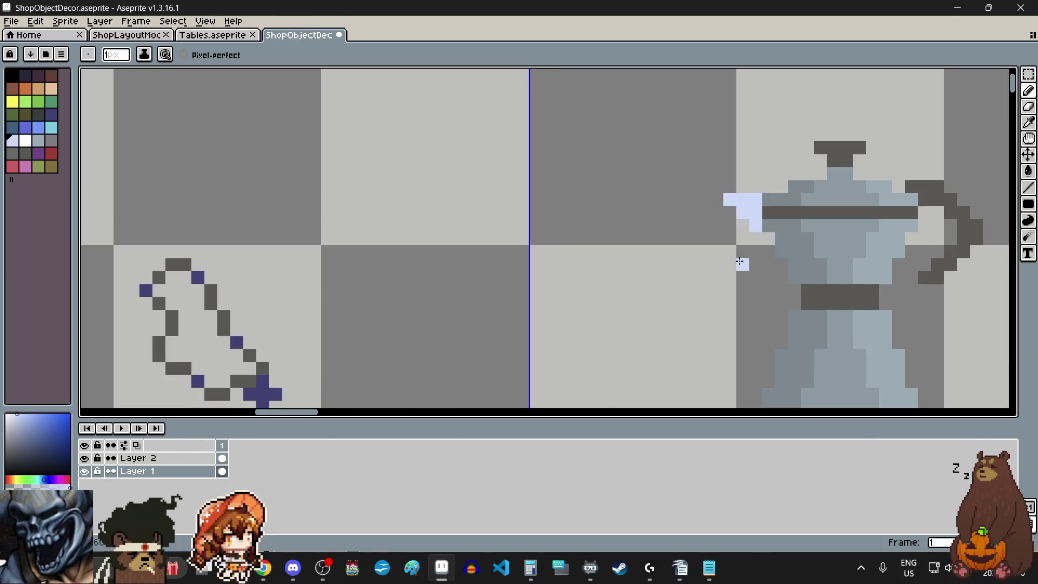
pyautogui.scroll(1, 788, 250)
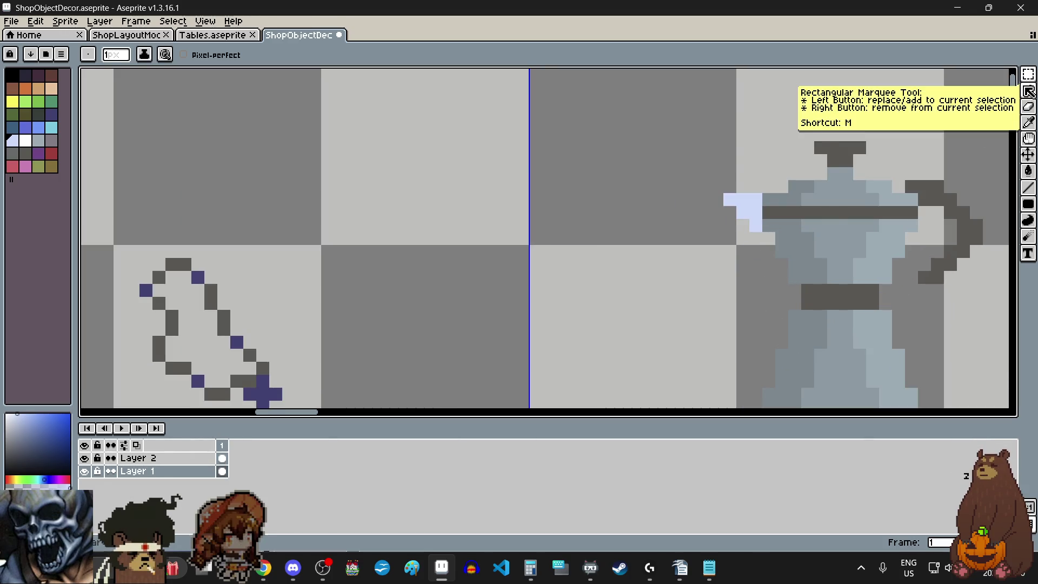
# Sample the pot's grey-blue and recolour the first spout pixels with it.
pyautogui.click(1029, 122)
pyautogui.click(919, 219)
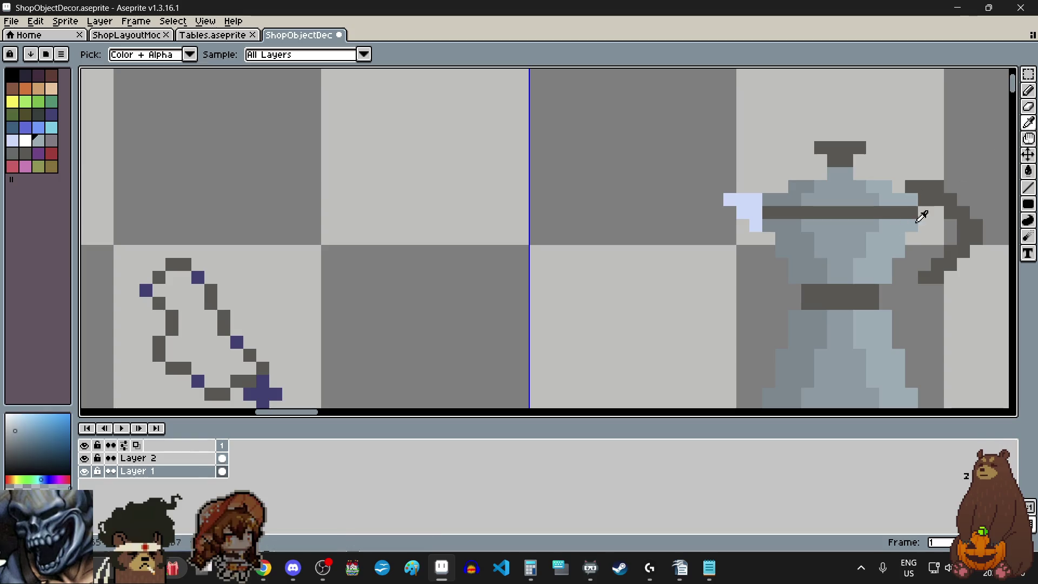
pyautogui.click(1028, 90)
pyautogui.scroll(3, 759, 208)
pyautogui.click(703, 189)
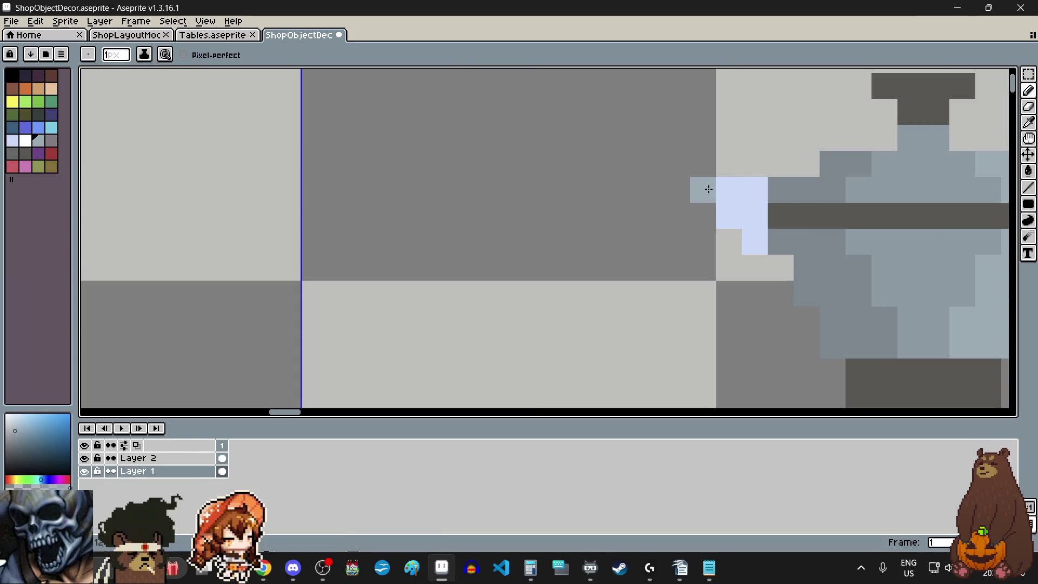
pyautogui.moveTo(706, 186); pyautogui.dragTo(739, 202)
pyautogui.click(755, 242)
pyautogui.scroll(-5, 716, 262)
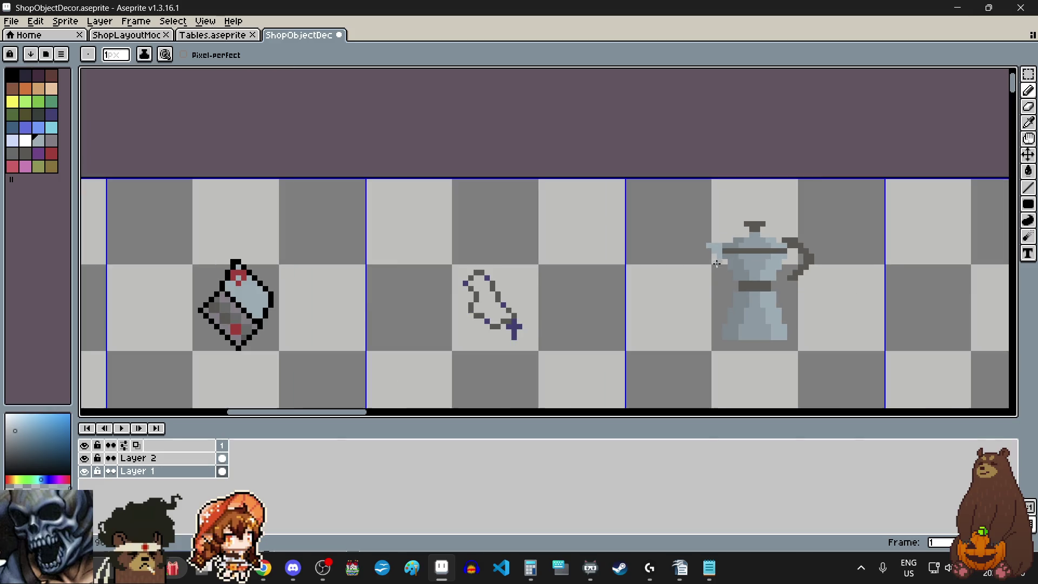
pyautogui.scroll(1, 703, 304)
pyautogui.scroll(2, 718, 288)
pyautogui.scroll(2, 747, 260)
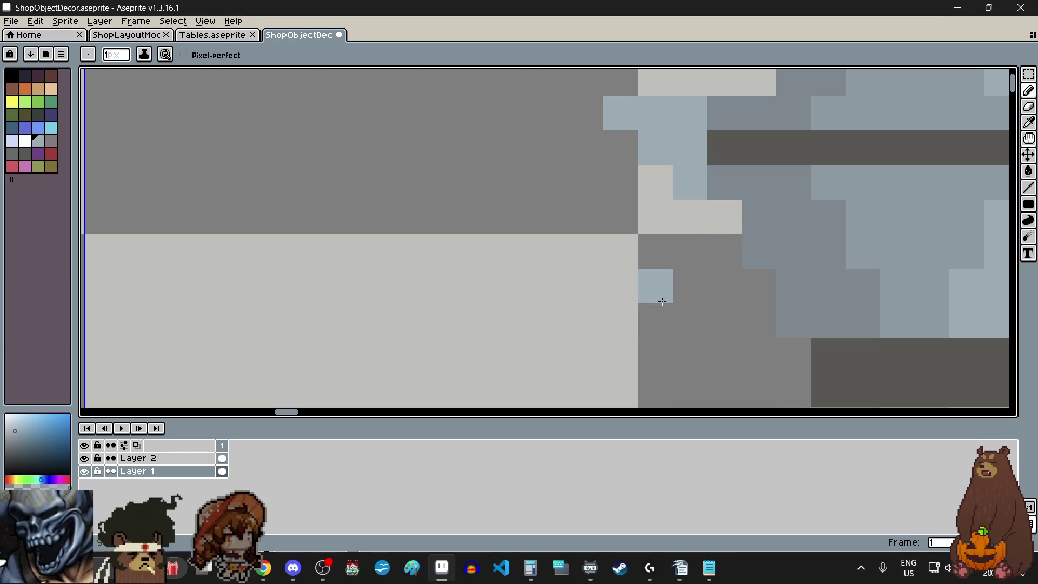
pyautogui.scroll(-2, 667, 292)
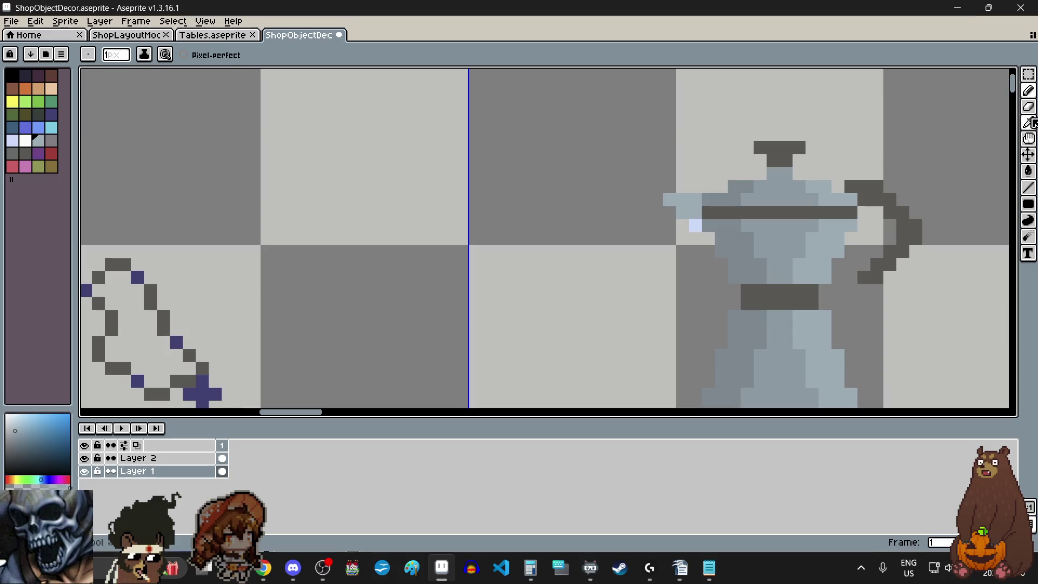
pyautogui.scroll(1, 637, 216)
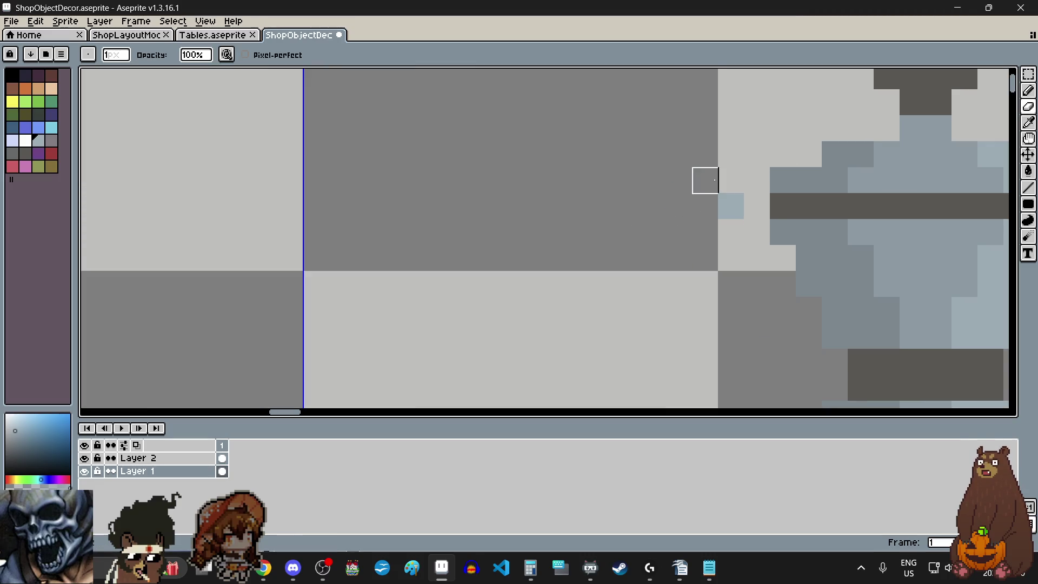
pyautogui.scroll(-3, 732, 227)
pyautogui.scroll(2, 887, 189)
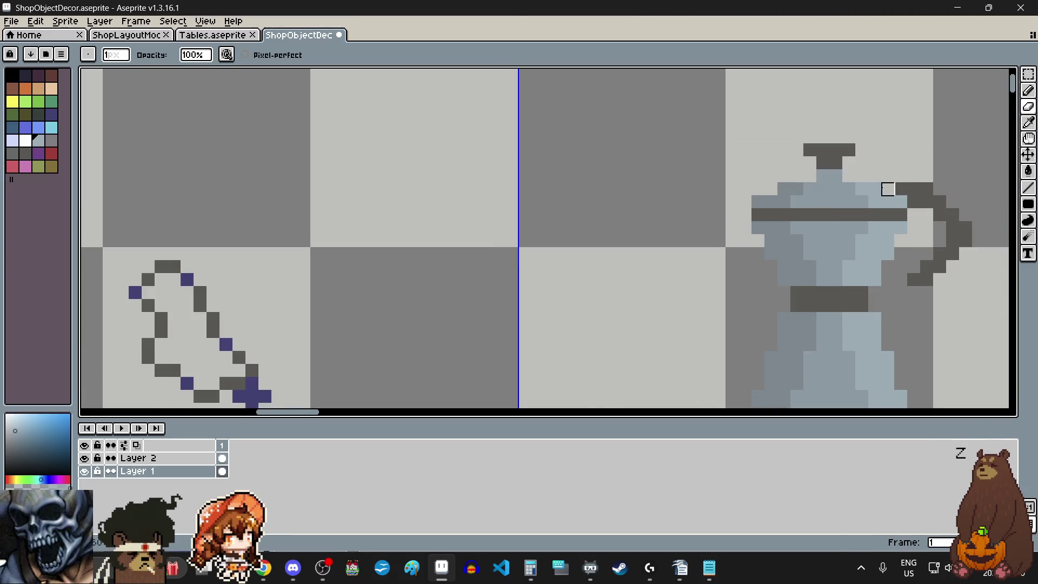
# Extend the spout leftward with light-blue pixels, undoing the stray row.
pyautogui.click(1028, 90)
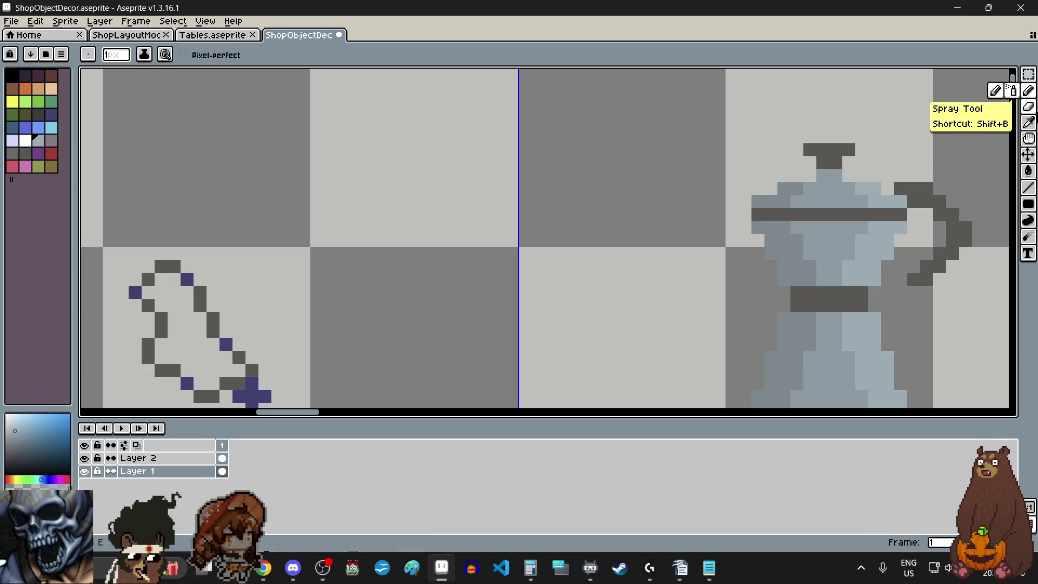
pyautogui.click(1028, 123)
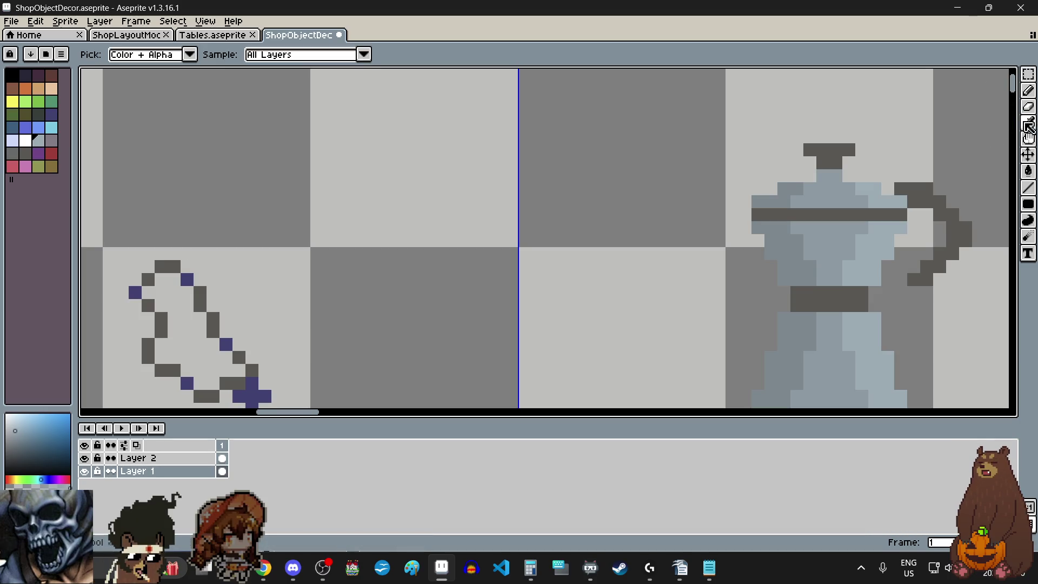
pyautogui.click(1030, 92)
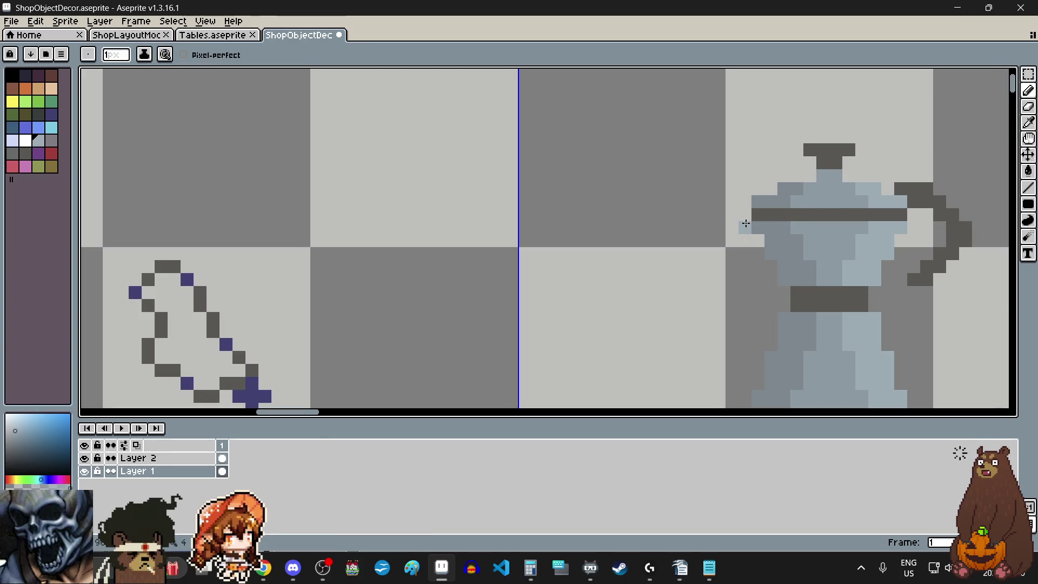
pyautogui.scroll(2, 745, 223)
pyautogui.scroll(1, 744, 224)
pyautogui.moveTo(747, 203)
pyautogui.mouseDown()
pyautogui.moveTo(667, 201)
pyautogui.moveTo(705, 246)
pyautogui.moveTo(770, 287)
pyautogui.mouseUp()
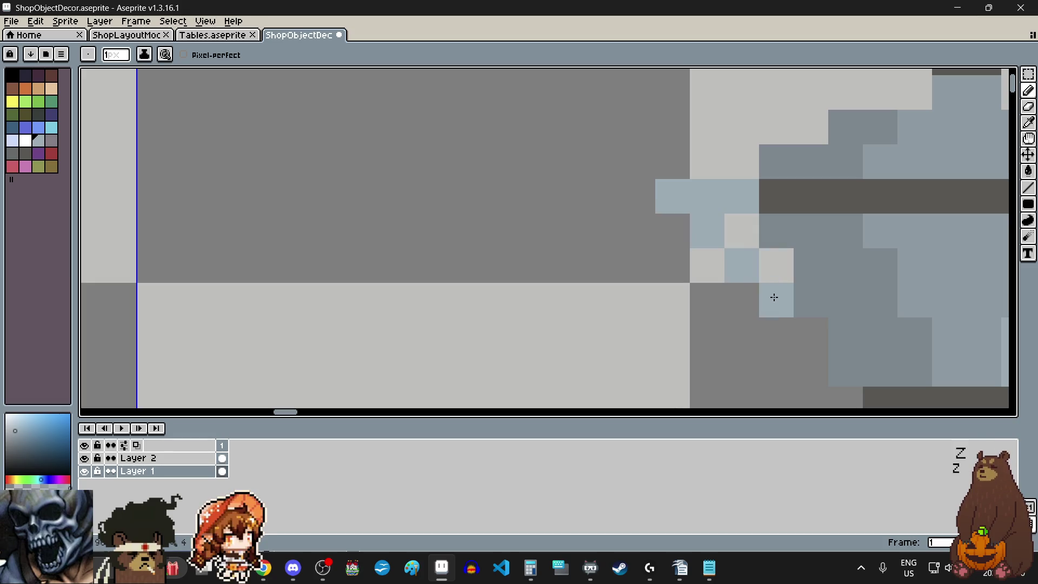
pyautogui.scroll(-1, 701, 308)
pyautogui.scroll(1, 701, 308)
pyautogui.scroll(1, 701, 307)
pyautogui.scroll(1, 771, 350)
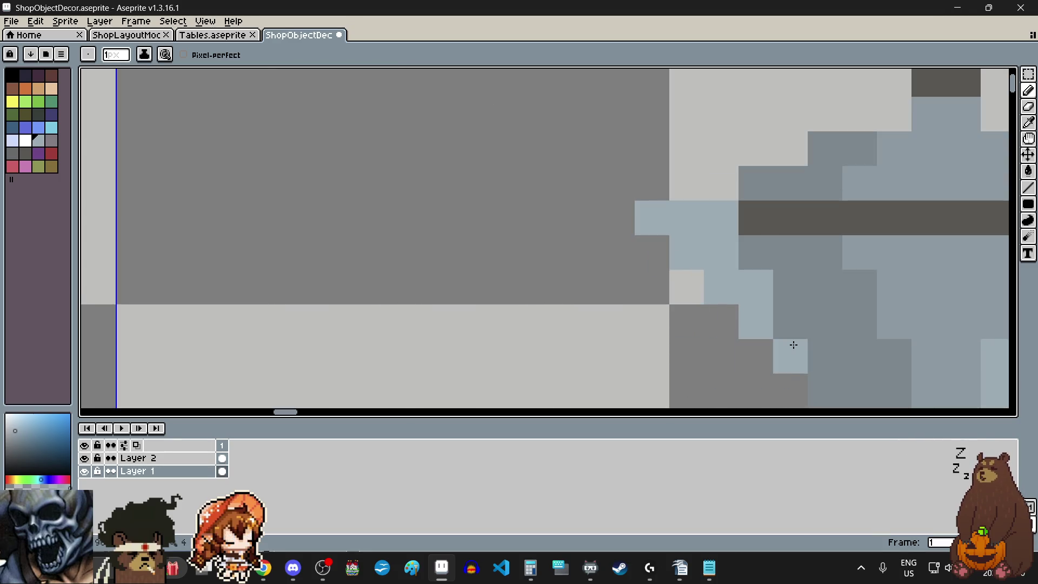
pyautogui.scroll(-2, 600, 300)
pyautogui.scroll(1, 600, 301)
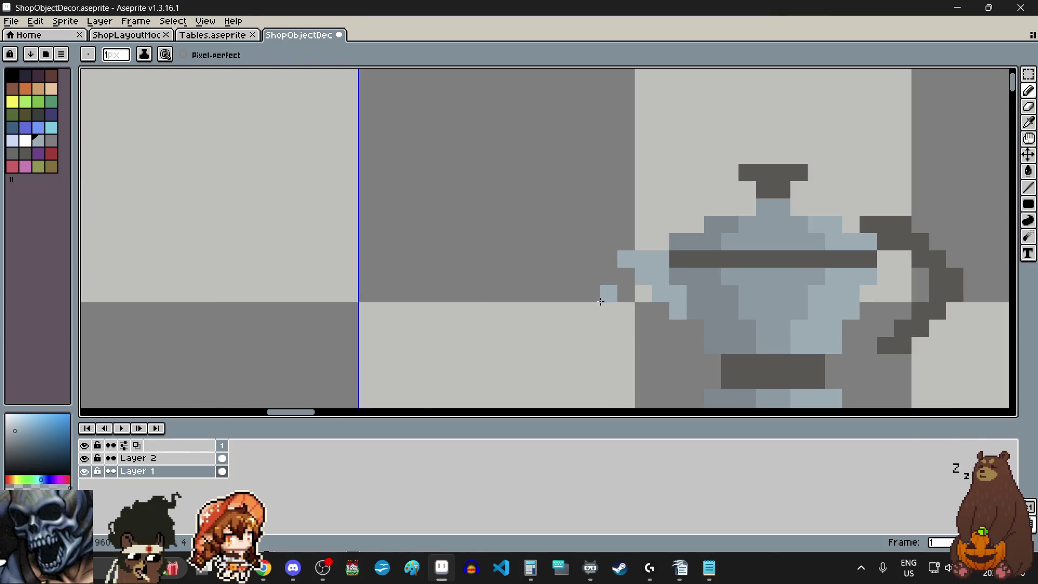
pyautogui.scroll(1, 600, 301)
pyautogui.scroll(1, 600, 300)
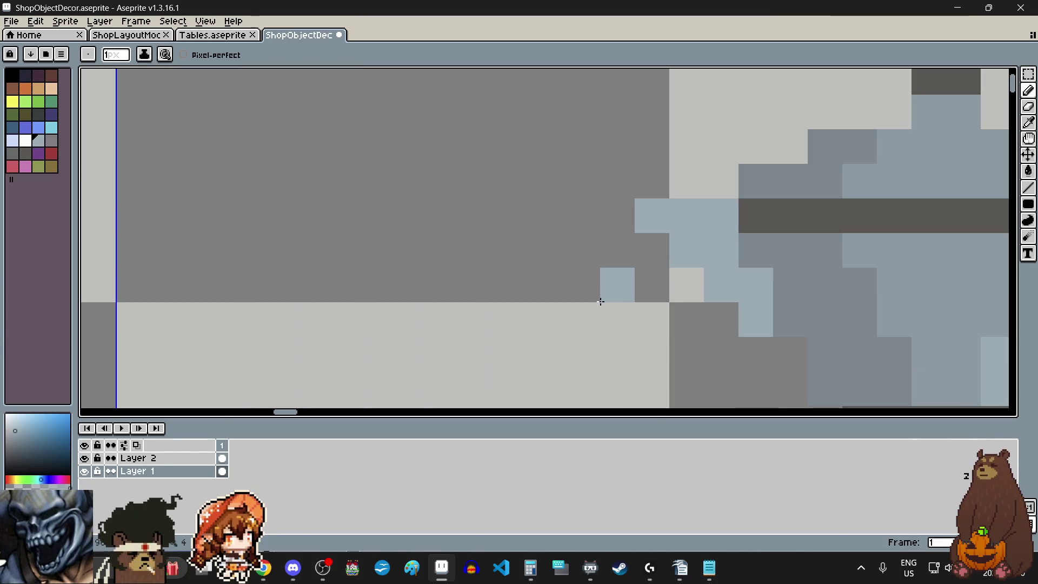
pyautogui.scroll(-3, 601, 301)
pyautogui.scroll(-1, 586, 321)
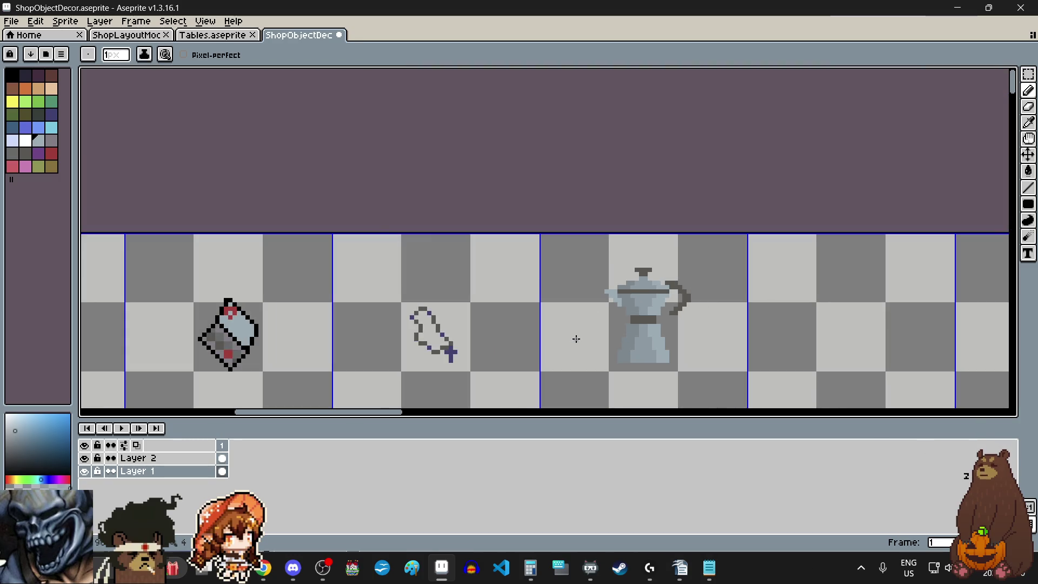
pyautogui.scroll(1, 575, 335)
pyautogui.scroll(1, 575, 332)
pyautogui.scroll(2, 673, 203)
pyautogui.moveTo(649, 231)
pyautogui.mouseDown()
pyautogui.moveTo(586, 232)
pyautogui.moveTo(656, 230)
pyautogui.moveTo(611, 237)
pyautogui.mouseUp()
pyautogui.scroll(-4, 611, 237)
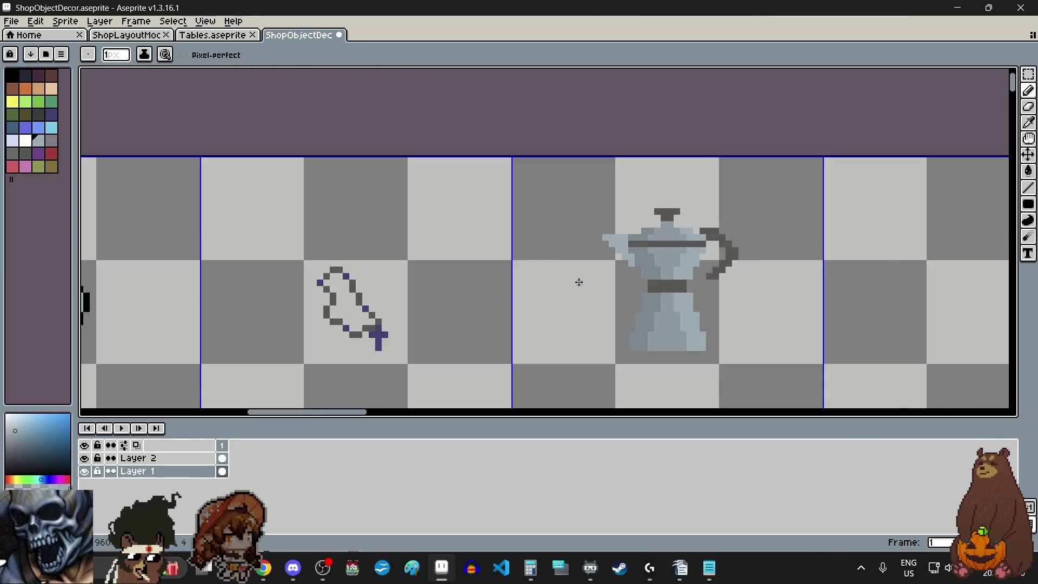
pyautogui.scroll(1, 577, 280)
pyautogui.scroll(2, 598, 262)
pyautogui.press('v')
pyautogui.hotkey('ctrl', 'z')
pyautogui.press('b')
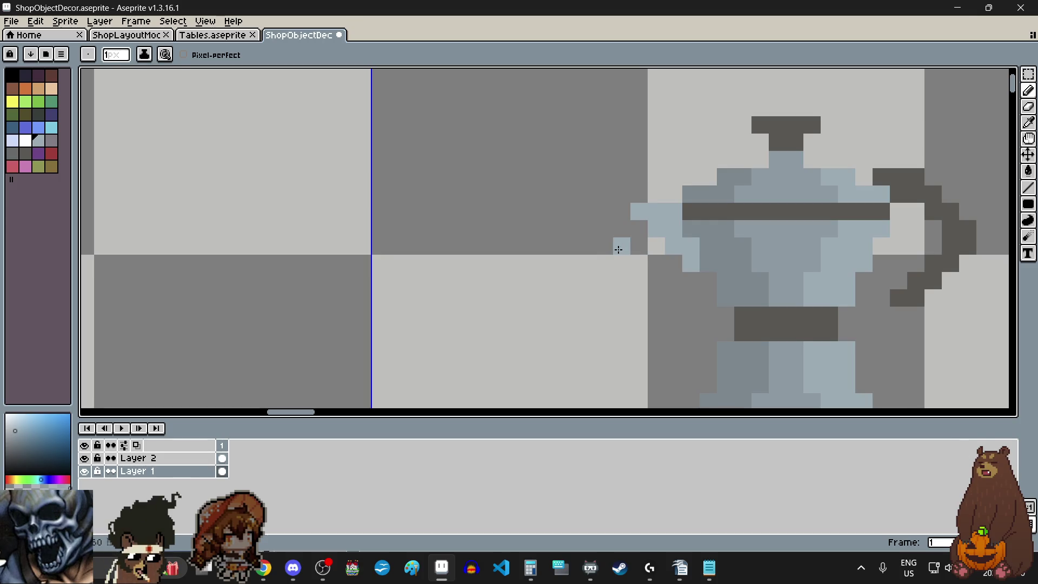
pyautogui.scroll(1, 620, 244)
pyautogui.scroll(-2, 621, 244)
pyautogui.scroll(1, 618, 250)
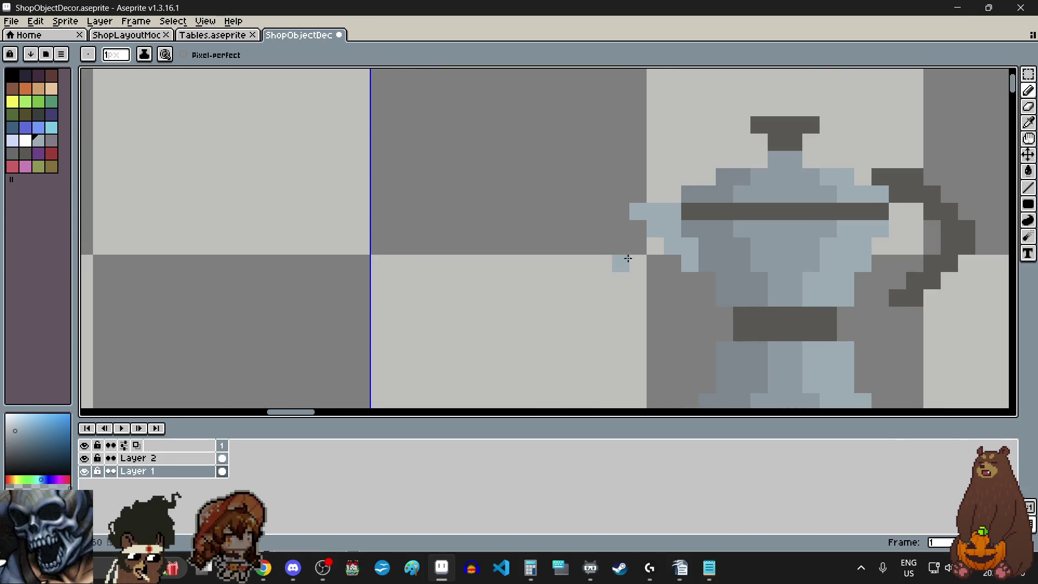
pyautogui.scroll(1, 636, 262)
# Draw a light-blue diagonal staircase so the spout juts further out to the left.
pyautogui.moveTo(607, 184); pyautogui.dragTo(689, 259)
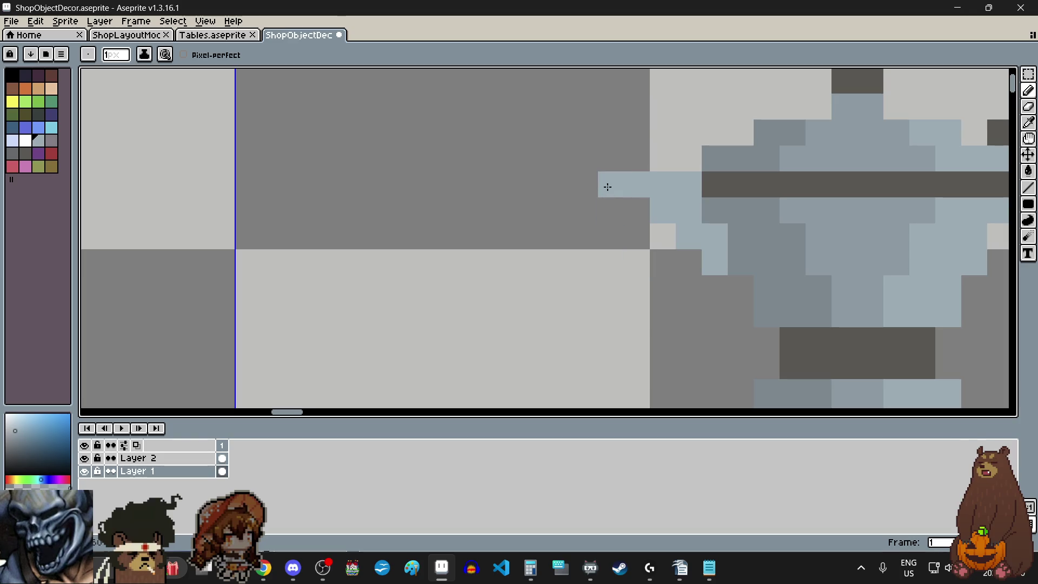
pyautogui.click(719, 288)
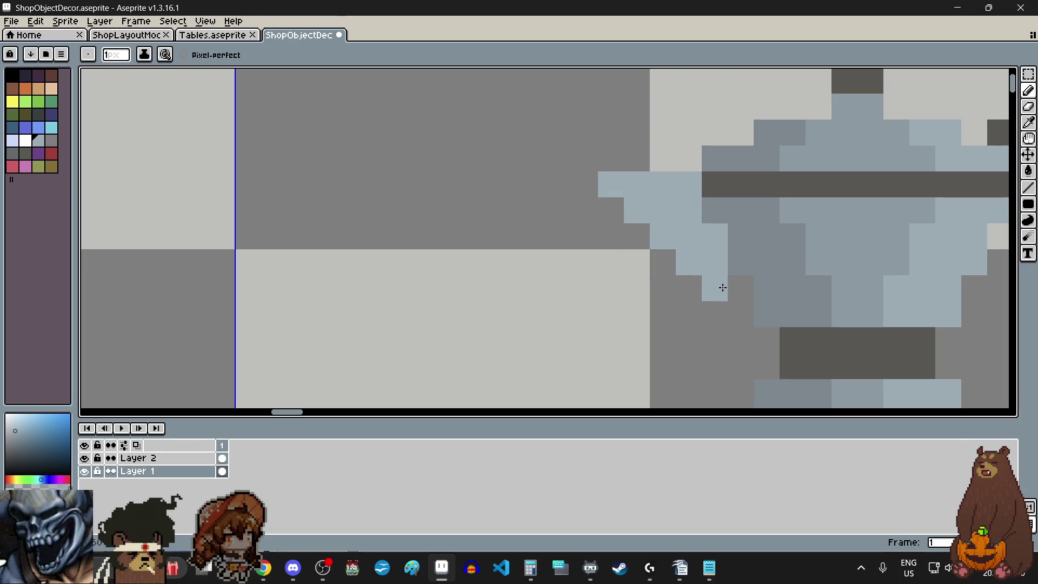
pyautogui.scroll(-3, 629, 302)
pyautogui.scroll(1, 629, 303)
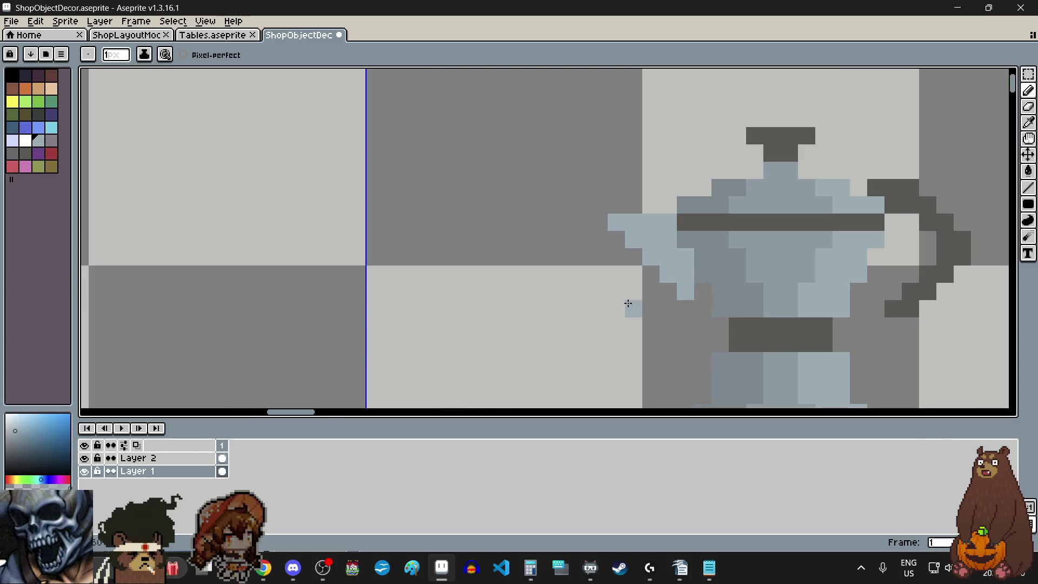
pyautogui.scroll(-1, 626, 303)
pyautogui.scroll(-1, 627, 304)
pyautogui.scroll(1, 624, 304)
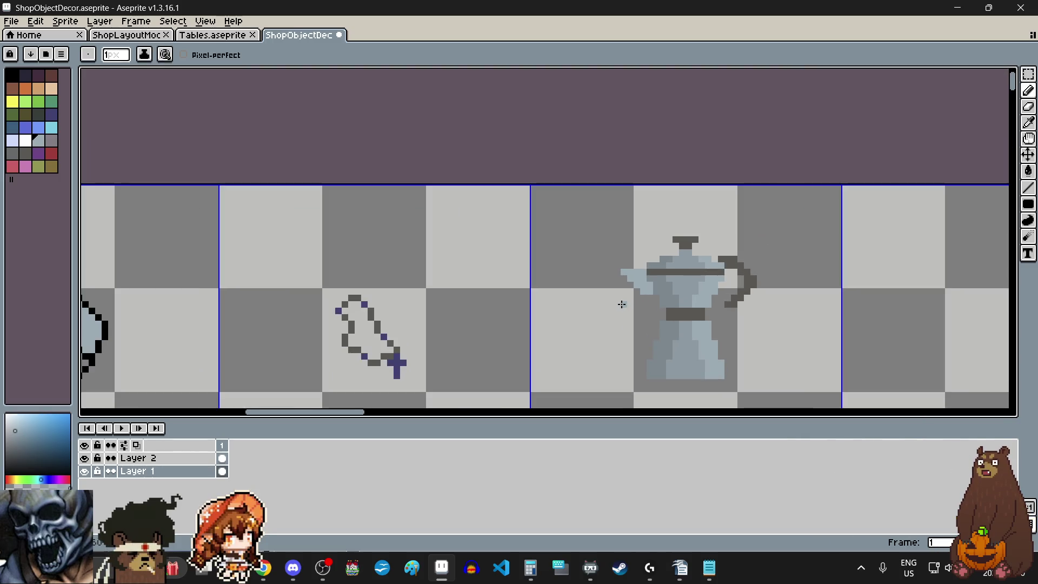
pyautogui.scroll(1, 623, 305)
pyautogui.scroll(1, 621, 304)
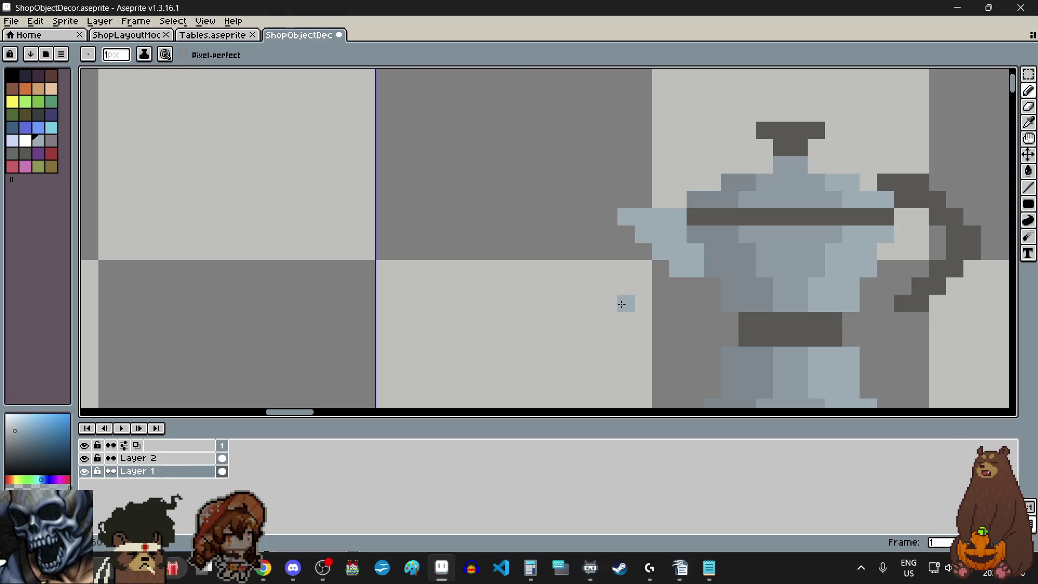
pyautogui.scroll(-1, 621, 304)
pyautogui.scroll(-3, 599, 321)
pyautogui.scroll(-2, 600, 321)
pyautogui.scroll(1, 599, 321)
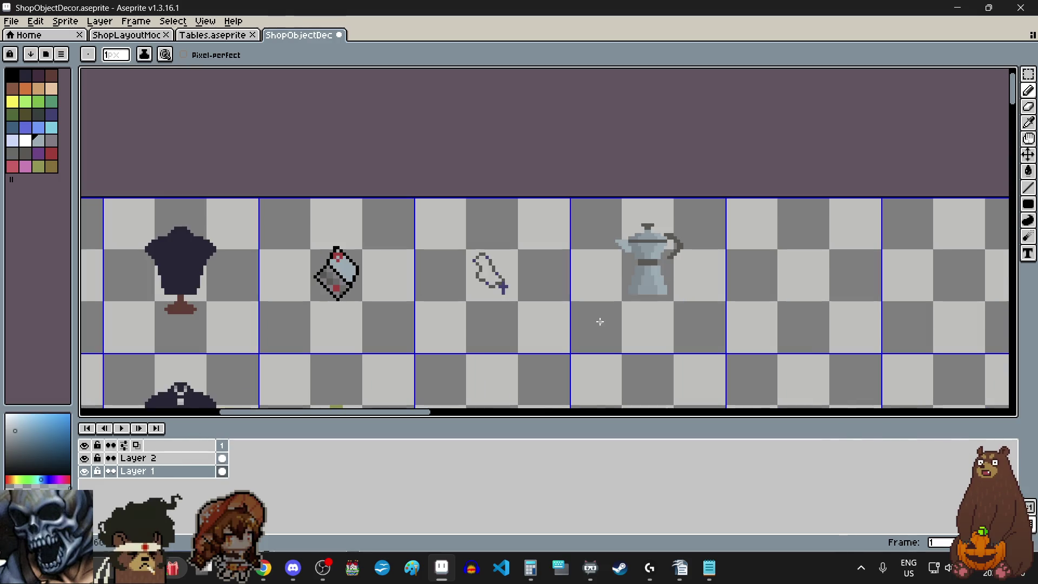
pyautogui.scroll(2, 607, 244)
pyautogui.scroll(3, 609, 244)
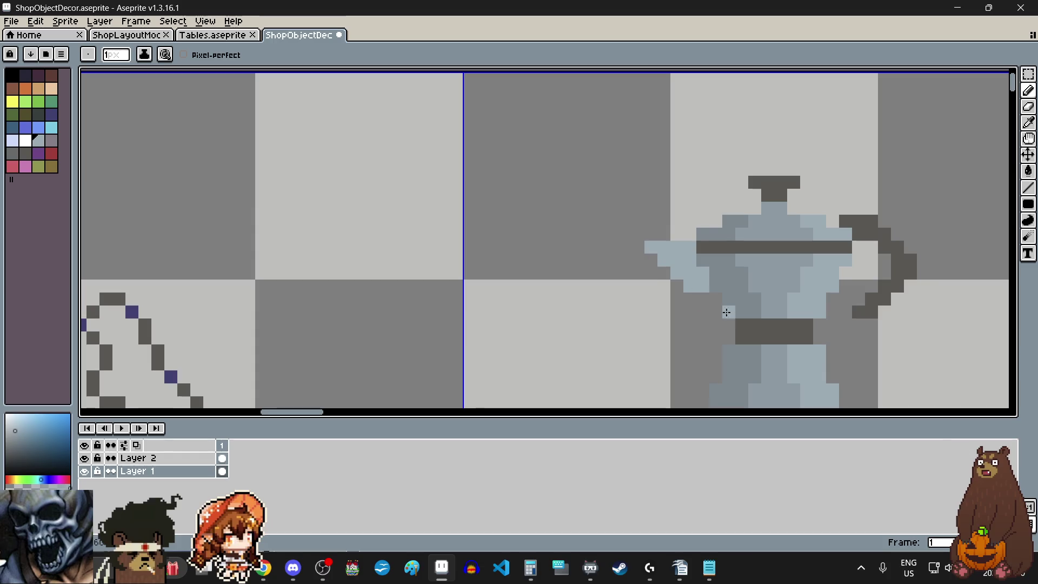
pyautogui.scroll(3, 704, 276)
pyautogui.scroll(-2, 700, 269)
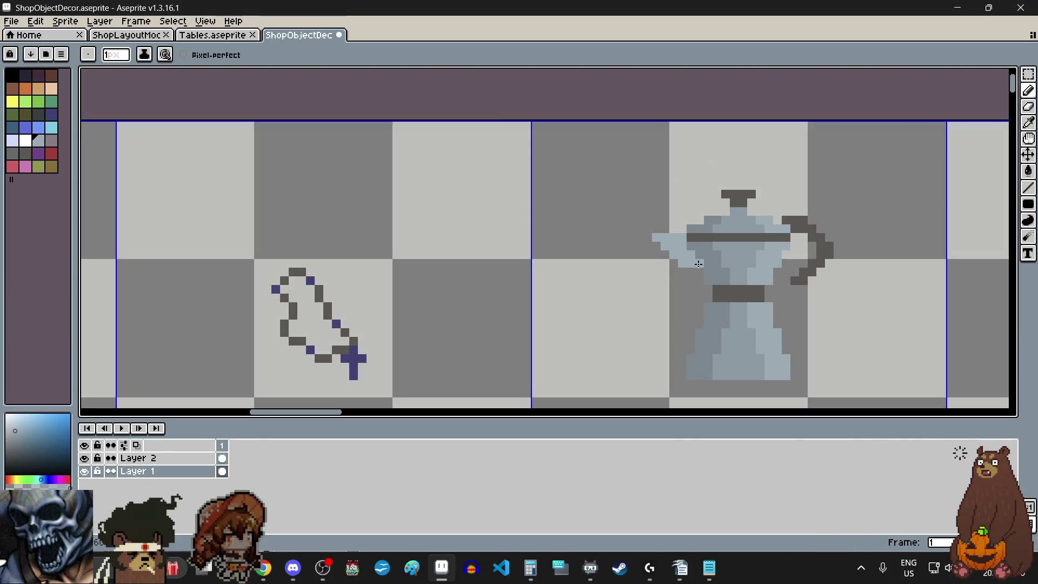
pyautogui.scroll(-2, 613, 299)
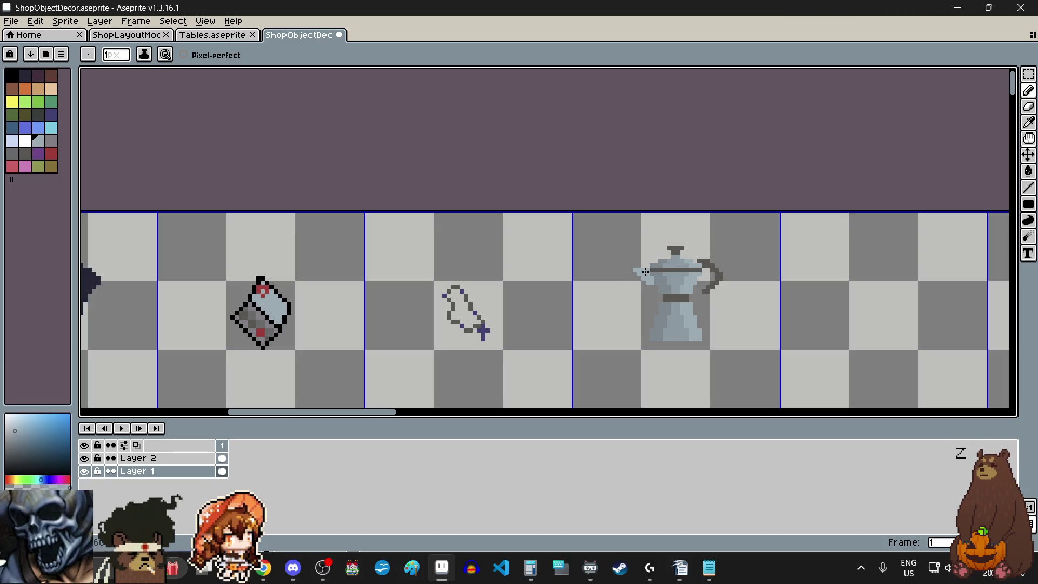
pyautogui.click(1029, 74)
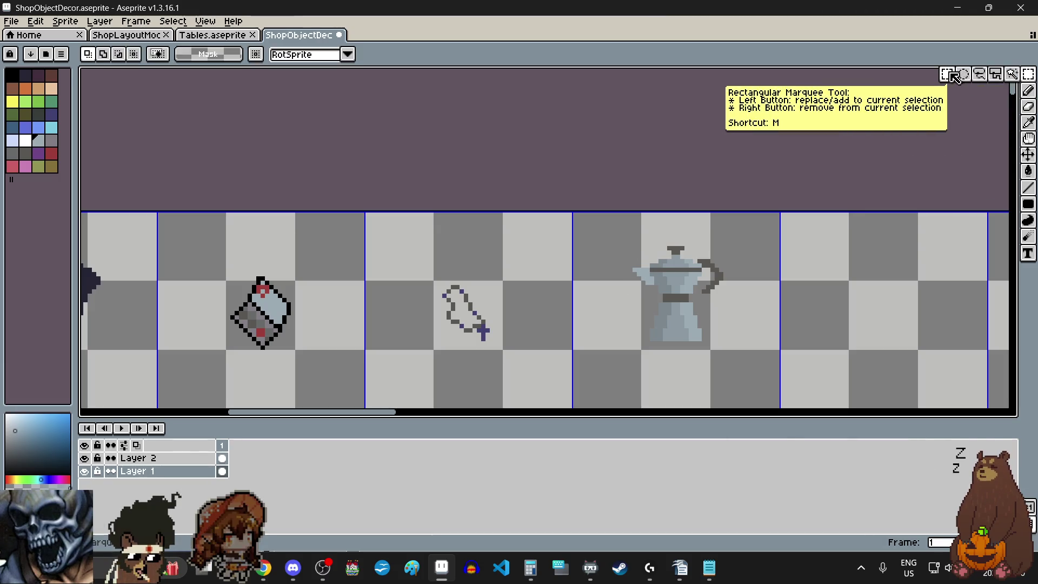
pyautogui.scroll(-1, 789, 294)
pyautogui.scroll(1, 789, 295)
# Select the coffee pot's cell, lower it one pixel, deselect and save the sprite sheet.
pyautogui.moveTo(776, 281); pyautogui.dragTo(788, 249)
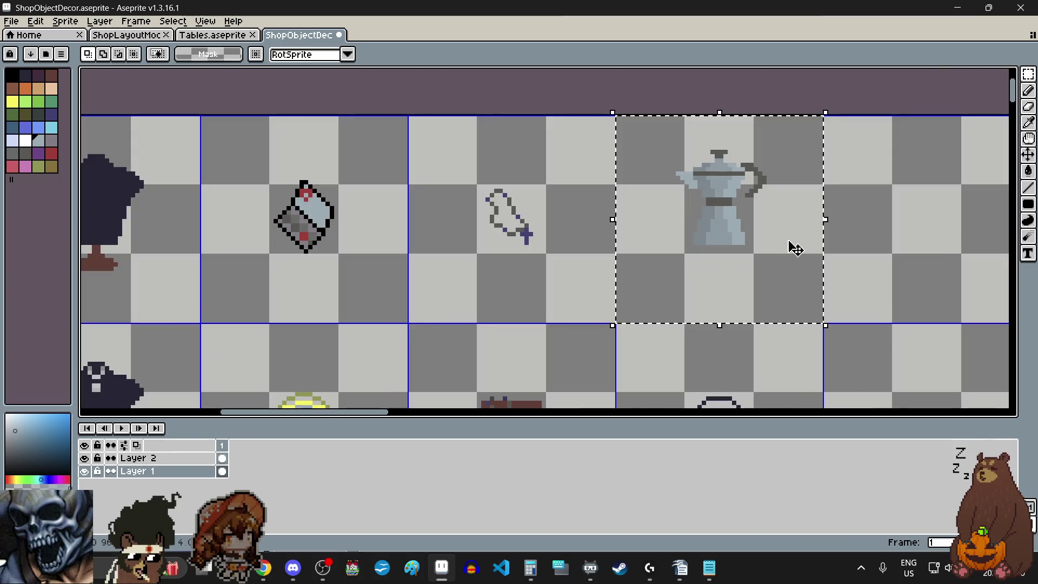
pyautogui.click(792, 209)
pyautogui.moveTo(792, 210); pyautogui.dragTo(796, 216)
pyautogui.click(893, 242)
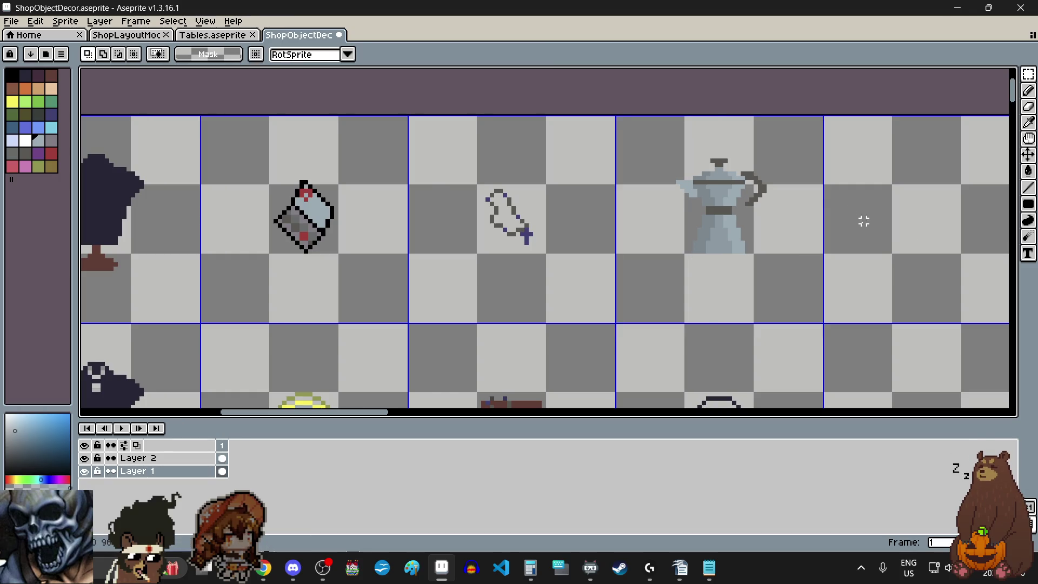
pyautogui.scroll(-1, 862, 223)
pyautogui.hscroll(2, 818, 215)
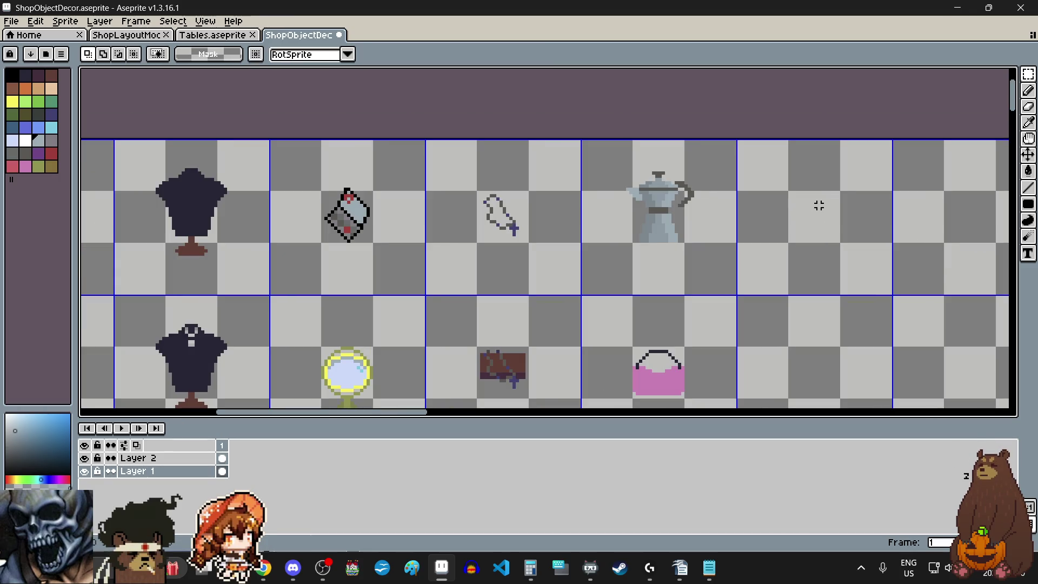
pyautogui.hotkey('ctrl', 's')
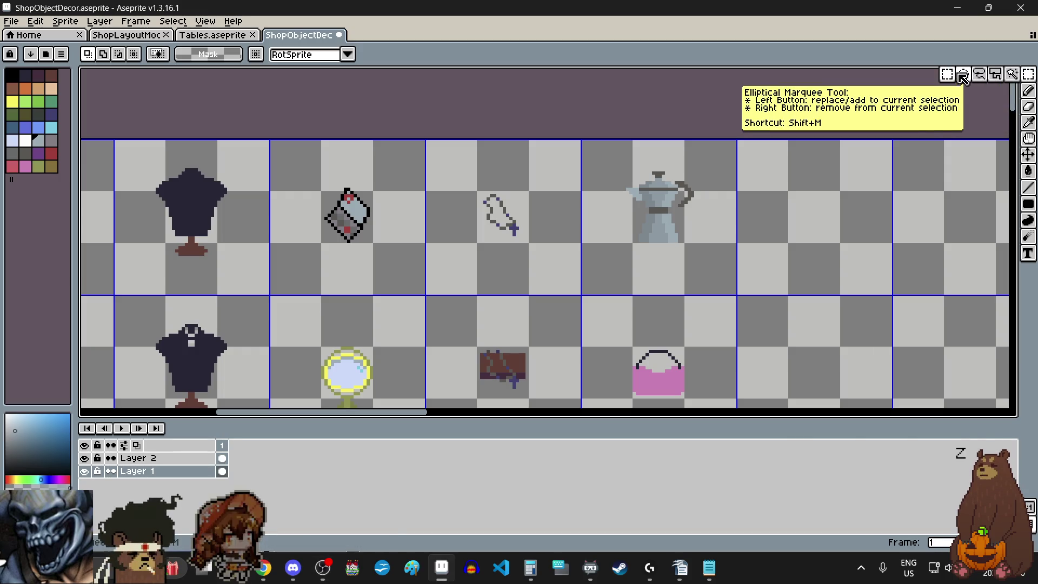
pyautogui.scroll(-2, 718, 228)
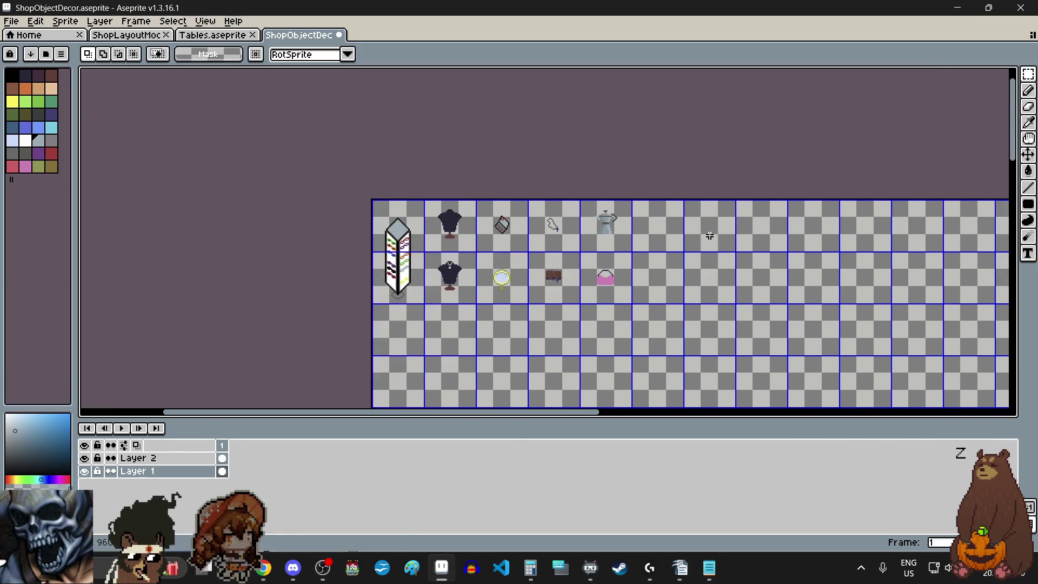
pyautogui.scroll(2, 682, 269)
pyautogui.hscroll(-2, 683, 268)
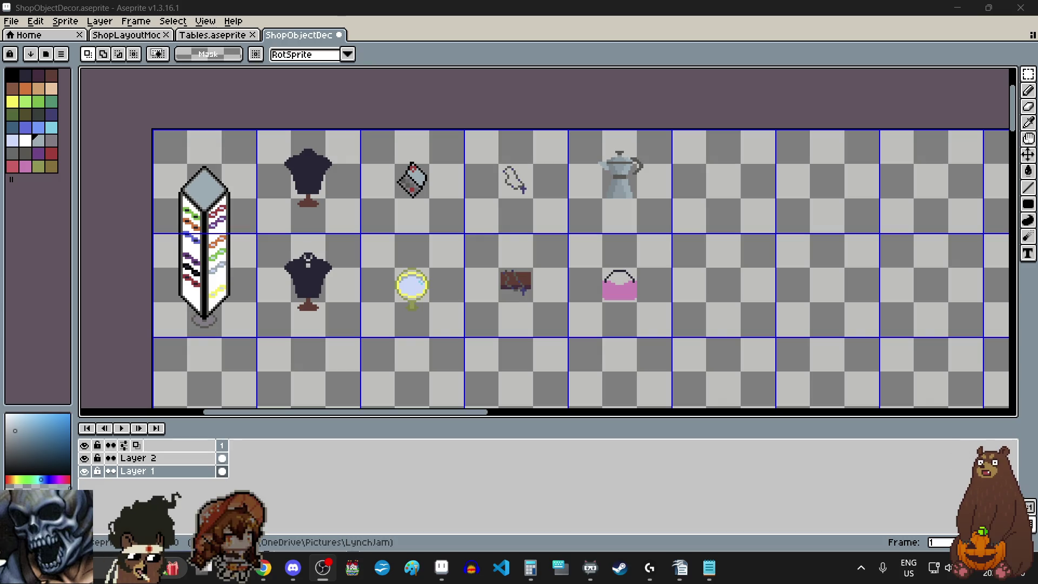
pyautogui.scroll(1, 591, 236)
pyautogui.scroll(-1, 591, 237)
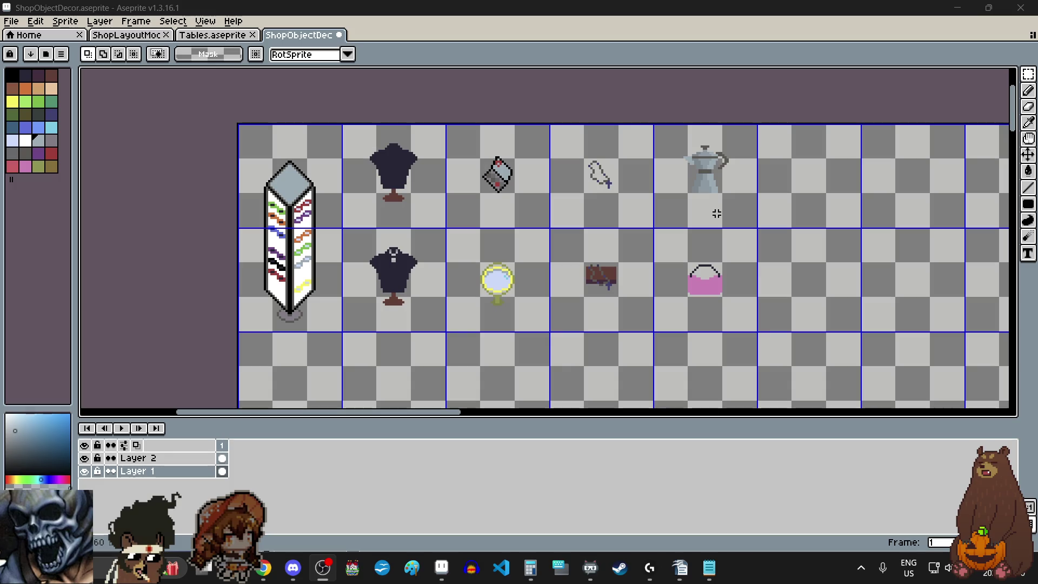
pyautogui.scroll(-3, 714, 219)
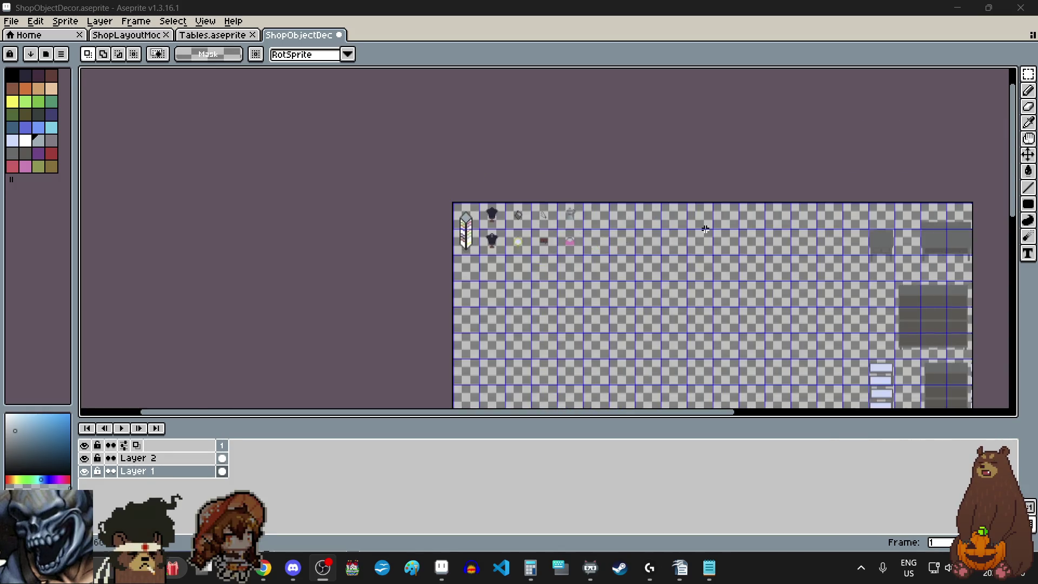
pyautogui.hscroll(2, 705, 230)
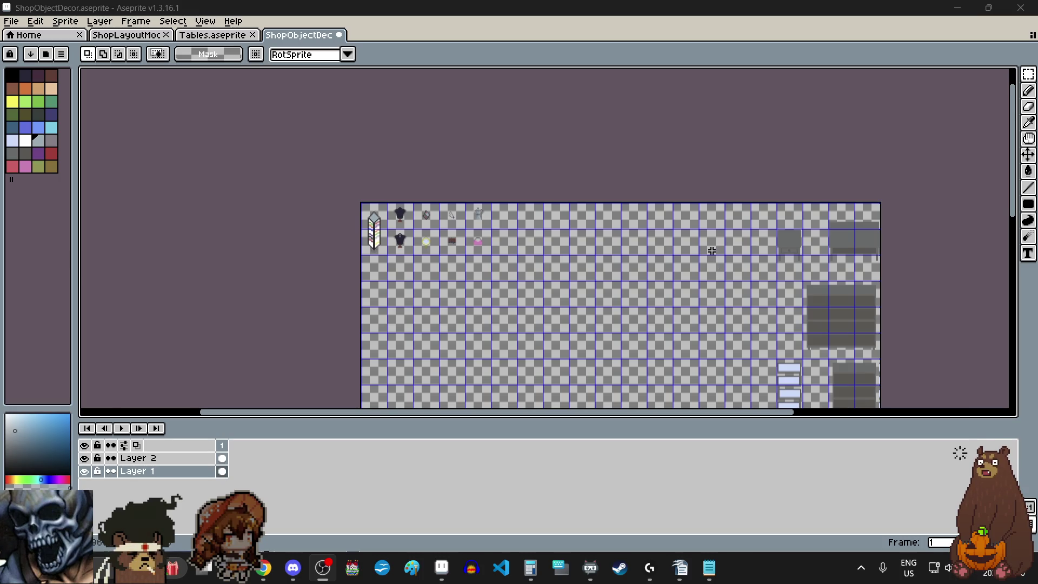
pyautogui.scroll(1, 712, 253)
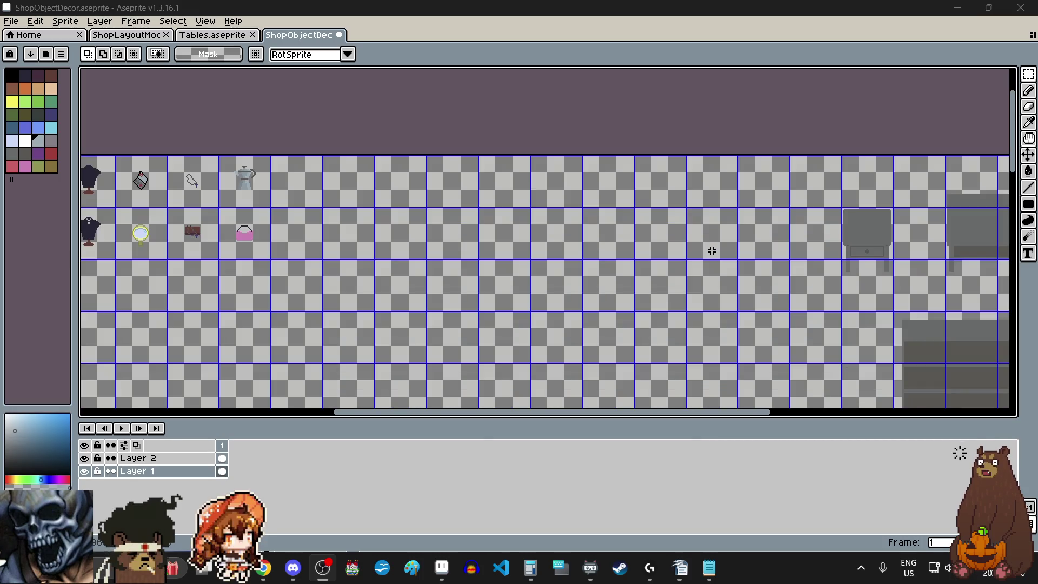
# Fill an empty grid cell with a solid tan block using filled rectangles.
pyautogui.click(40, 89)
pyautogui.scroll(1, 601, 287)
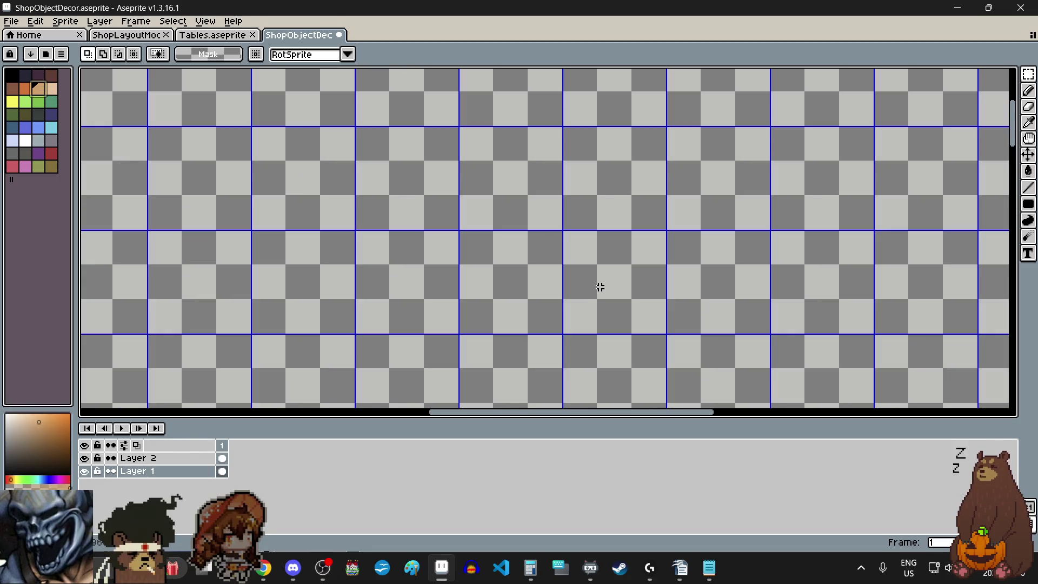
pyautogui.scroll(1, 601, 296)
pyautogui.scroll(1, 603, 304)
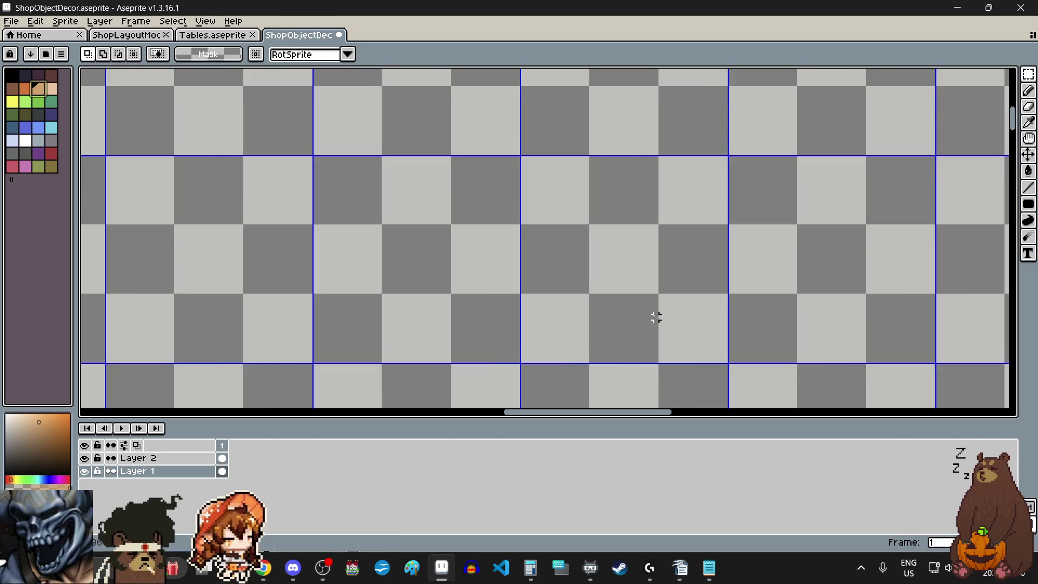
pyautogui.scroll(-1, 643, 309)
pyautogui.scroll(1, 619, 352)
pyautogui.scroll(1, 619, 350)
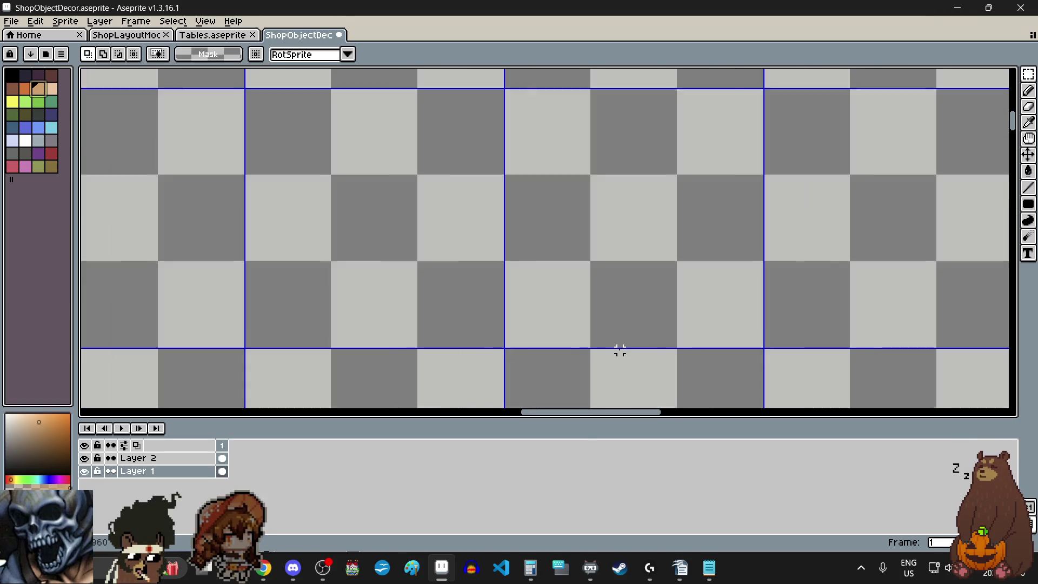
pyautogui.click(1028, 204)
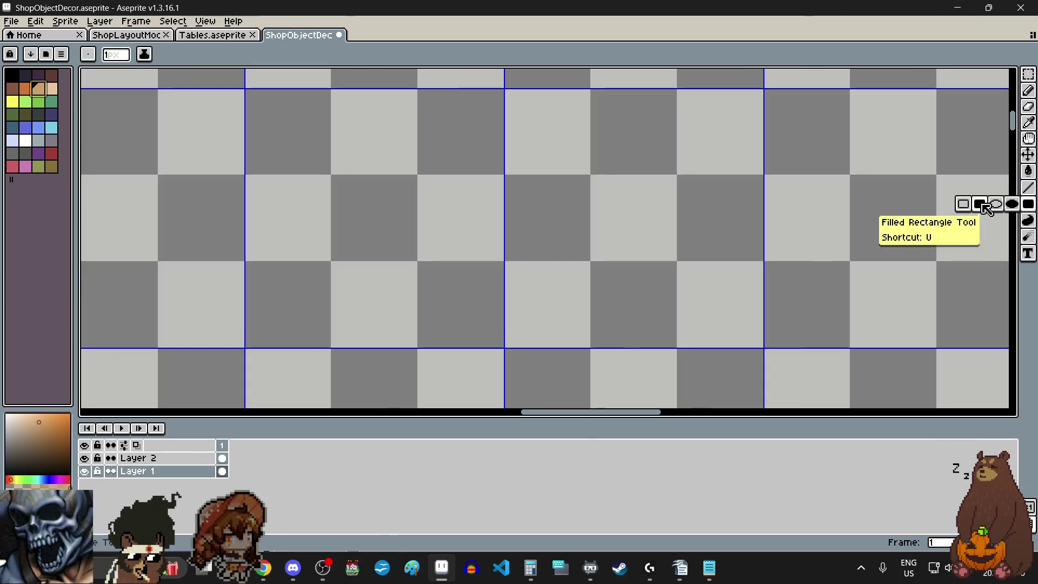
pyautogui.scroll(1, 618, 291)
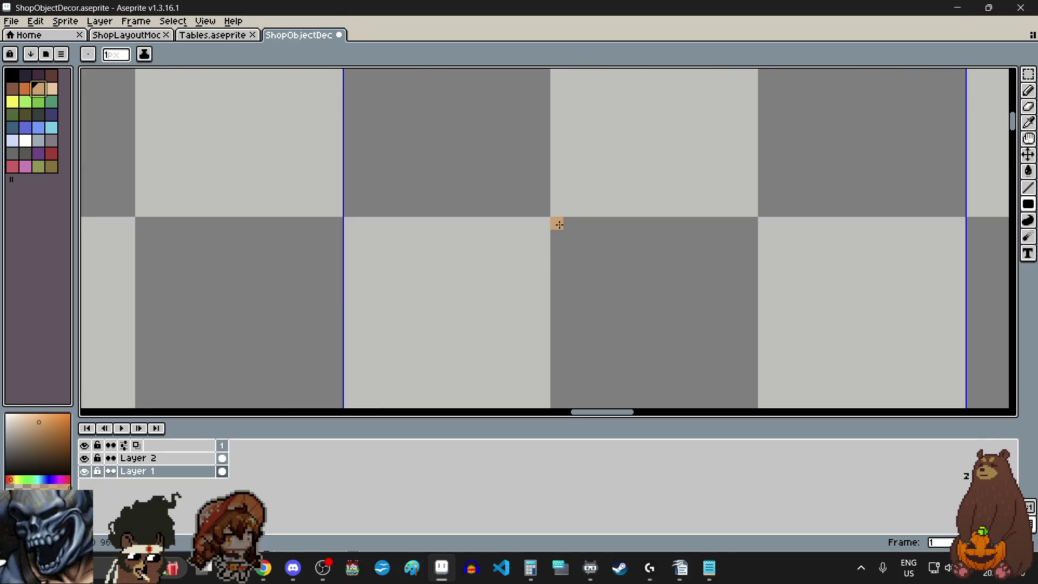
pyautogui.scroll(-1, 558, 225)
pyautogui.scroll(-1, 559, 224)
pyautogui.moveTo(559, 225); pyautogui.dragTo(631, 298)
pyautogui.scroll(1, 631, 299)
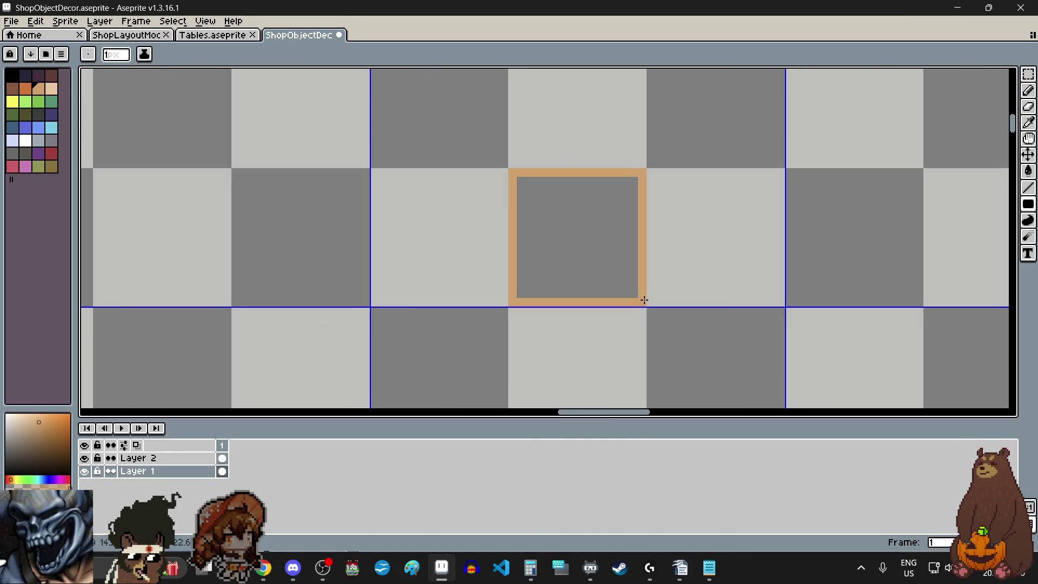
pyautogui.scroll(-2, 632, 303)
pyautogui.scroll(2, 594, 210)
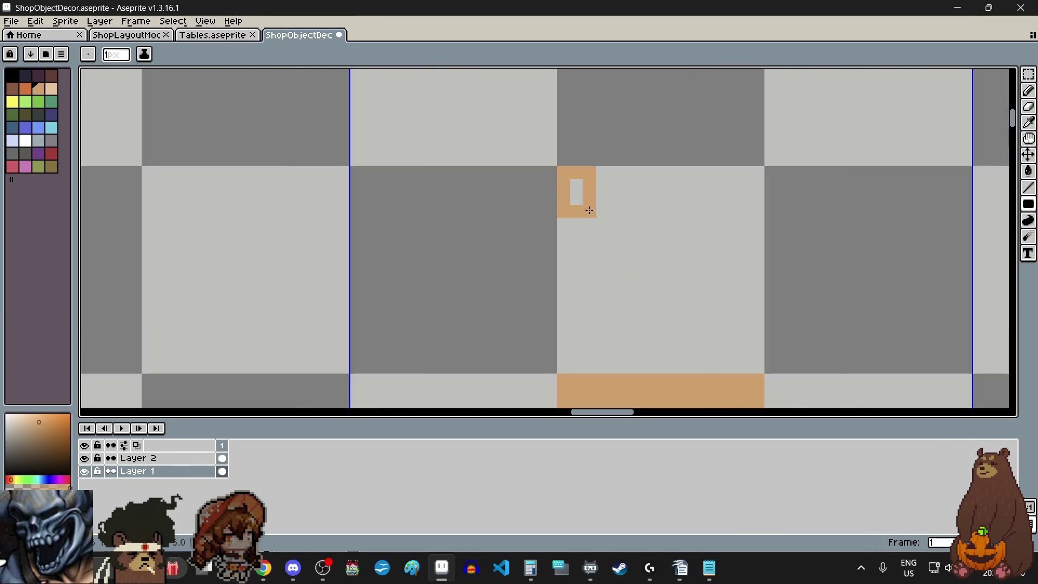
pyautogui.scroll(-4, 589, 210)
pyautogui.moveTo(579, 194); pyautogui.dragTo(662, 278)
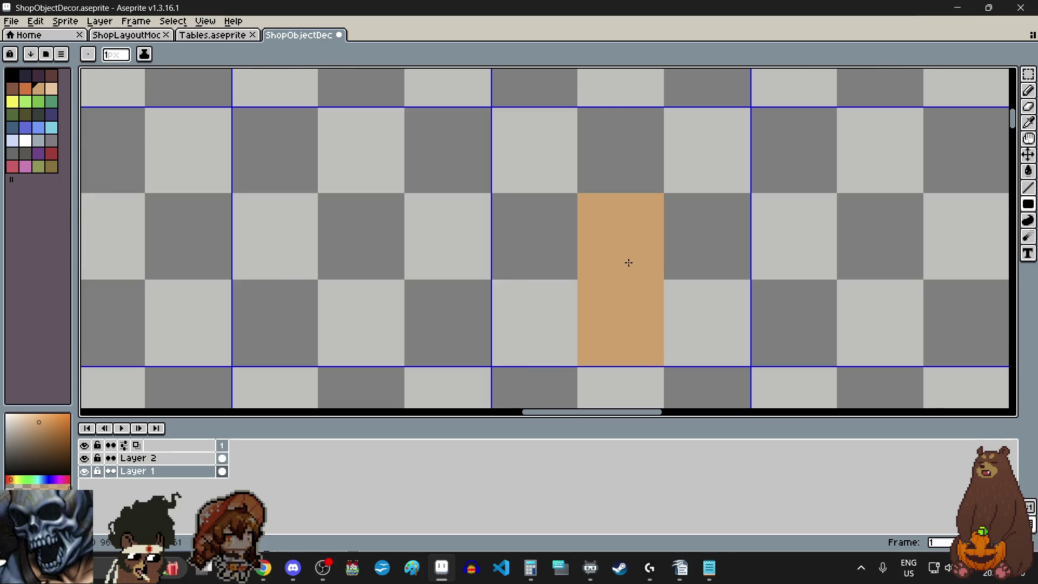
pyautogui.scroll(4, 625, 241)
pyautogui.scroll(1, 595, 148)
pyautogui.scroll(-1, 560, 135)
pyautogui.moveTo(569, 143); pyautogui.dragTo(678, 248)
pyautogui.scroll(-1, 589, 162)
pyautogui.scroll(2, 477, 158)
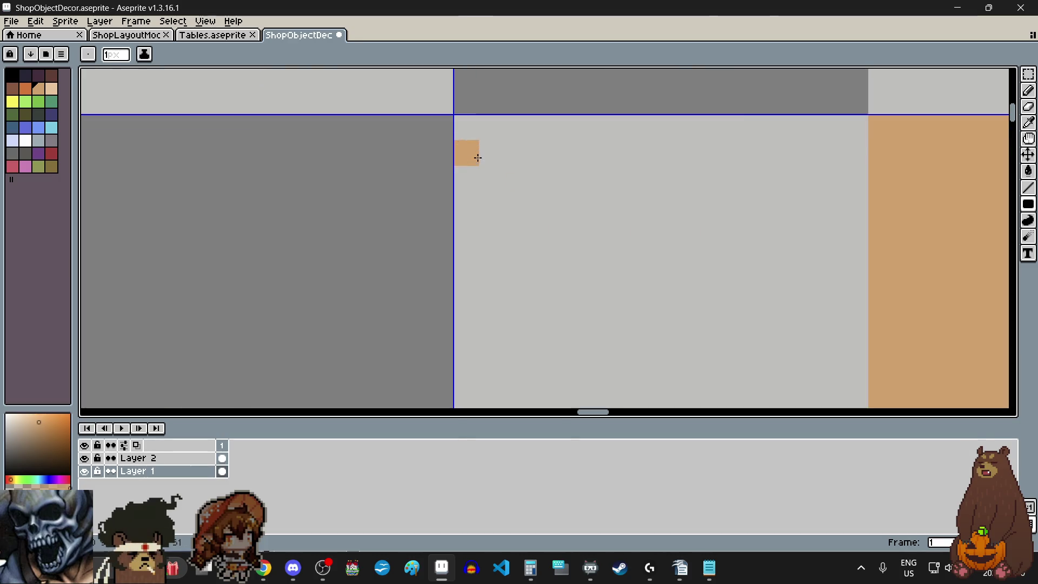
pyautogui.scroll(-3, 473, 127)
pyautogui.moveTo(474, 127)
pyautogui.mouseDown()
pyautogui.moveTo(540, 378)
pyautogui.moveTo(566, 394)
pyautogui.mouseUp()
pyautogui.scroll(2, 540, 378)
pyautogui.scroll(-2, 630, 384)
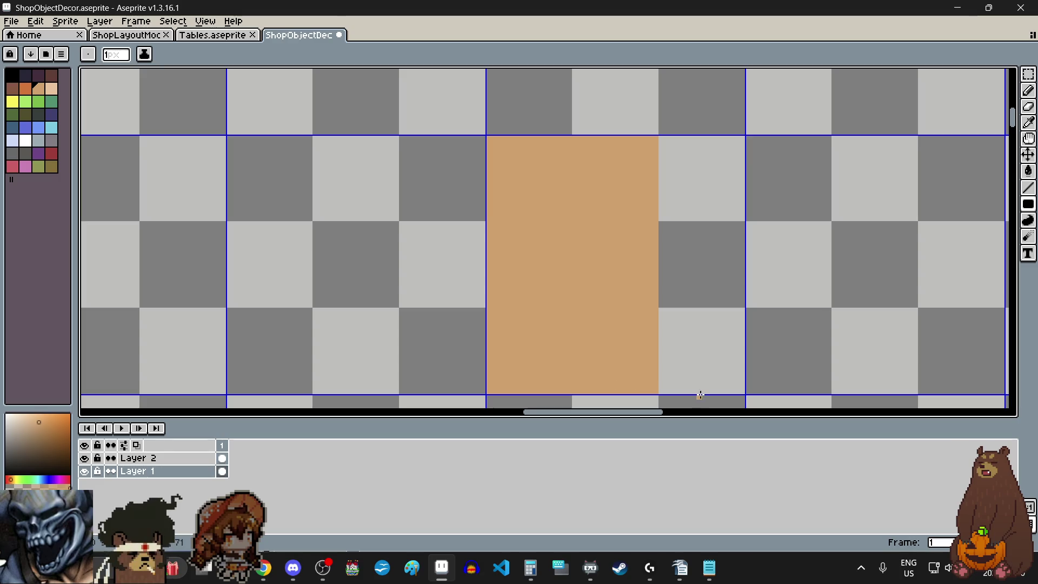
pyautogui.scroll(3, 677, 399)
pyautogui.scroll(-1, 608, 344)
pyautogui.scroll(-2, 608, 343)
pyautogui.moveTo(614, 262); pyautogui.dragTo(709, 213)
pyautogui.scroll(3, 626, 248)
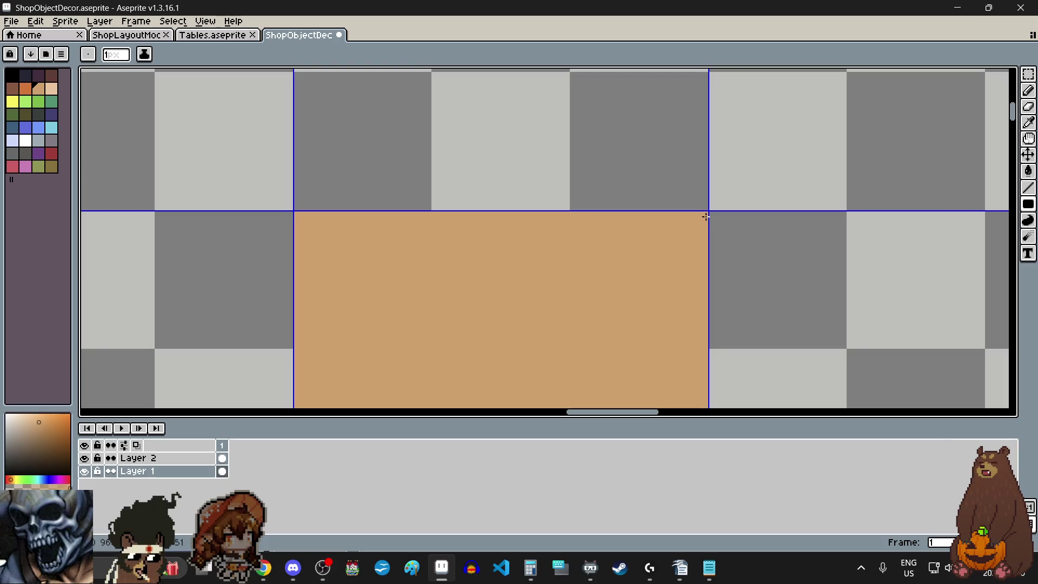
pyautogui.scroll(-3, 748, 293)
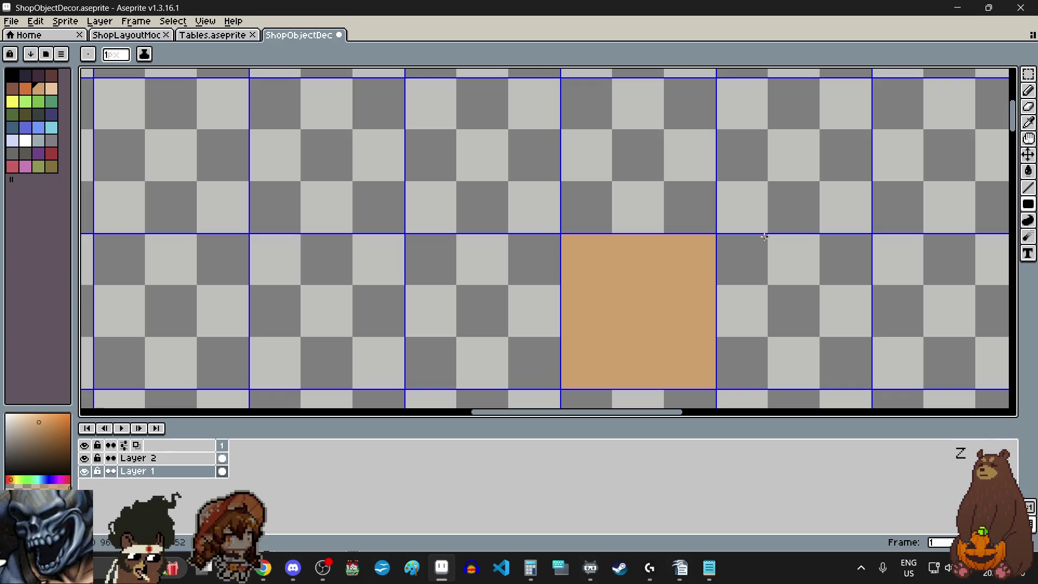
# Draw a light peach block beneath and redraw the tan block above it as a two-tone piece.
pyautogui.click(53, 91)
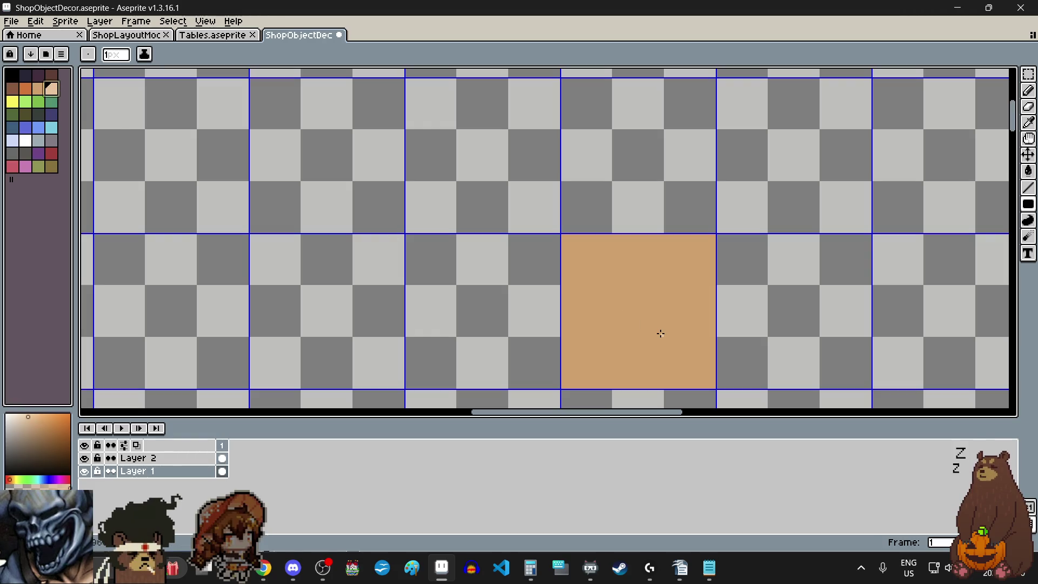
pyautogui.scroll(4, 559, 244)
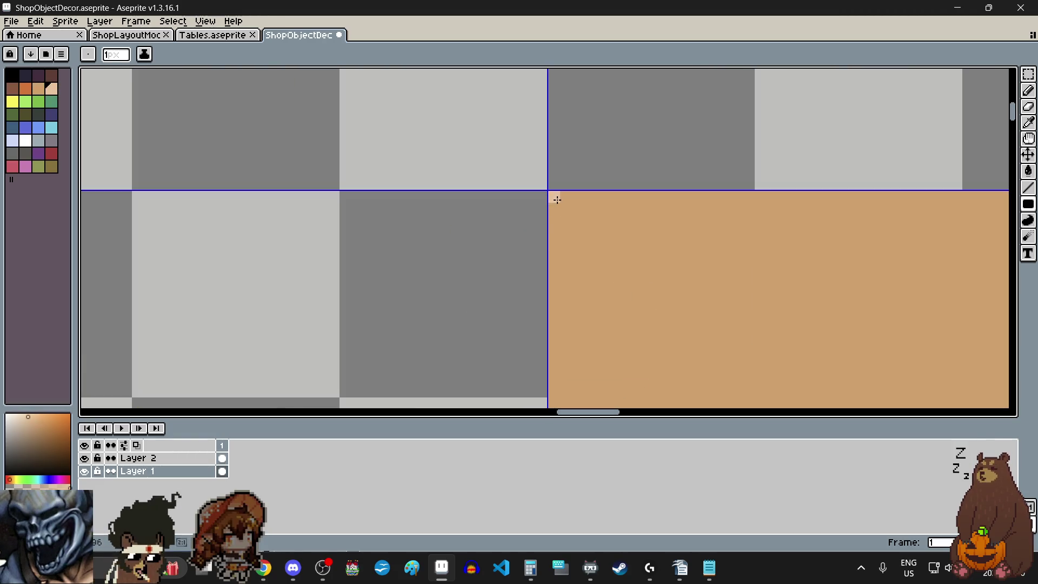
pyautogui.scroll(-4, 556, 198)
pyautogui.moveTo(556, 199)
pyautogui.mouseDown()
pyautogui.moveTo(684, 355)
pyautogui.moveTo(729, 296)
pyautogui.mouseUp()
pyautogui.scroll(4, 684, 354)
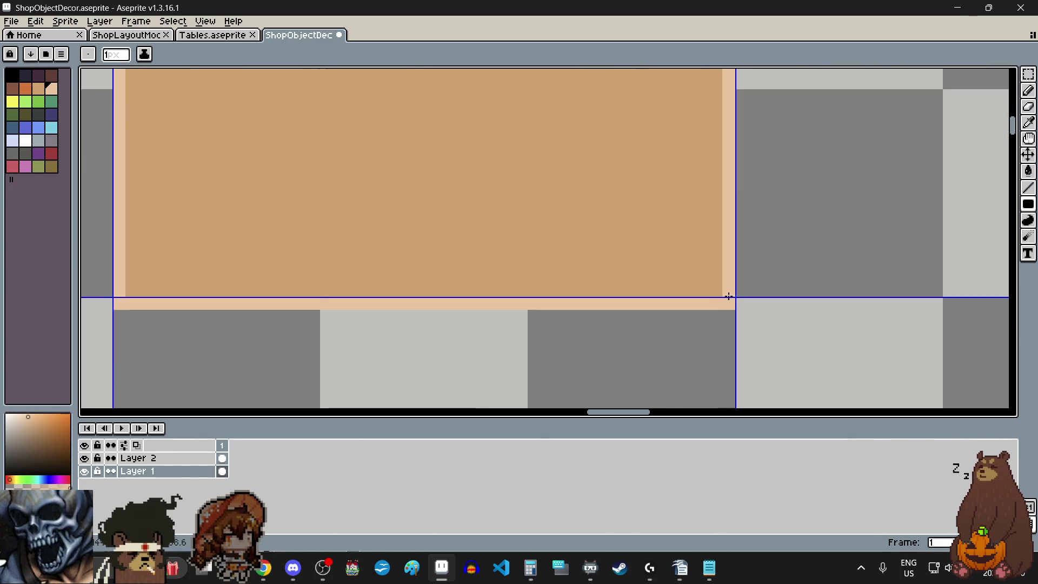
pyautogui.hotkey('ctrl', 'z')
pyautogui.scroll(-5, 727, 292)
pyautogui.scroll(3, 728, 280)
pyautogui.scroll(1, 727, 276)
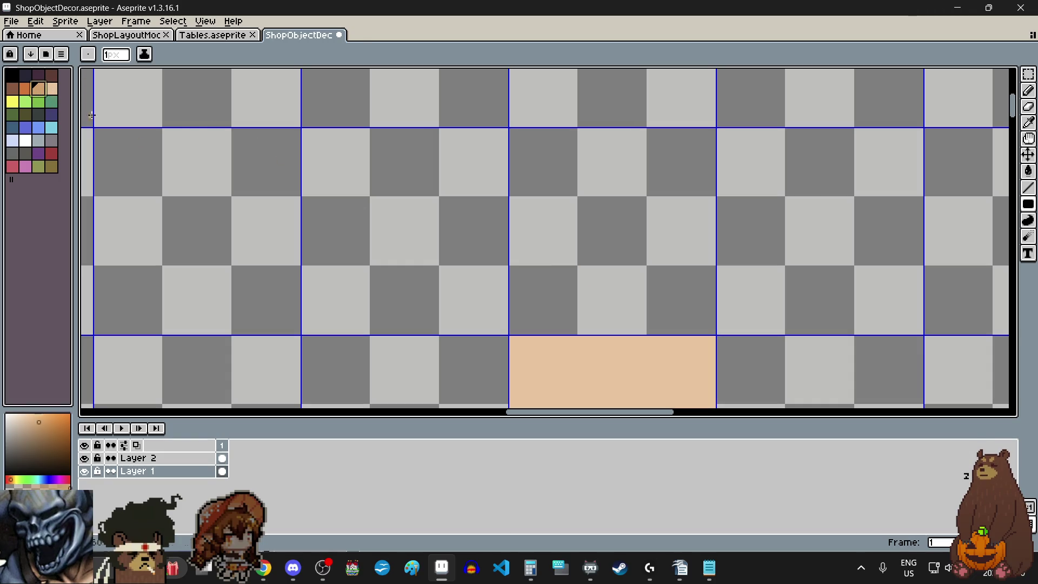
pyautogui.scroll(3, 470, 173)
pyautogui.scroll(-2, 471, 173)
pyautogui.moveTo(474, 177); pyautogui.dragTo(703, 314)
pyautogui.scroll(3, 689, 304)
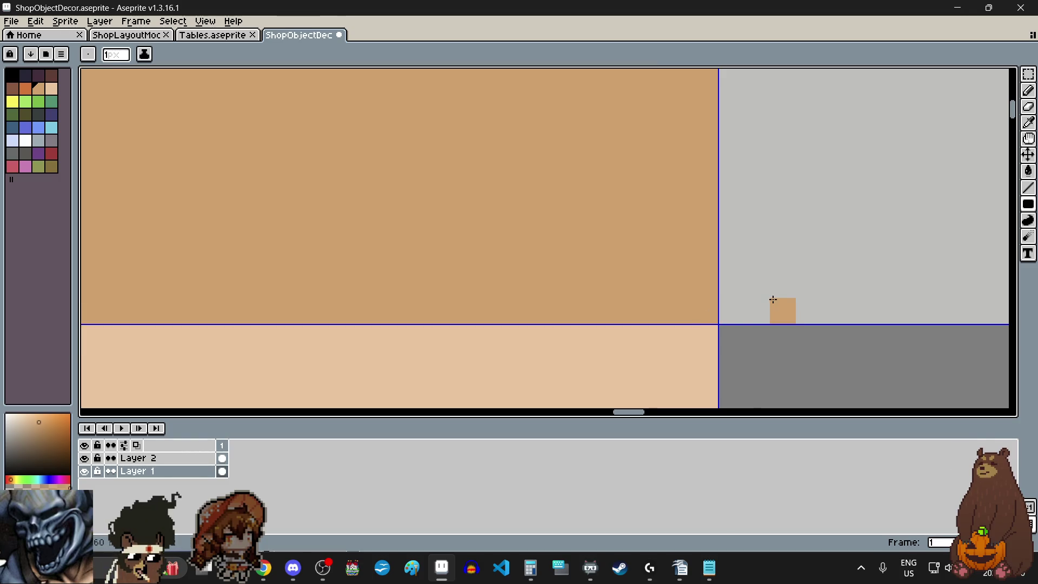
pyautogui.scroll(-3, 773, 301)
pyautogui.scroll(-2, 775, 302)
pyautogui.scroll(-3, 777, 303)
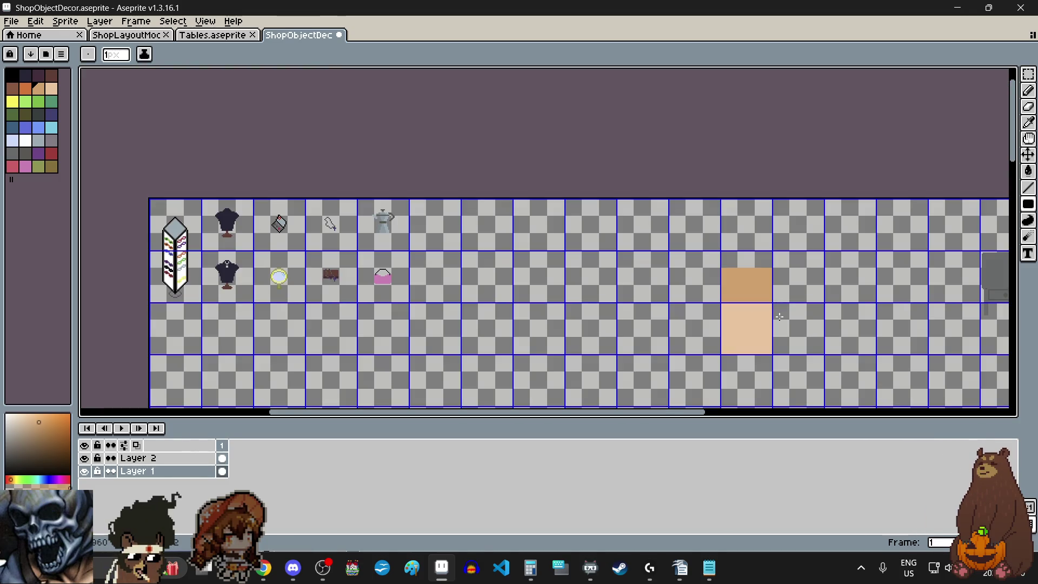
pyautogui.scroll(2, 796, 337)
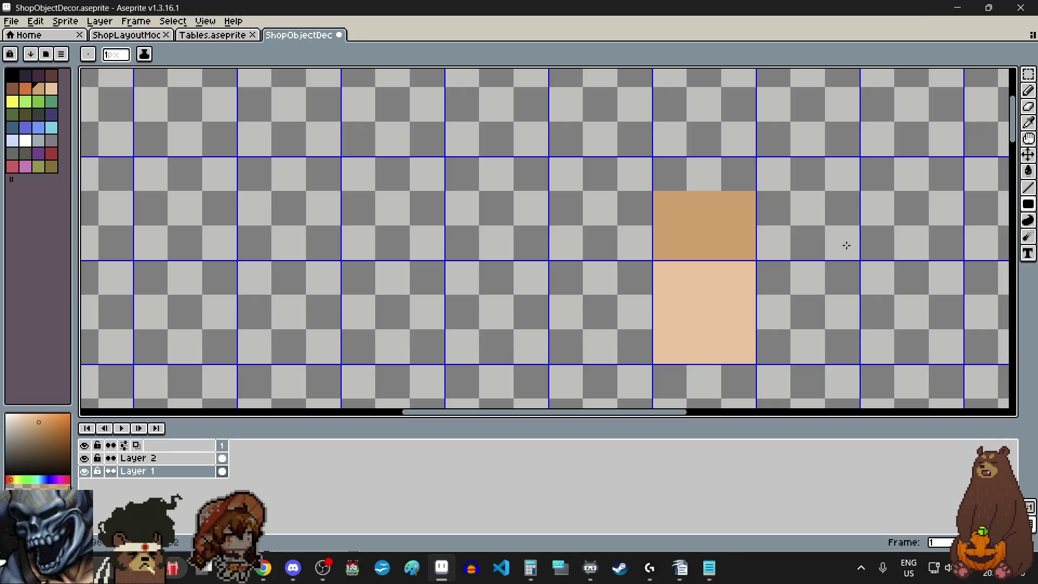
pyautogui.click(1028, 74)
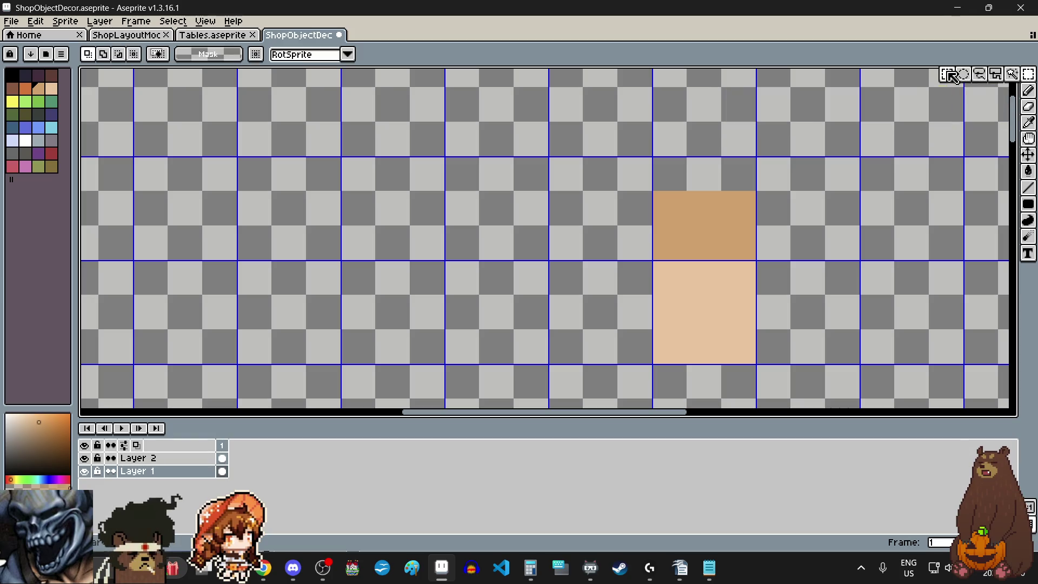
pyautogui.scroll(1, 656, 378)
pyautogui.scroll(3, 654, 361)
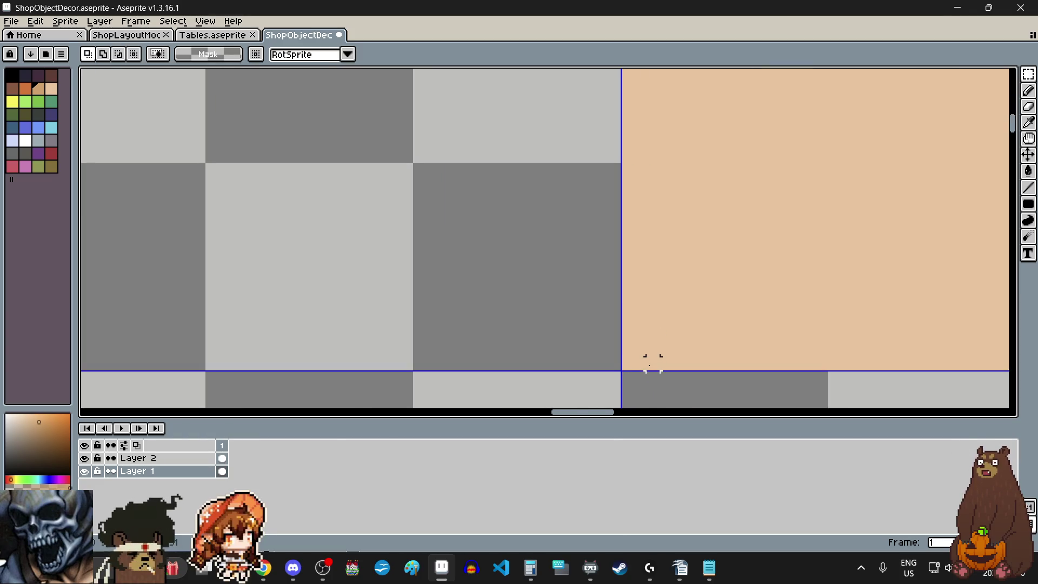
pyautogui.scroll(-2, 627, 363)
pyautogui.scroll(-2, 627, 363)
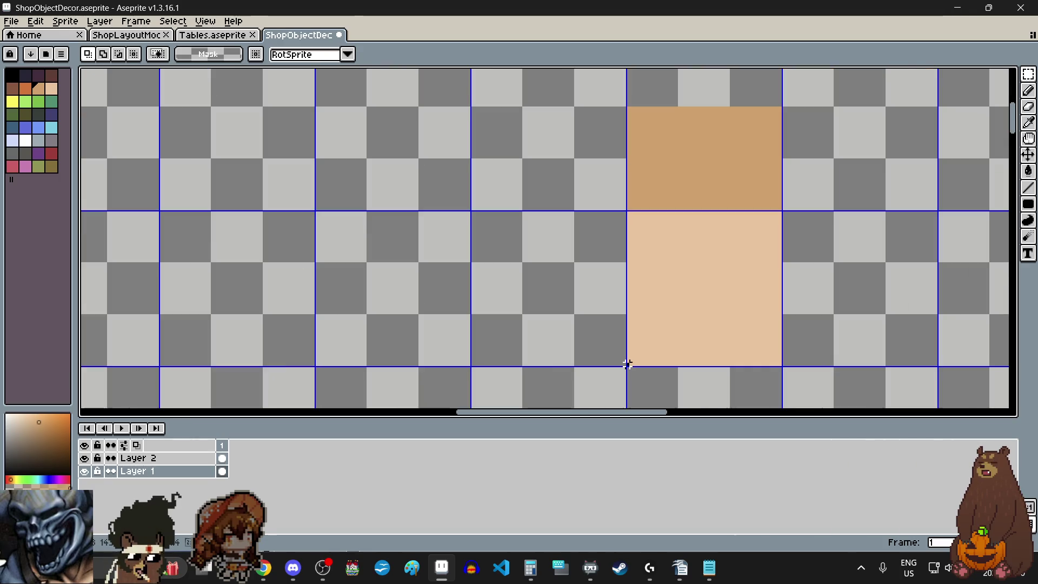
pyautogui.scroll(2, 612, 138)
pyautogui.scroll(2, 614, 138)
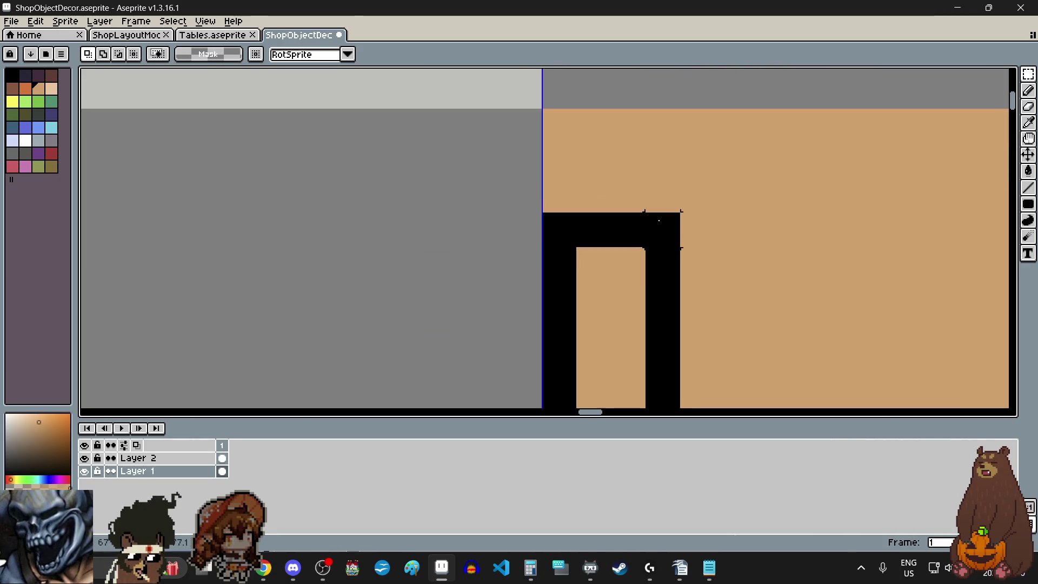
# Delete thin strips at the block's edges and the lower part of its peach half.
pyautogui.moveTo(560, 138); pyautogui.dragTo(591, 135)
pyautogui.scroll(-2, 604, 155)
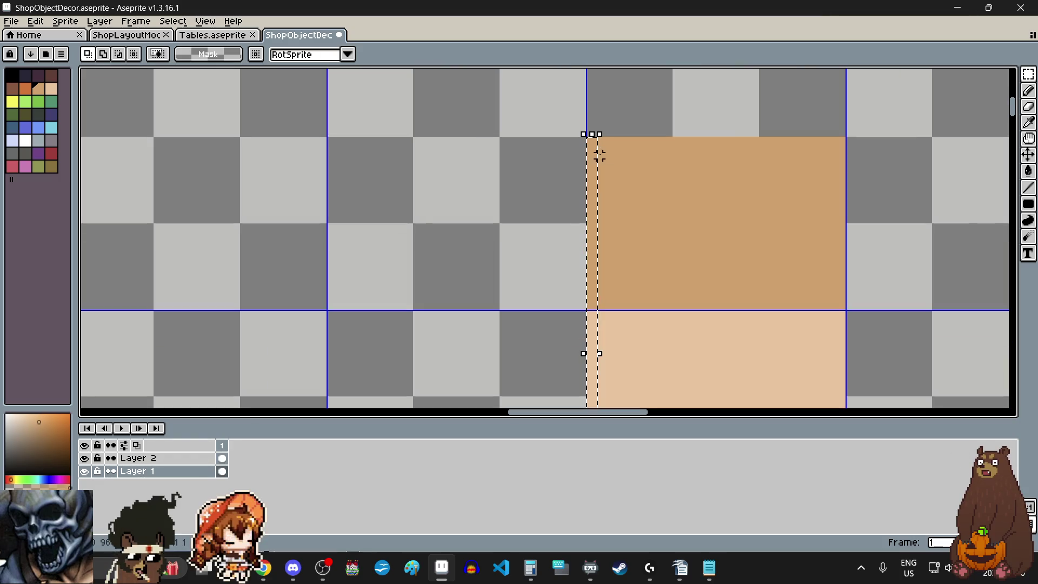
pyautogui.click(621, 178)
pyautogui.scroll(-2, 655, 224)
pyautogui.scroll(2, 754, 371)
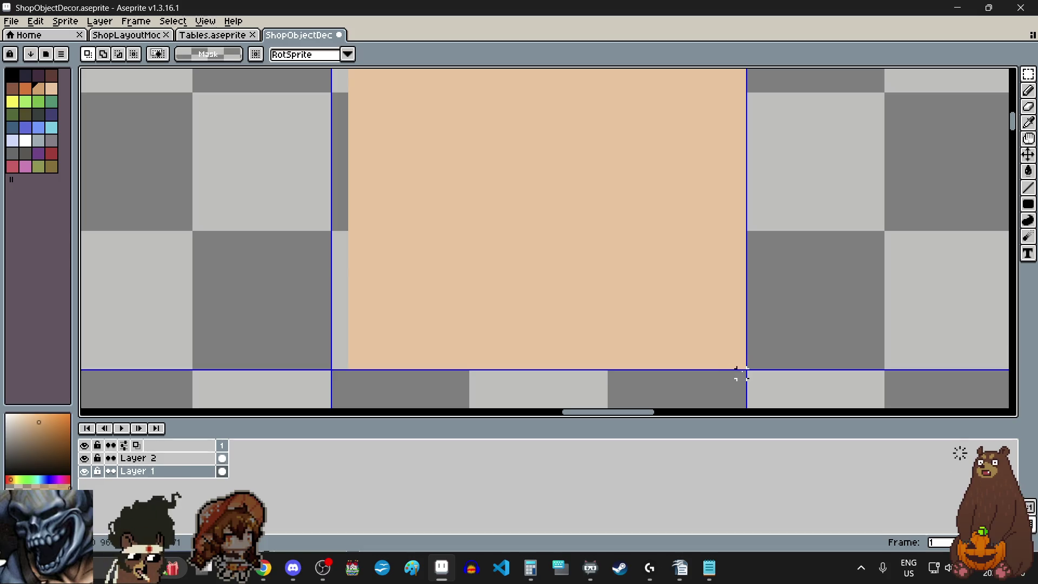
pyautogui.scroll(-2, 738, 365)
pyautogui.moveTo(741, 364); pyautogui.dragTo(757, 103)
pyautogui.scroll(2, 686, 122)
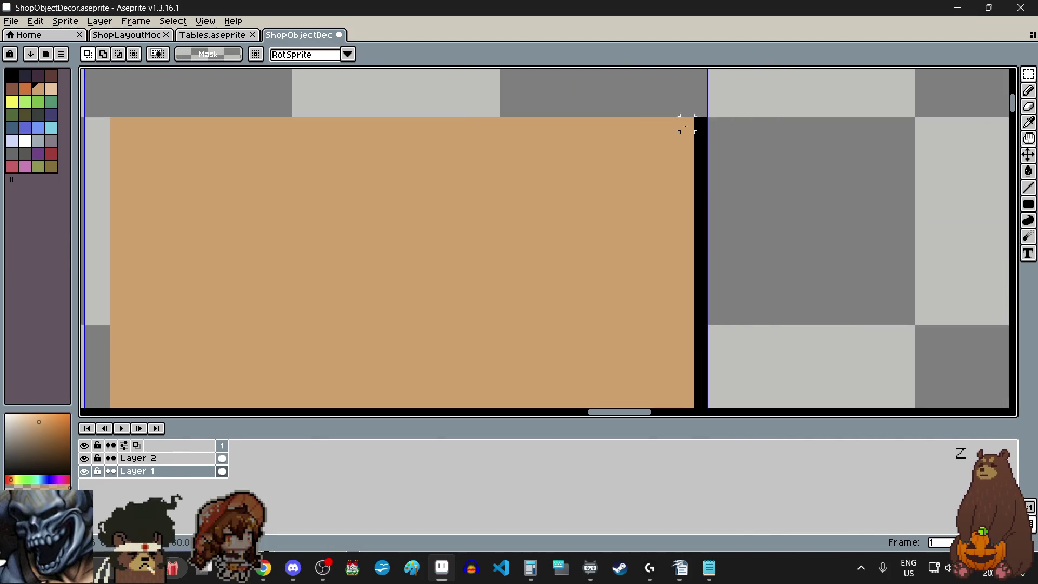
pyautogui.moveTo(680, 115); pyautogui.dragTo(696, 136)
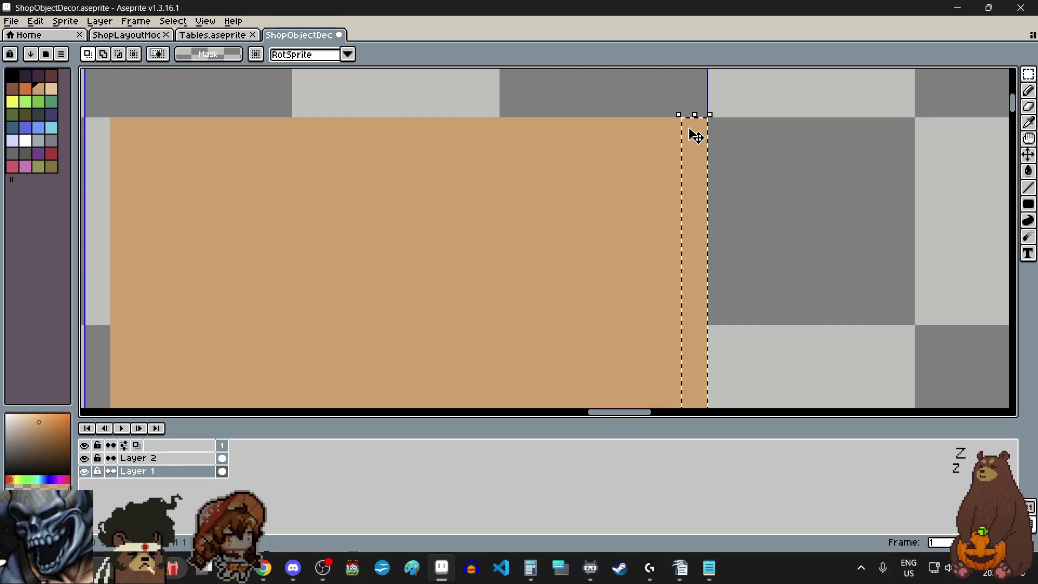
pyautogui.press('Delete')
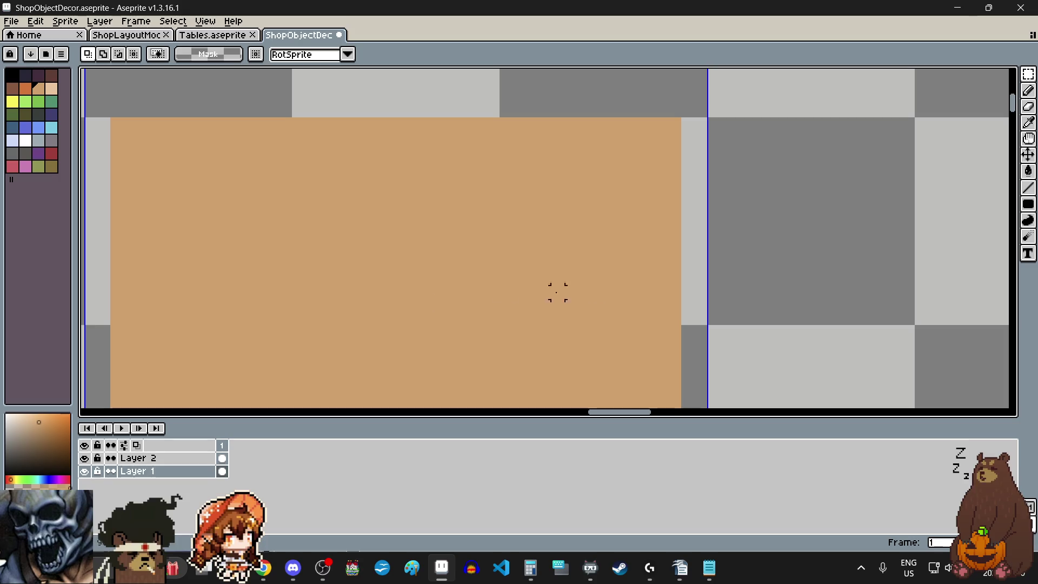
pyautogui.scroll(-4, 726, 252)
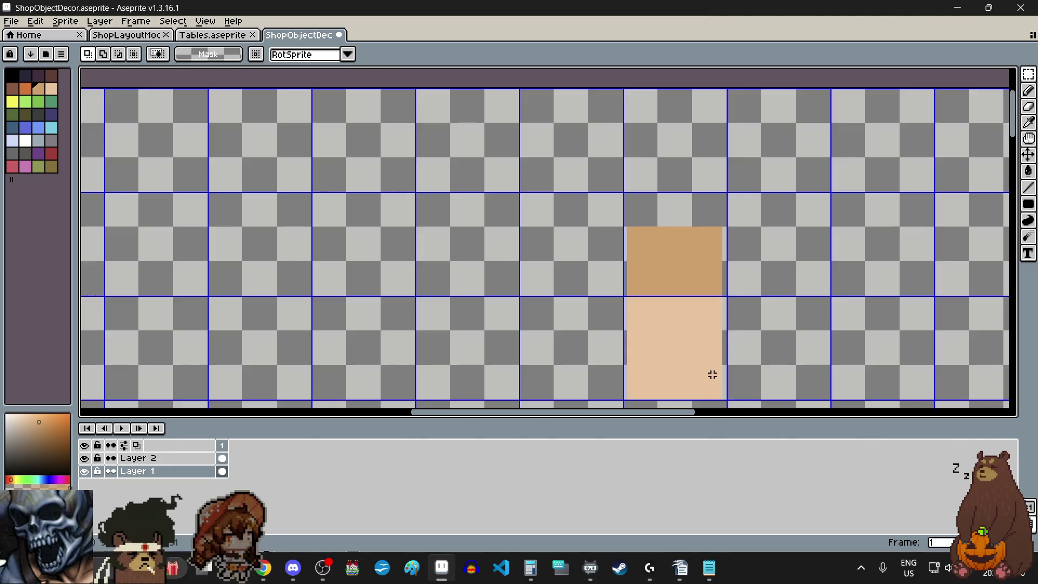
pyautogui.scroll(2, 601, 316)
pyautogui.scroll(2, 621, 324)
pyautogui.scroll(-1, 605, 308)
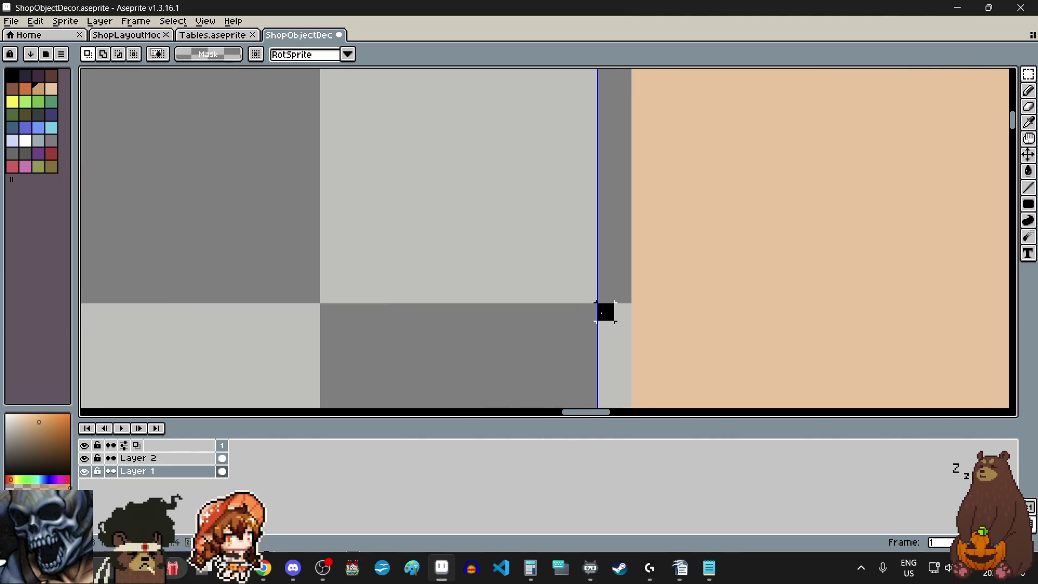
pyautogui.scroll(-3, 601, 311)
pyautogui.scroll(2, 706, 345)
pyautogui.scroll(1, 676, 325)
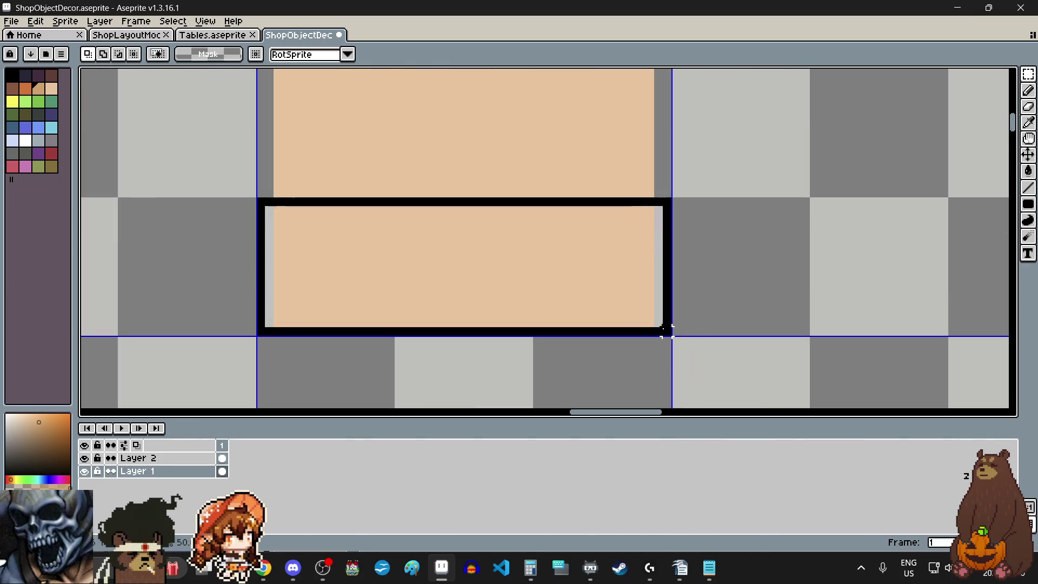
pyautogui.moveTo(601, 311); pyautogui.dragTo(665, 335)
pyautogui.press('Delete')
pyautogui.scroll(-3, 665, 329)
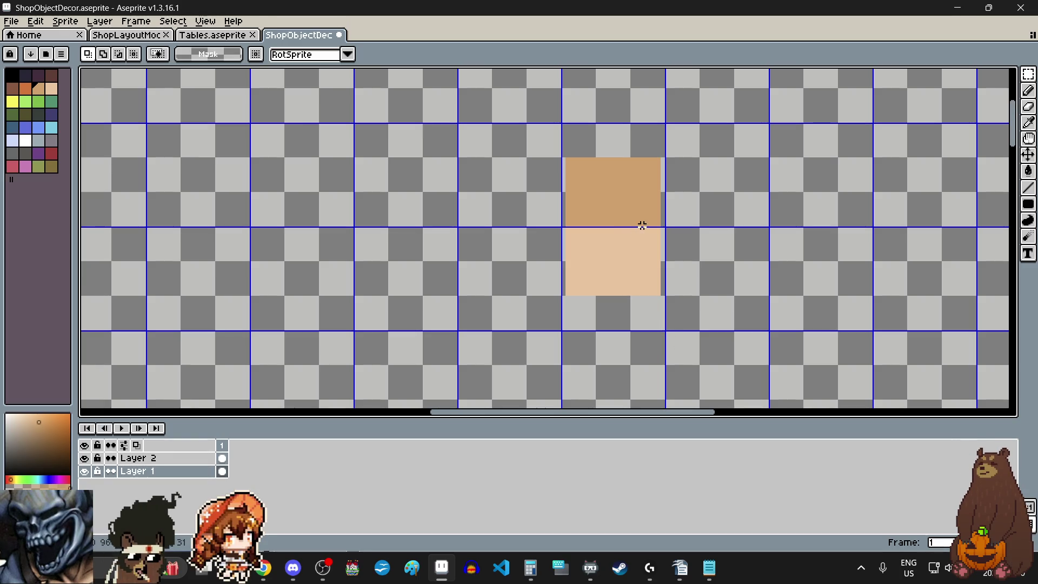
pyautogui.scroll(1, 633, 181)
pyautogui.scroll(2, 517, 125)
pyautogui.scroll(1, 519, 134)
pyautogui.scroll(-2, 529, 162)
pyautogui.scroll(-1, 529, 162)
# Move the whole tan cabinet block down two pixels, deselect, and make olive the drawing colour.
pyautogui.moveTo(529, 163); pyautogui.dragTo(681, 369)
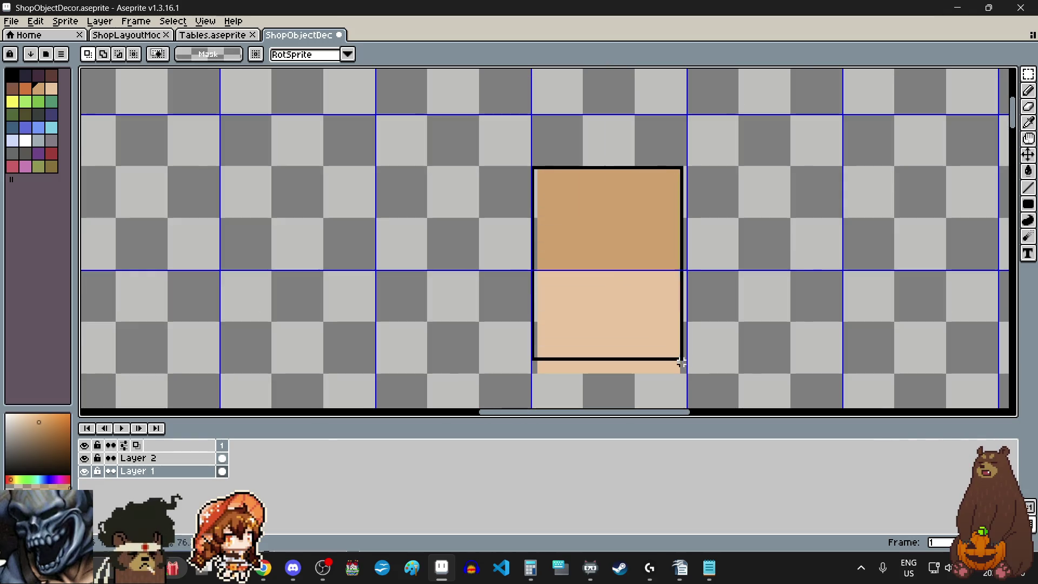
pyautogui.scroll(2, 671, 377)
pyautogui.hotkey('ctrl', 'z')
pyautogui.scroll(-2, 617, 267)
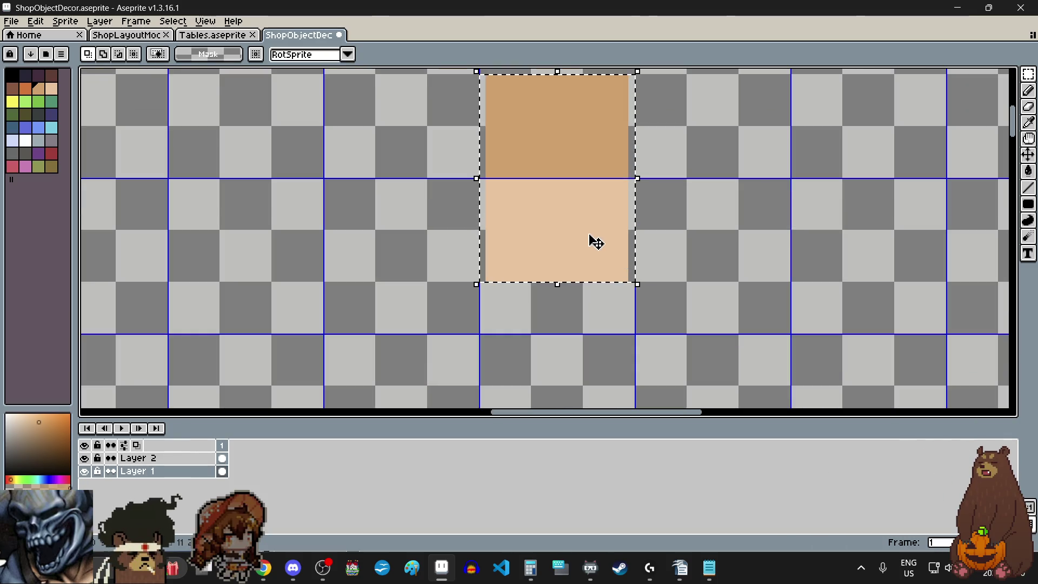
pyautogui.scroll(1, 554, 253)
pyautogui.moveTo(559, 252); pyautogui.dragTo(560, 264)
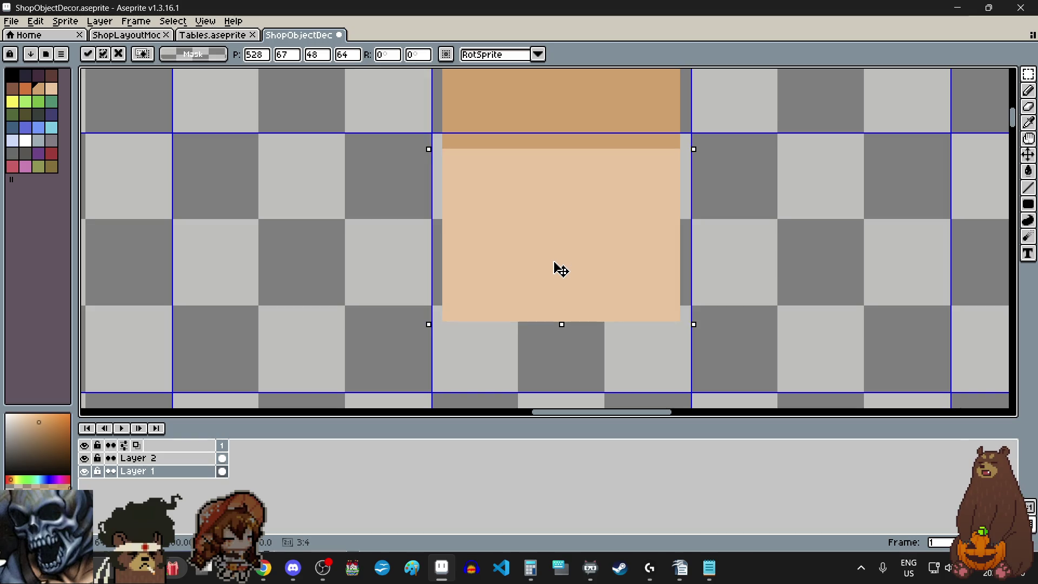
pyautogui.moveTo(560, 263); pyautogui.dragTo(557, 273)
pyautogui.scroll(-3, 557, 276)
pyautogui.scroll(1, 476, 236)
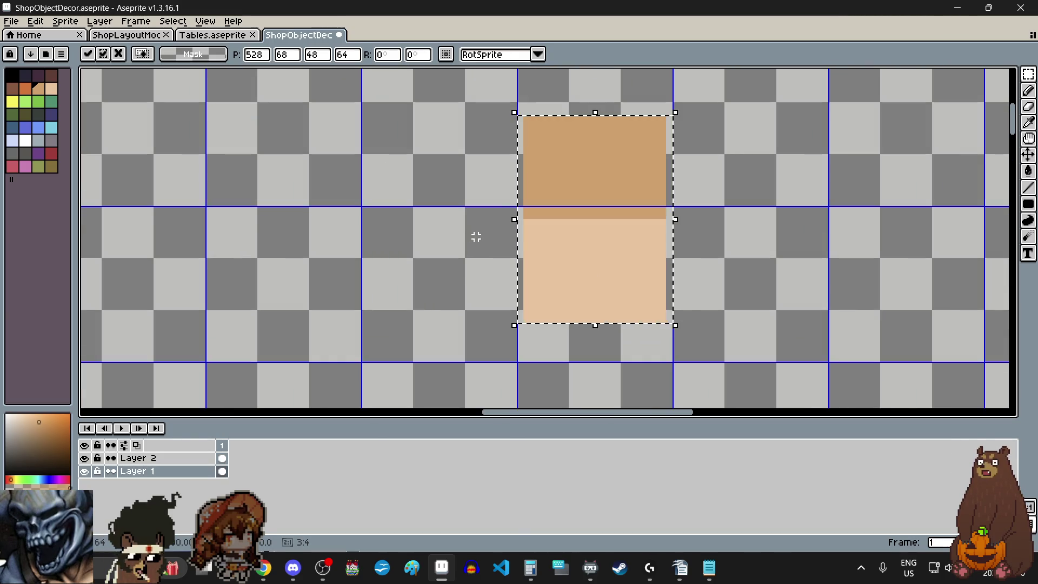
pyautogui.hotkey('ctrl', 'd')
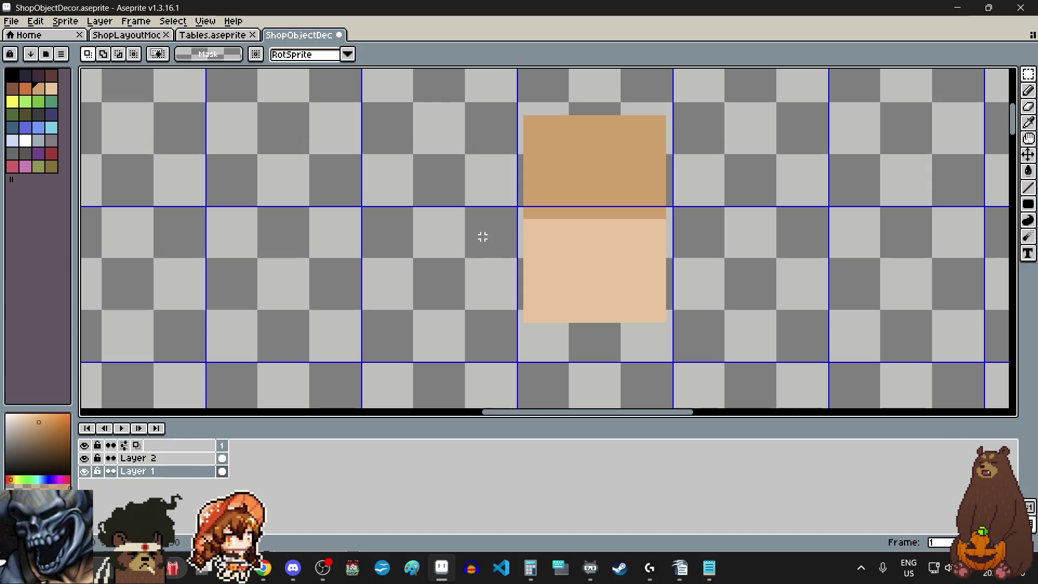
pyautogui.scroll(1, 599, 191)
pyautogui.scroll(1, 599, 191)
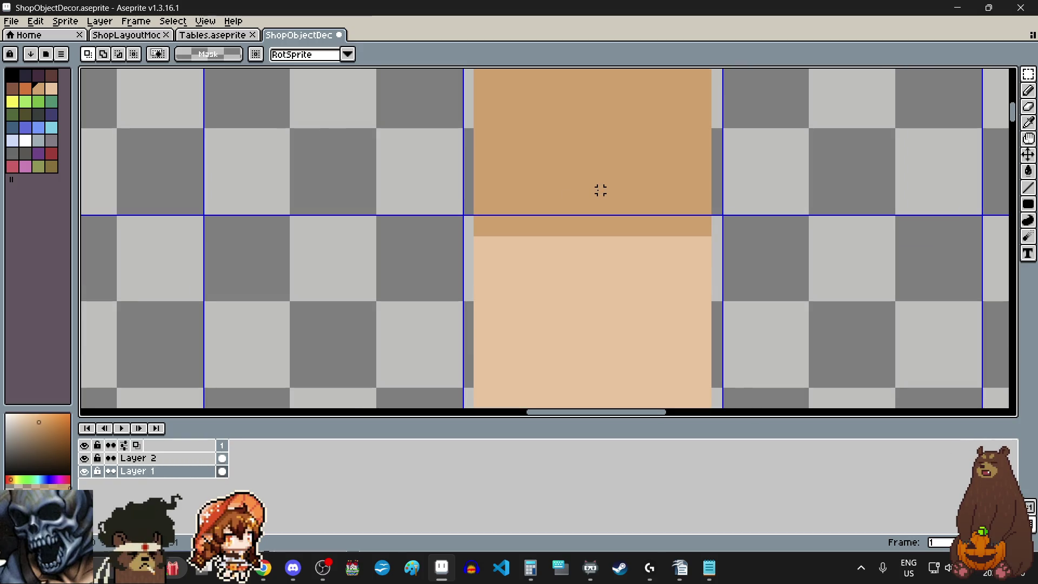
pyautogui.click(51, 167)
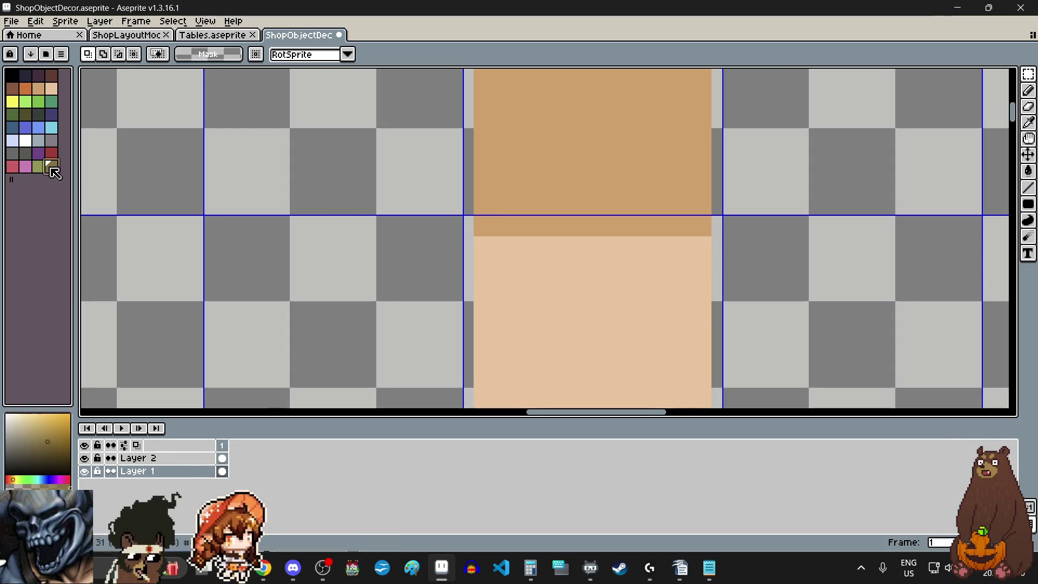
pyautogui.scroll(4, 579, 268)
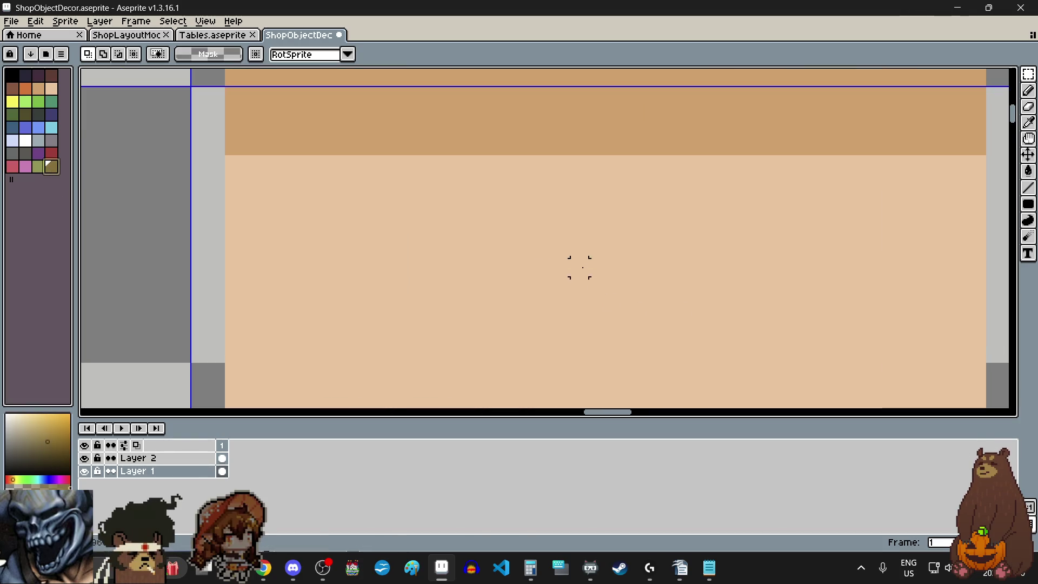
# Draw an olive handle bar with pixels below each end and fill its middle and lower rows.
pyautogui.click(1028, 90)
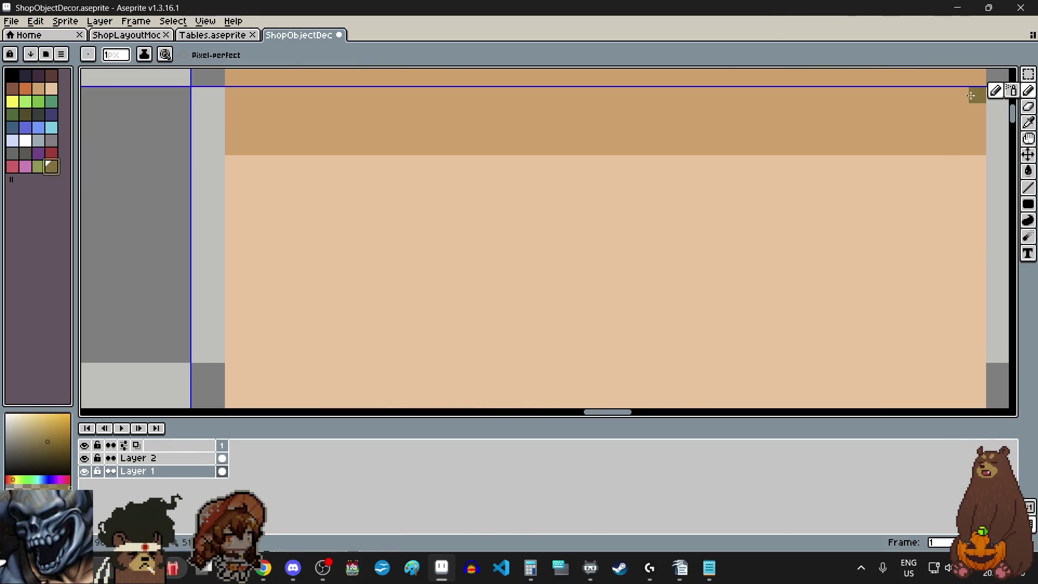
pyautogui.click(614, 199)
pyautogui.scroll(-3, 601, 199)
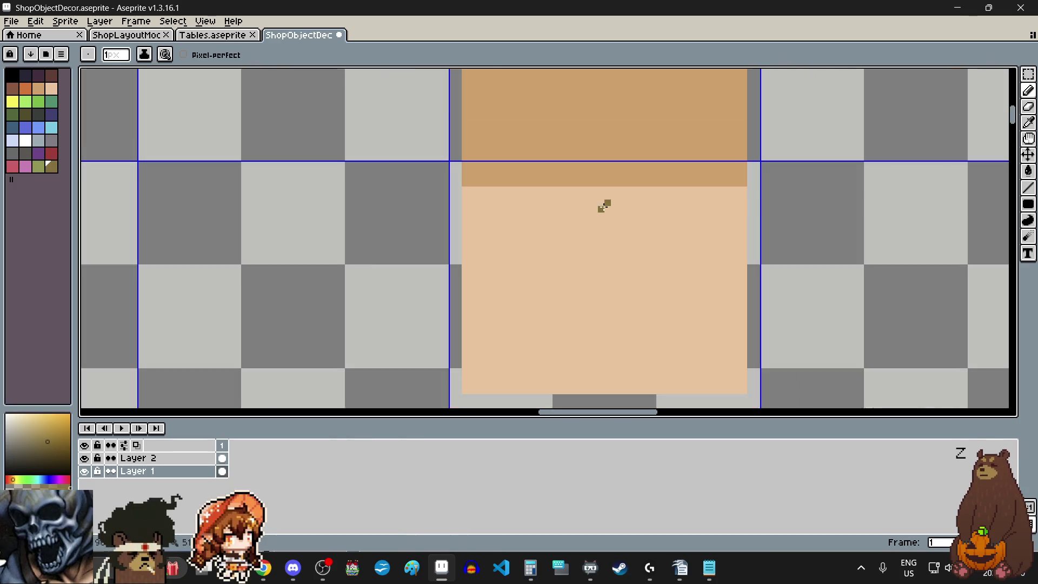
pyautogui.scroll(4, 605, 203)
pyautogui.scroll(-3, 609, 215)
pyautogui.scroll(-3, 617, 227)
pyautogui.scroll(1, 616, 224)
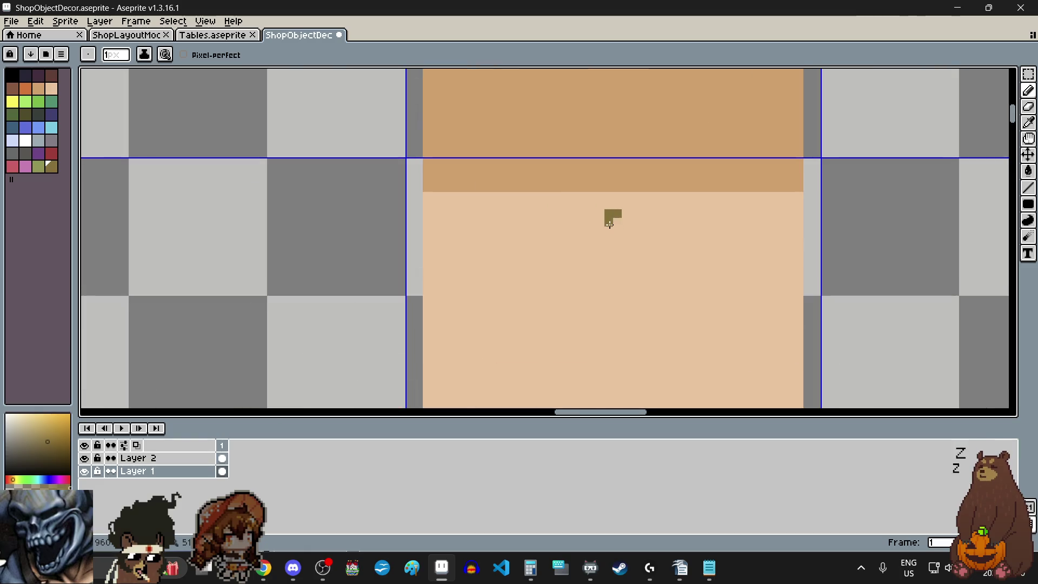
pyautogui.scroll(2, 610, 220)
pyautogui.click(573, 178)
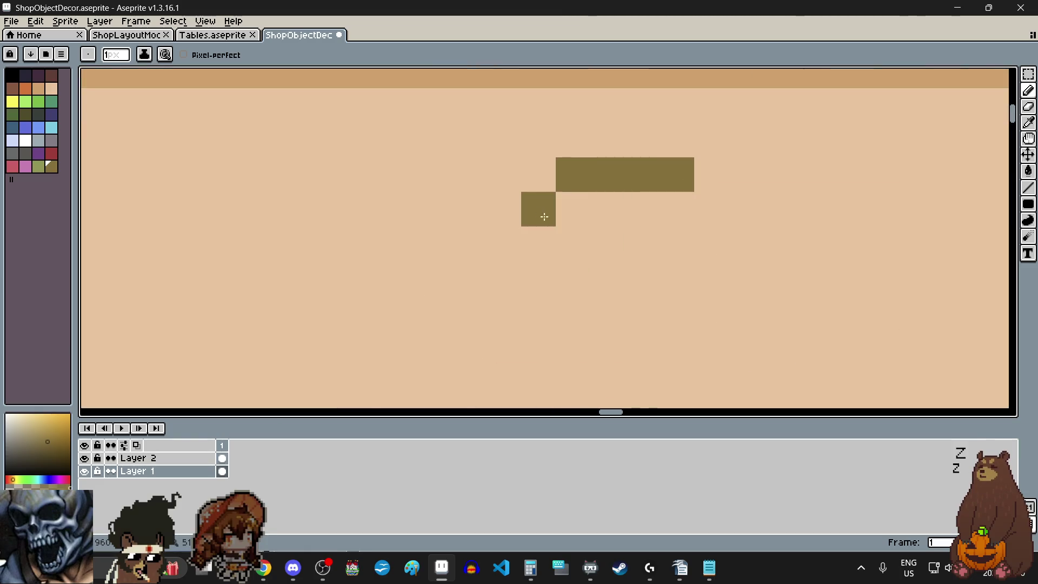
pyautogui.click(540, 174)
pyautogui.scroll(-3, 662, 226)
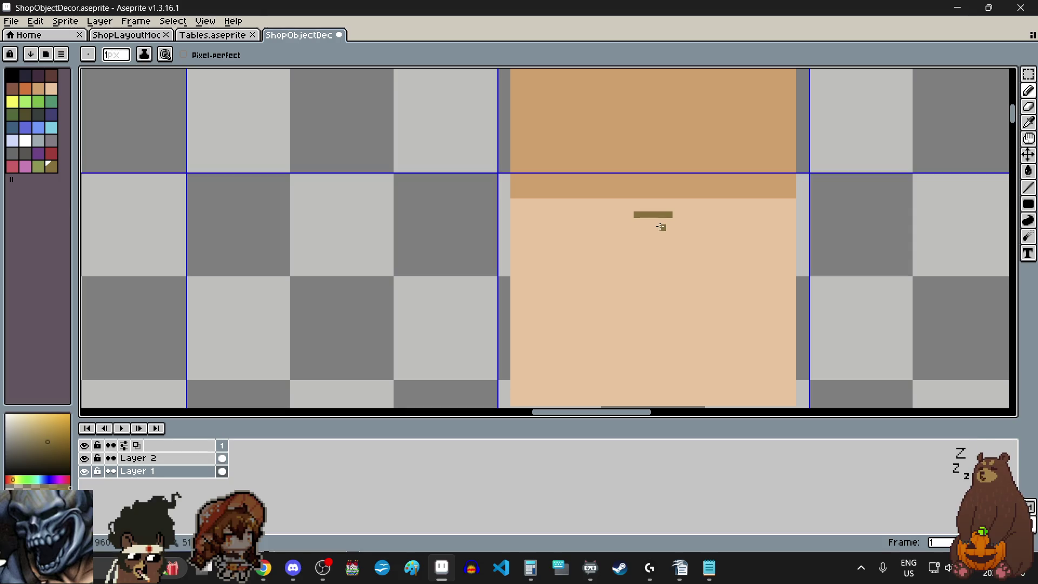
pyautogui.scroll(3, 663, 227)
pyautogui.click(544, 200)
pyautogui.click(785, 199)
pyautogui.click(623, 230)
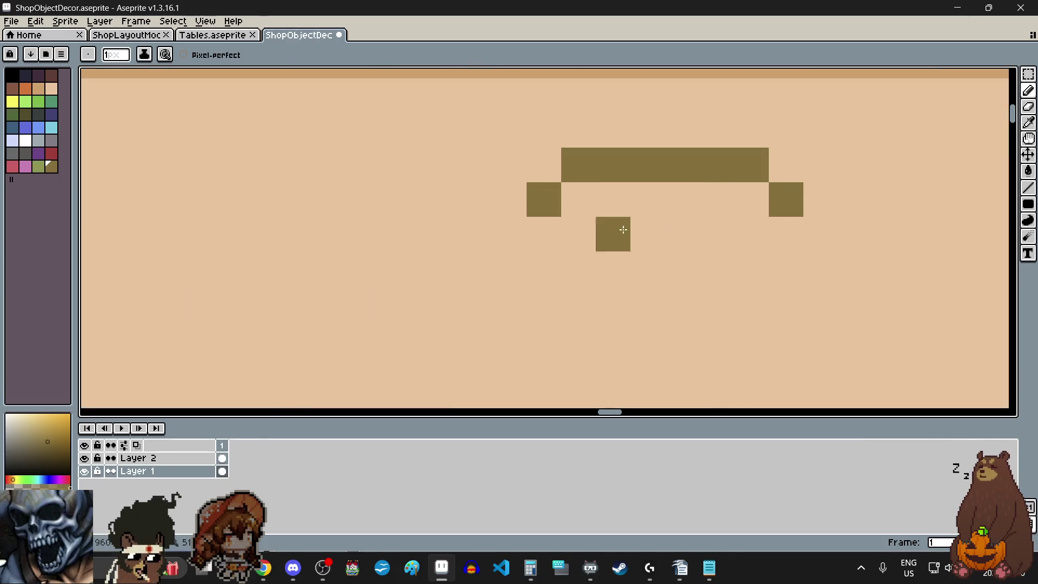
pyautogui.moveTo(579, 234); pyautogui.dragTo(689, 229)
pyautogui.moveTo(614, 200)
pyautogui.mouseDown()
pyautogui.moveTo(586, 206)
pyautogui.moveTo(753, 199)
pyautogui.mouseUp()
pyautogui.scroll(-3, 685, 243)
pyautogui.scroll(-3, 685, 242)
pyautogui.scroll(3, 685, 242)
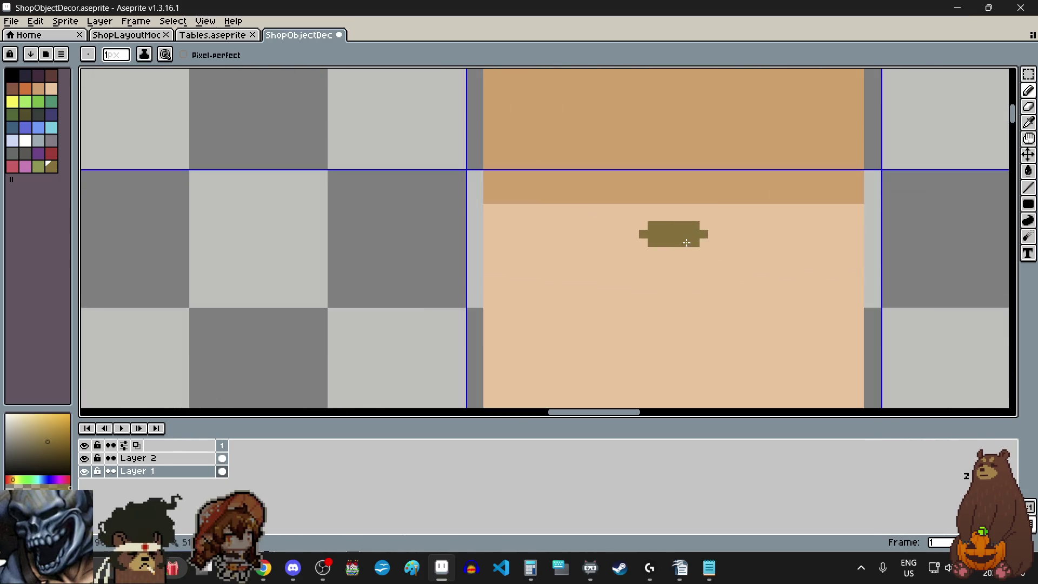
pyautogui.scroll(2, 685, 241)
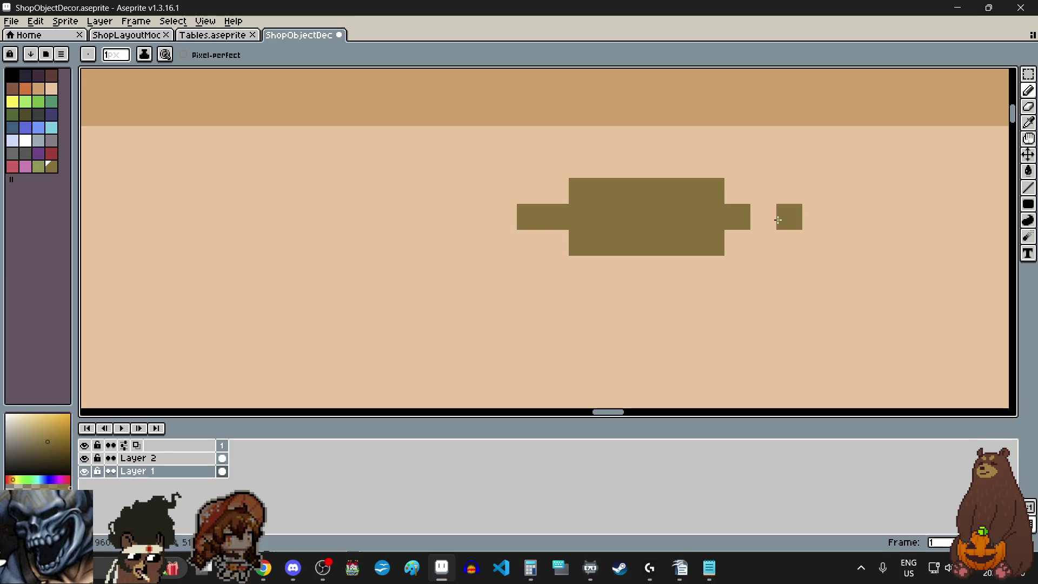
# Extend the handle's side arms outward and square off its left and right corners.
pyautogui.click(763, 215)
pyautogui.click(787, 216)
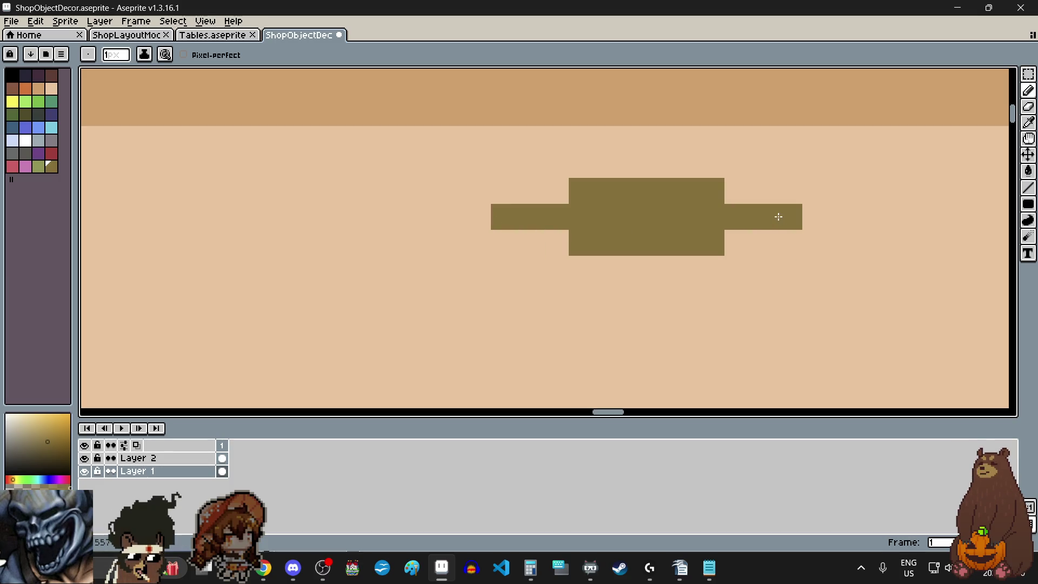
pyautogui.click(477, 216)
pyautogui.click(817, 223)
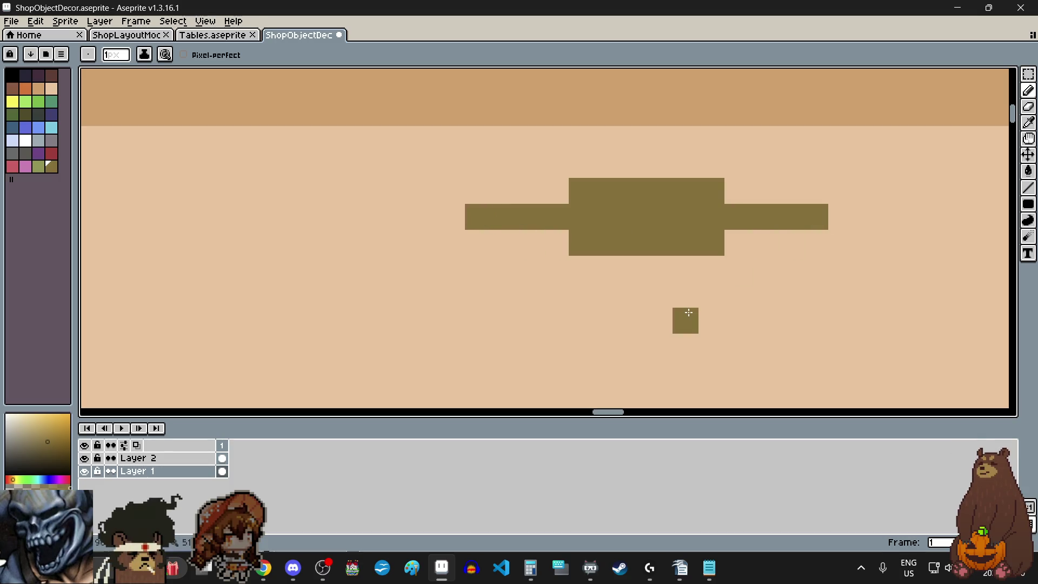
pyautogui.click(763, 192)
pyautogui.click(788, 192)
pyautogui.click(763, 242)
pyautogui.click(740, 240)
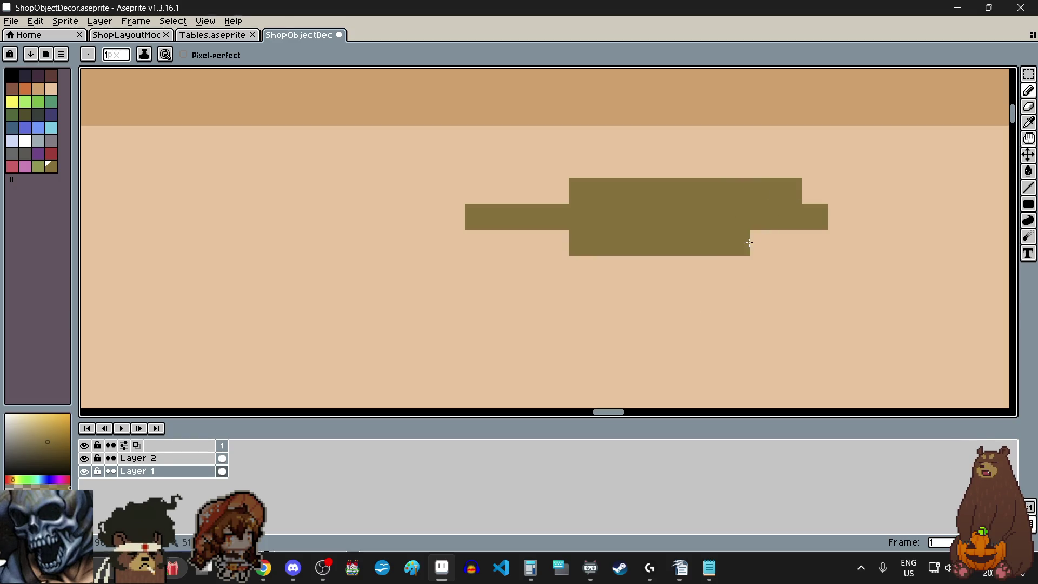
pyautogui.click(783, 240)
pyautogui.click(556, 190)
pyautogui.click(505, 190)
pyautogui.click(505, 242)
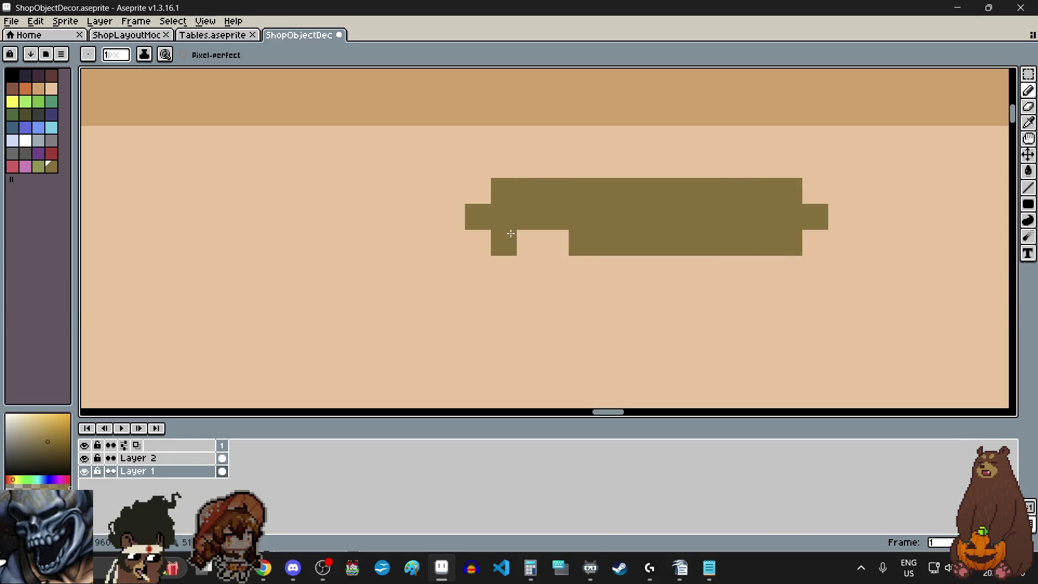
pyautogui.moveTo(531, 242); pyautogui.dragTo(556, 240)
pyautogui.scroll(-3, 636, 213)
pyautogui.scroll(-2, 636, 213)
pyautogui.scroll(1, 637, 214)
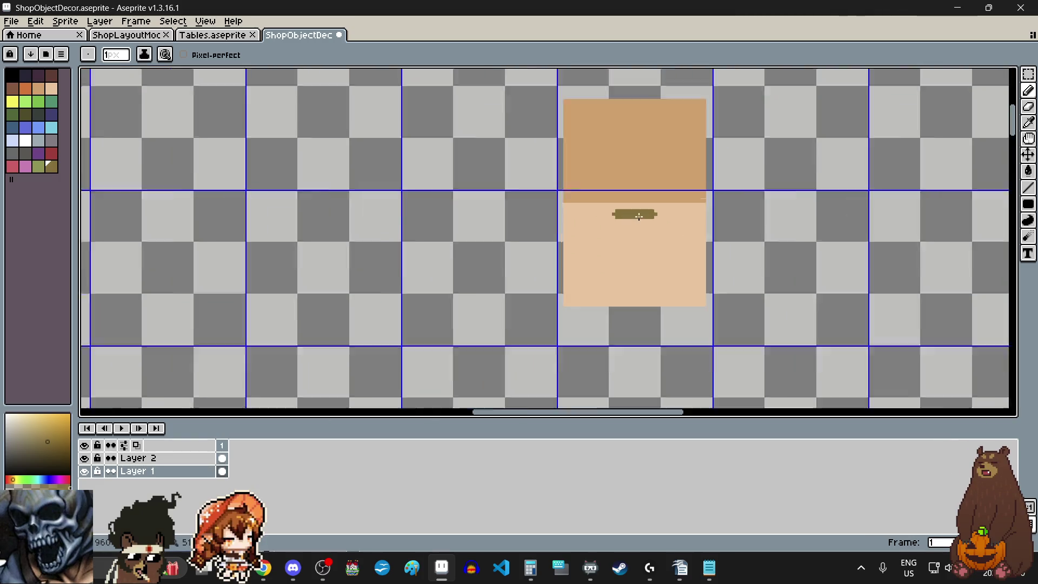
pyautogui.scroll(2, 638, 214)
pyautogui.scroll(1, 639, 216)
pyautogui.scroll(1, 639, 217)
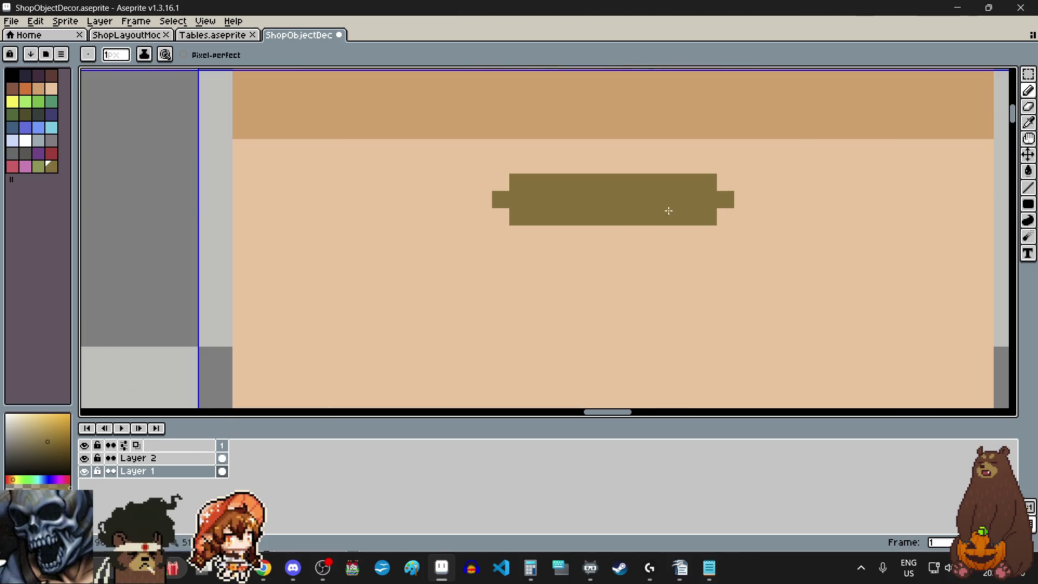
# Sample the tan panel colour and paint over the handle's end nubs and four corners to round them.
pyautogui.click(1028, 123)
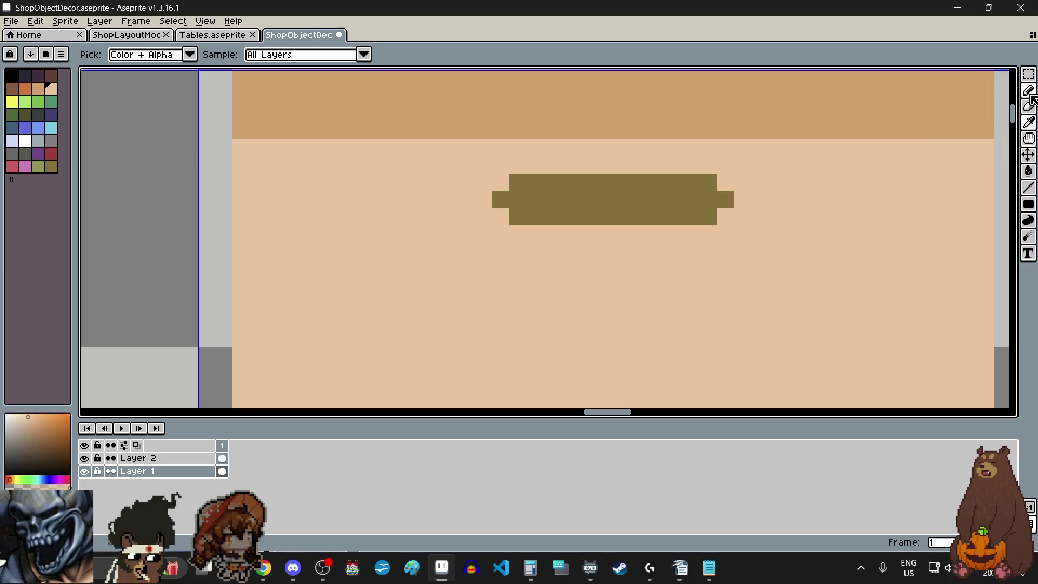
pyautogui.click(1031, 95)
pyautogui.click(725, 199)
pyautogui.click(501, 201)
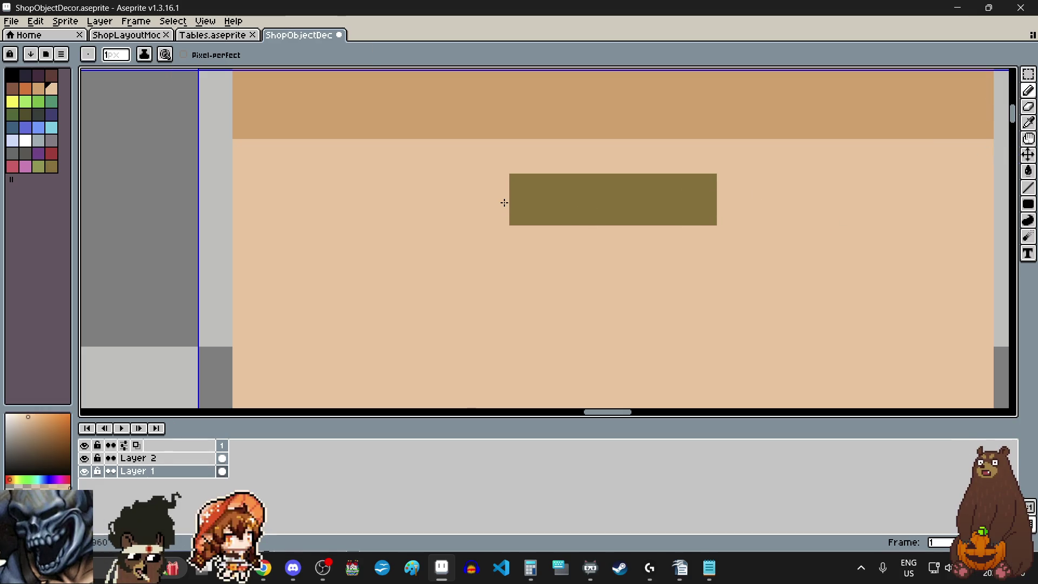
pyautogui.click(520, 183)
pyautogui.click(519, 217)
pyautogui.click(700, 187)
pyautogui.click(708, 217)
pyautogui.scroll(-3, 681, 235)
pyautogui.scroll(-2, 686, 240)
pyautogui.scroll(2, 688, 240)
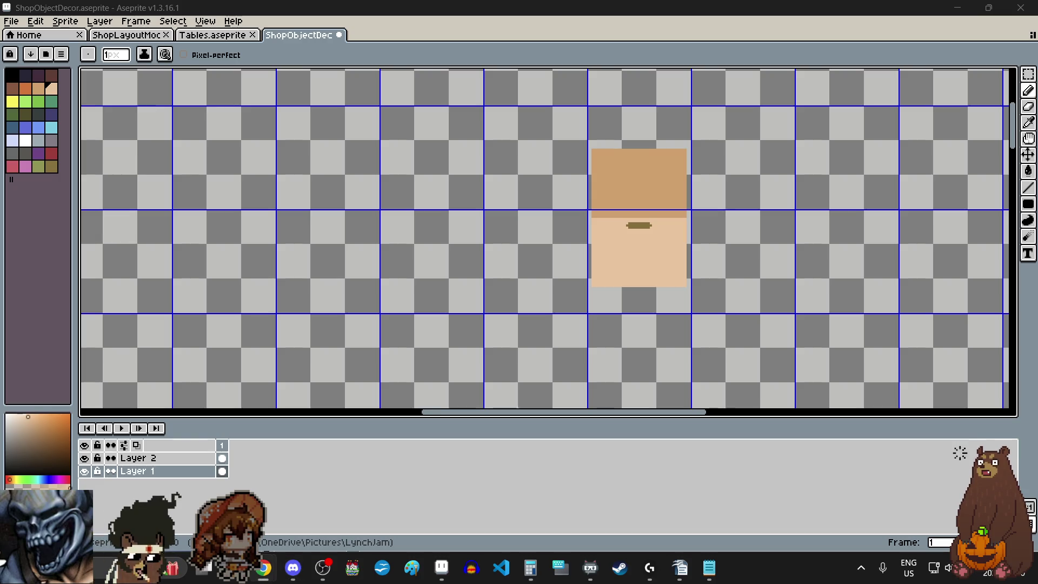
# Maximize Chrome and view the fighting-game sleeve artwork at actual size, then return to Aseprite.
pyautogui.hotkey('alt', 'Tab')
pyautogui.moveTo(400, 134); pyautogui.dragTo(701, 107)
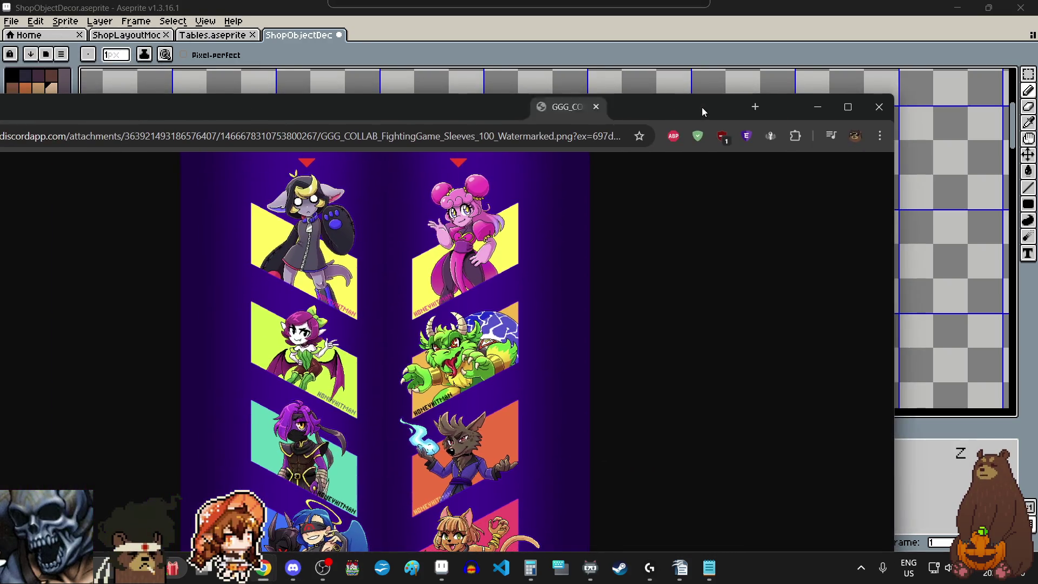
pyautogui.doubleClick(698, 107)
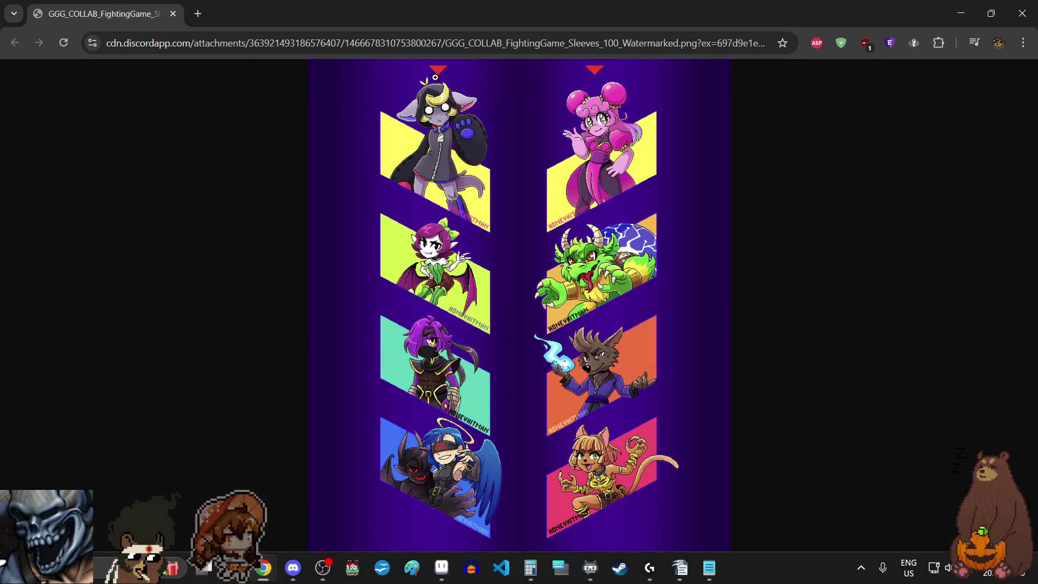
pyautogui.click(435, 77)
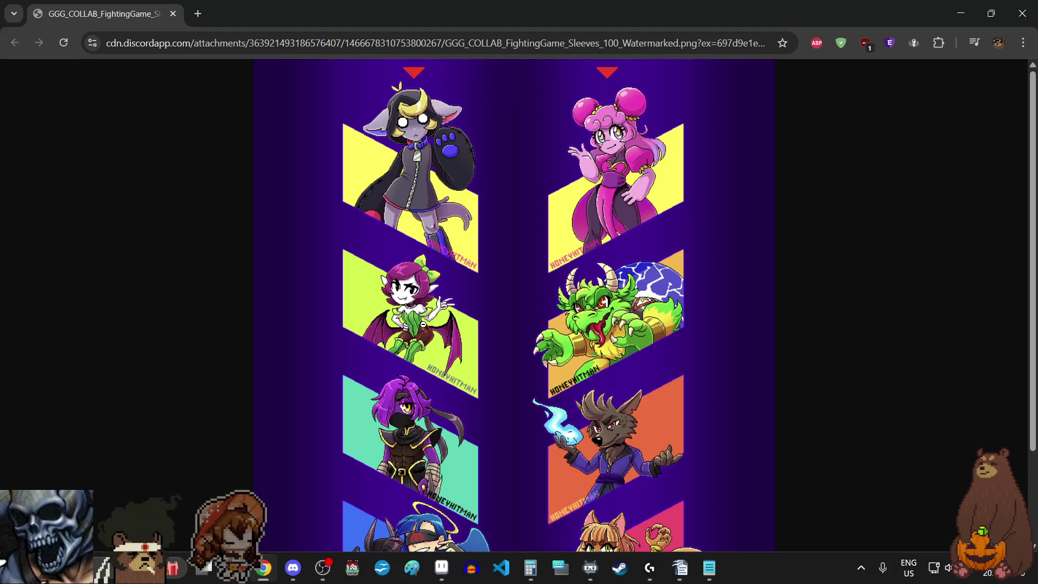
pyautogui.scroll(-1, 423, 324)
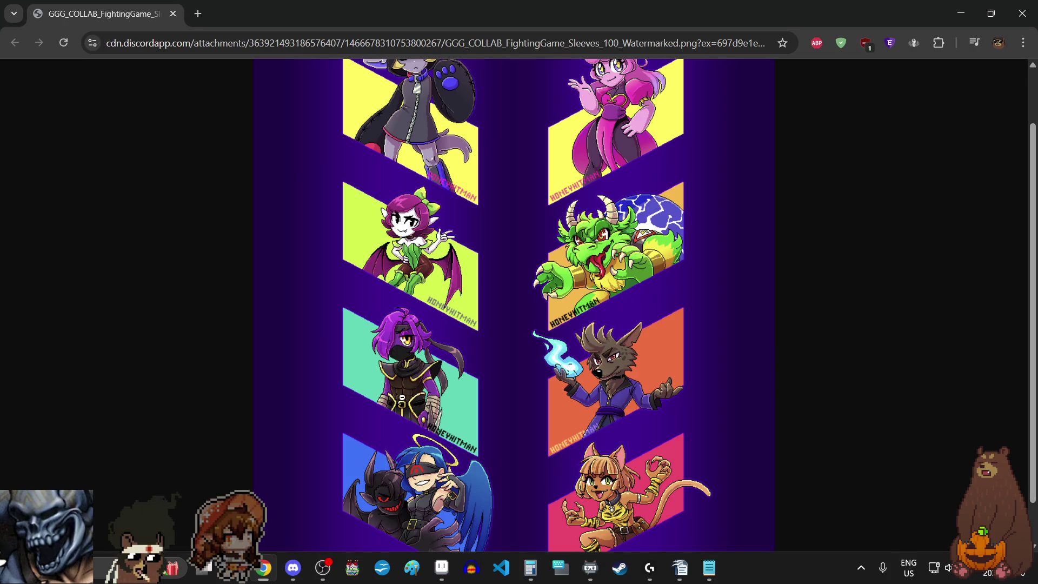
pyautogui.scroll(-1, 571, 309)
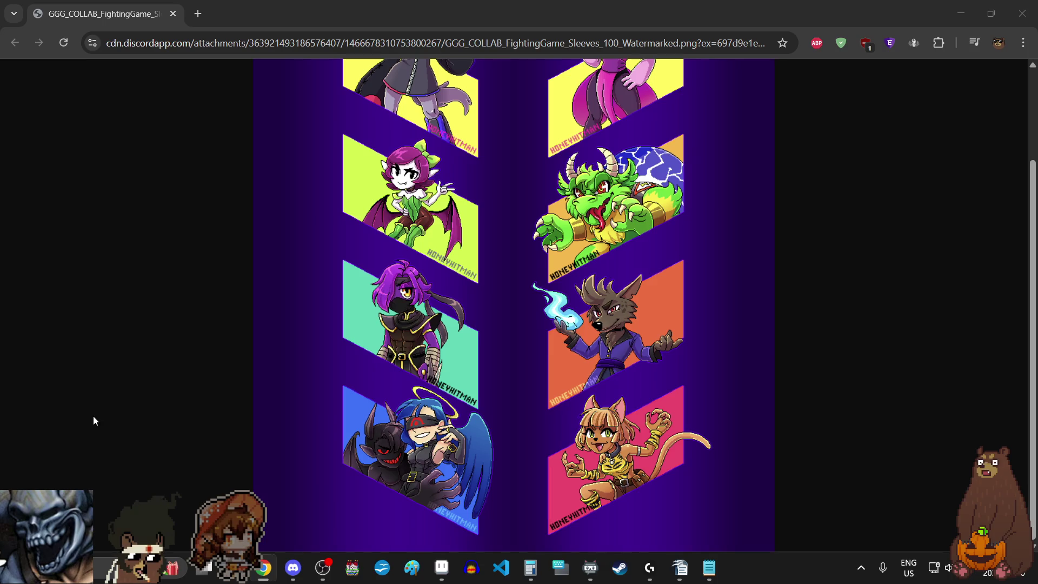
pyautogui.scroll(2, 93, 421)
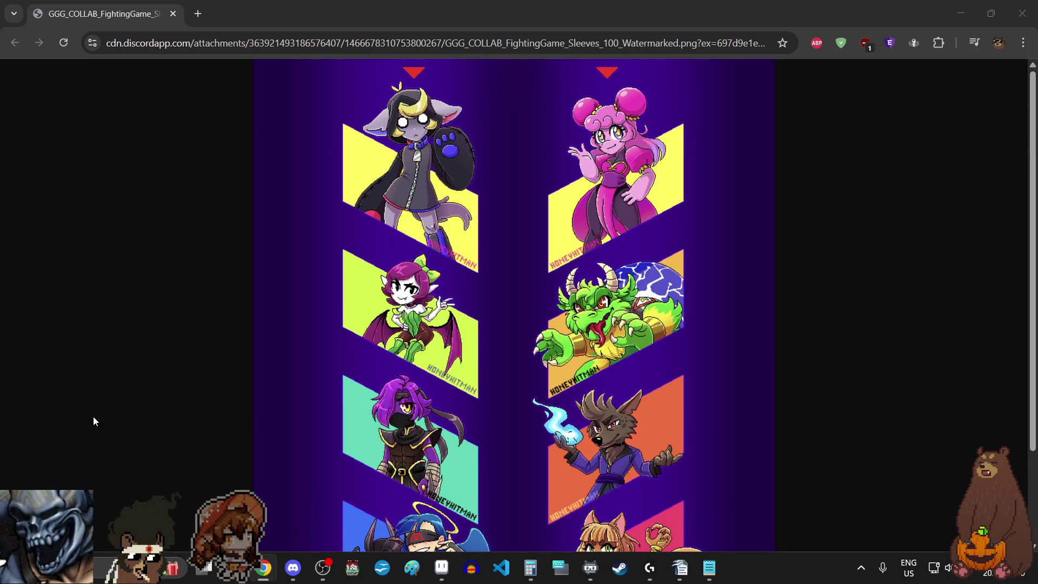
pyautogui.hotkey('alt', 'Tab')
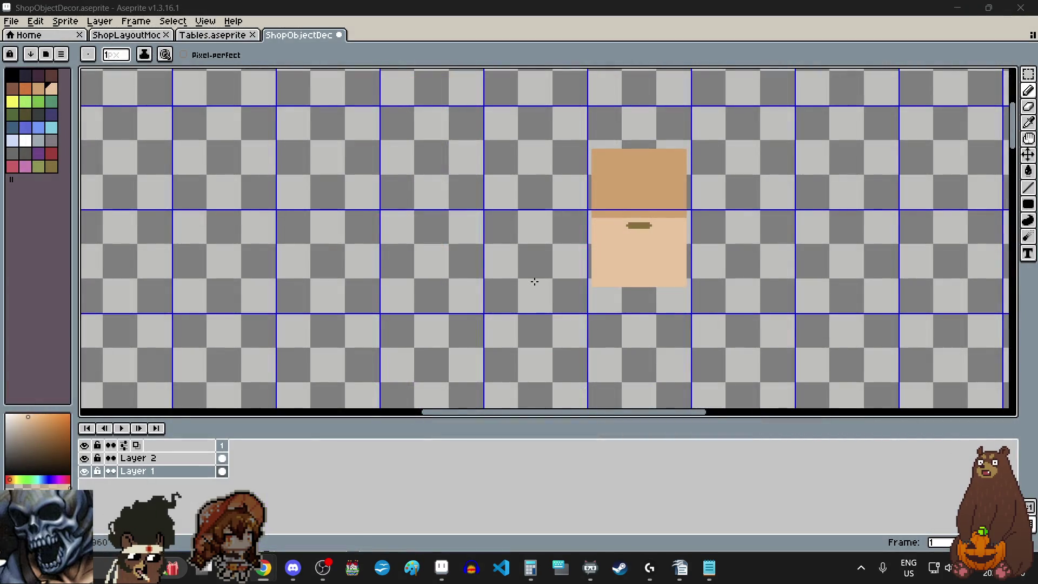
pyautogui.scroll(-1, 537, 279)
# Marquee-select the tan drawer and drag it into its grid cell, committing the move.
pyautogui.click(1028, 74)
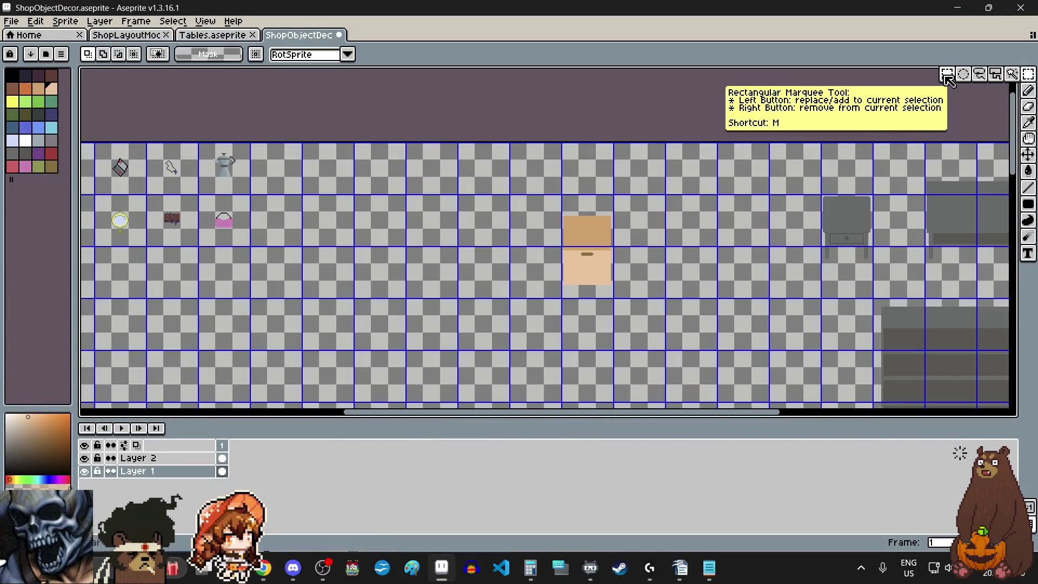
pyautogui.scroll(2, 607, 269)
pyautogui.scroll(-1, 604, 275)
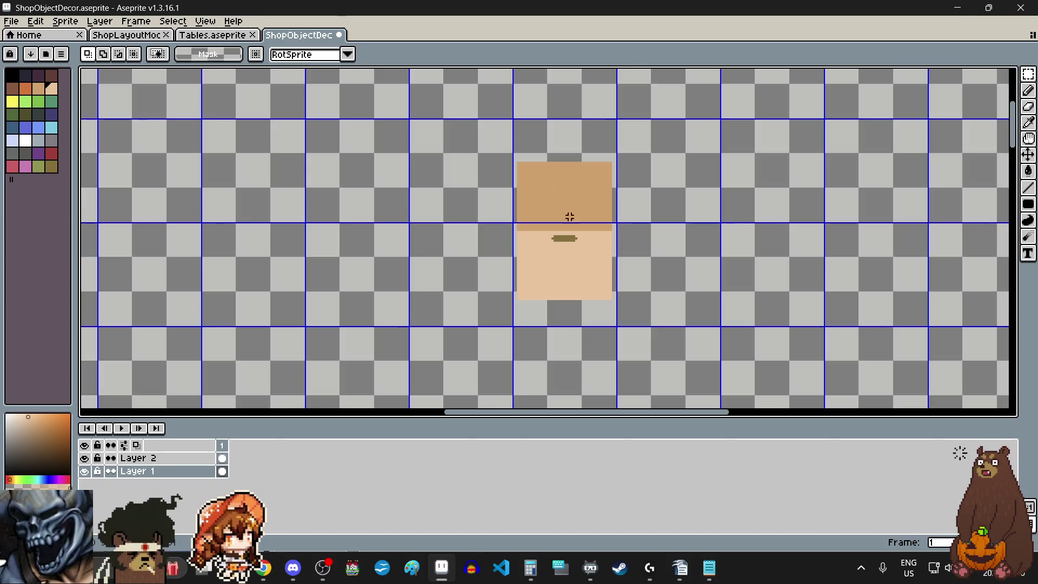
pyautogui.scroll(3, 568, 215)
pyautogui.scroll(2, 512, 117)
pyautogui.scroll(-3, 514, 154)
pyautogui.scroll(-2, 511, 150)
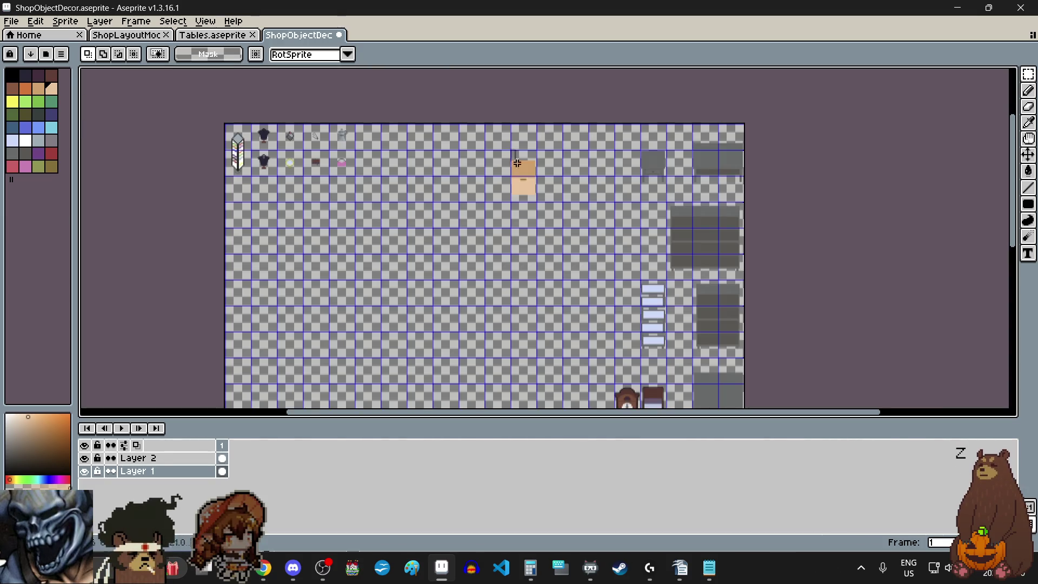
pyautogui.scroll(3, 511, 149)
pyautogui.moveTo(531, 190)
pyautogui.mouseDown()
pyautogui.moveTo(572, 322)
pyautogui.moveTo(573, 297)
pyautogui.mouseUp()
pyautogui.scroll(2, 564, 332)
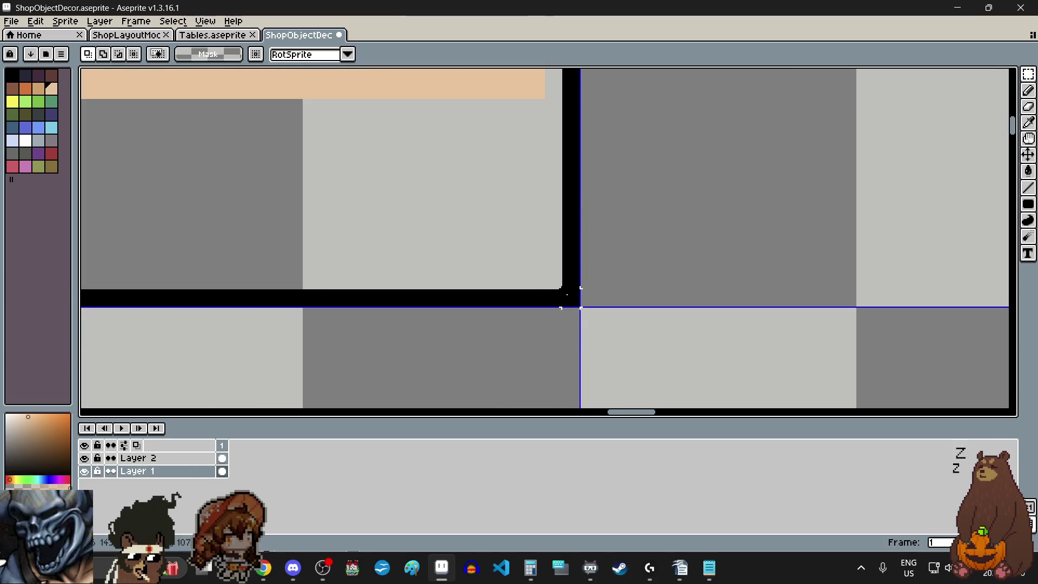
pyautogui.scroll(-2, 573, 297)
pyautogui.scroll(-2, 573, 280)
pyautogui.scroll(-2, 580, 270)
pyautogui.scroll(2, 580, 270)
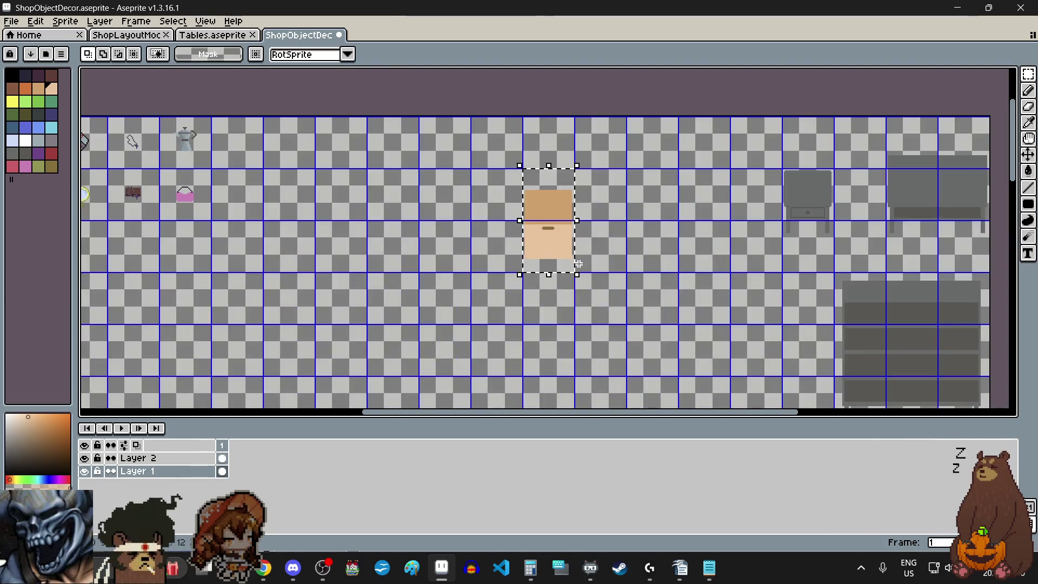
pyautogui.click(556, 232)
pyautogui.scroll(-3, 557, 232)
pyautogui.scroll(-1, 554, 224)
pyautogui.moveTo(554, 225); pyautogui.dragTo(554, 263)
pyautogui.moveTo(573, 313); pyautogui.dragTo(627, 364)
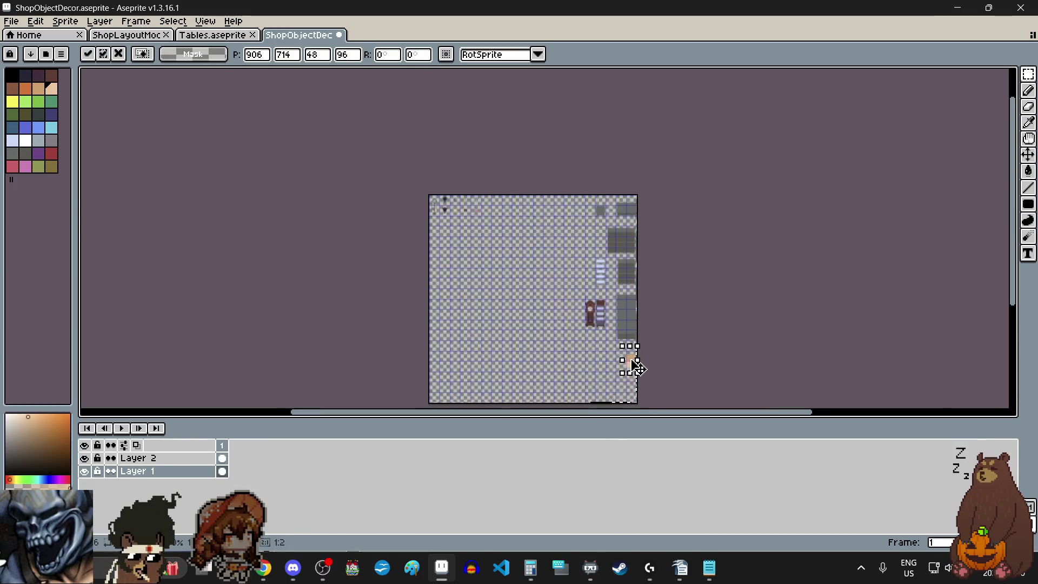
pyautogui.scroll(2, 617, 370)
pyautogui.scroll(1, 616, 401)
pyautogui.scroll(1, 617, 390)
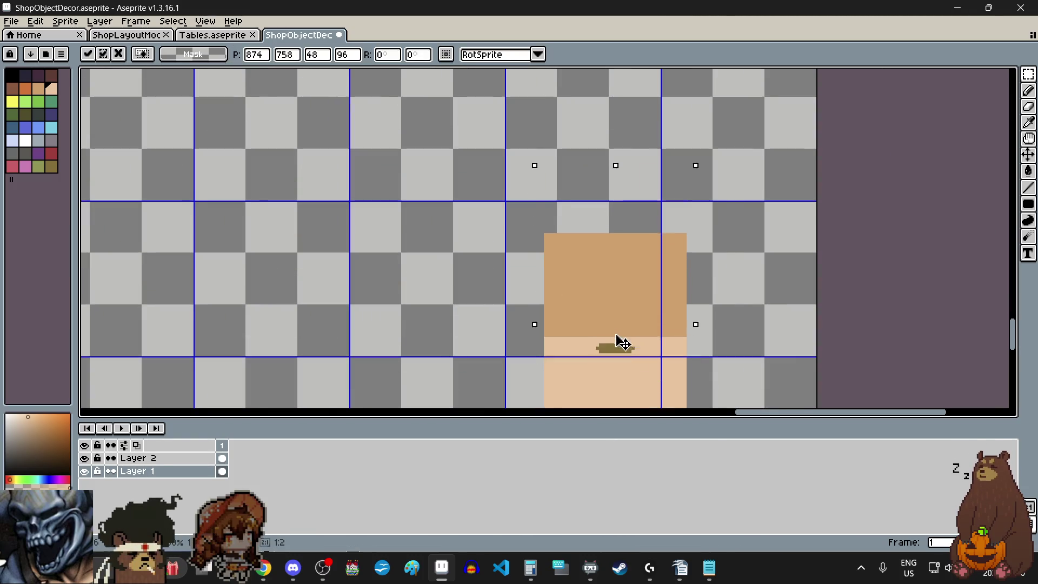
pyautogui.scroll(-1, 618, 340)
pyautogui.moveTo(618, 339)
pyautogui.mouseDown()
pyautogui.moveTo(587, 227)
pyautogui.moveTo(603, 222)
pyautogui.mouseUp()
pyautogui.scroll(2, 568, 158)
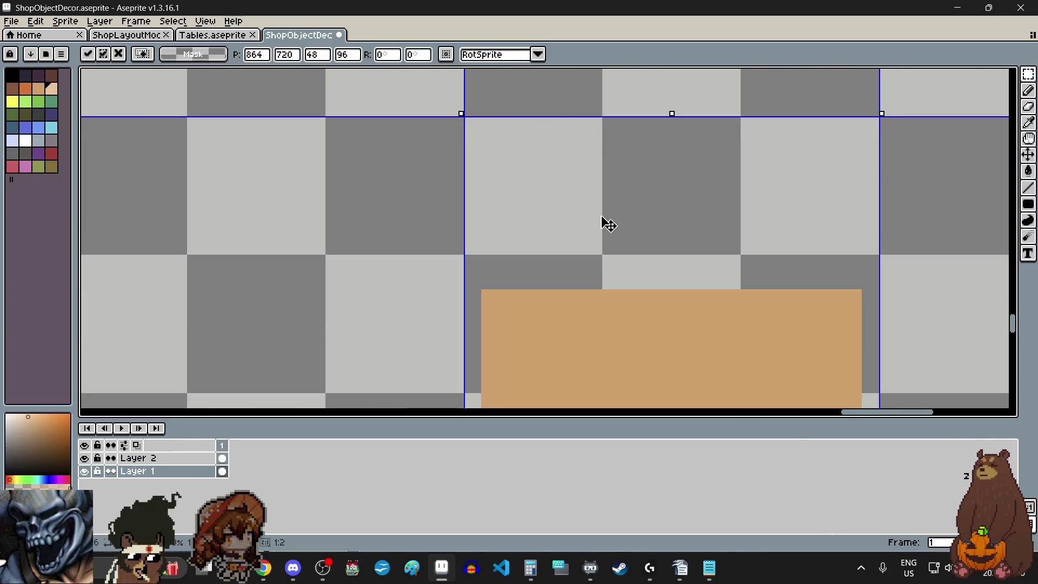
pyautogui.scroll(-2, 600, 219)
pyautogui.hotkey('ctrl', 'd')
pyautogui.scroll(2, 592, 204)
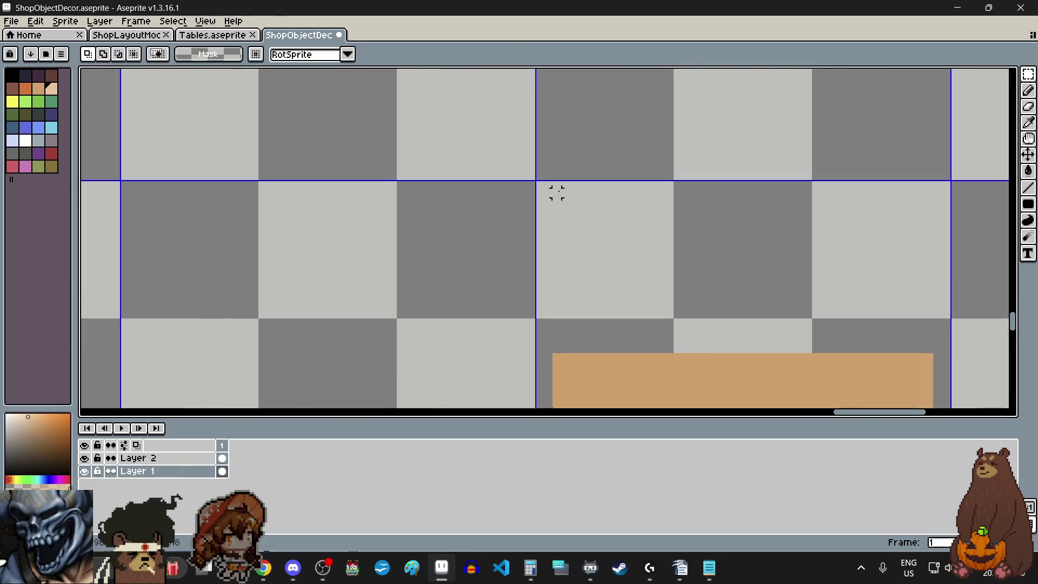
pyautogui.scroll(2, 557, 193)
pyautogui.scroll(-3, 497, 150)
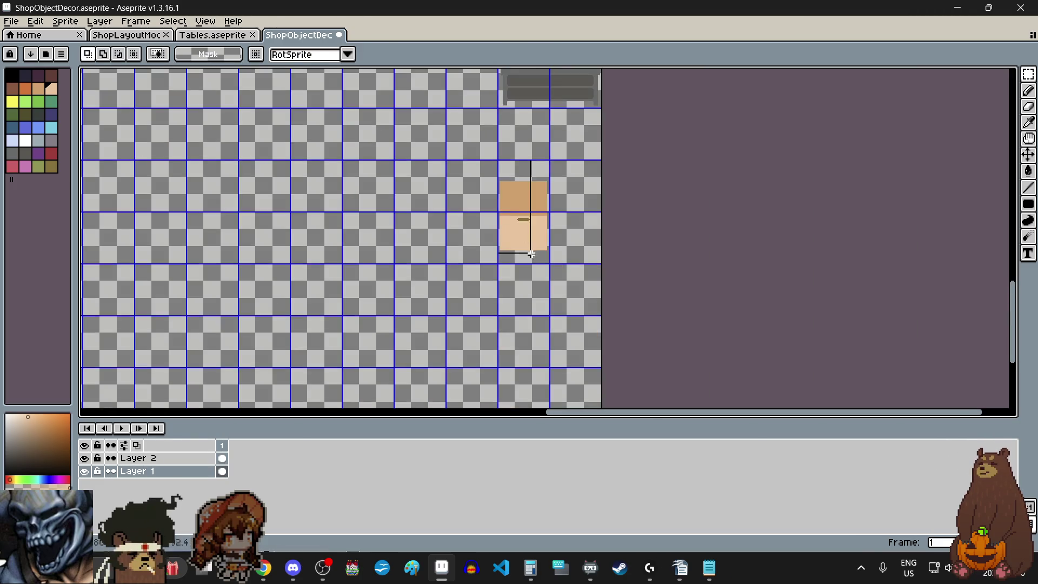
pyautogui.scroll(2, 530, 254)
# Reselect the grid cell holding the drawer and begin moving it.
pyautogui.moveTo(531, 254); pyautogui.dragTo(615, 274)
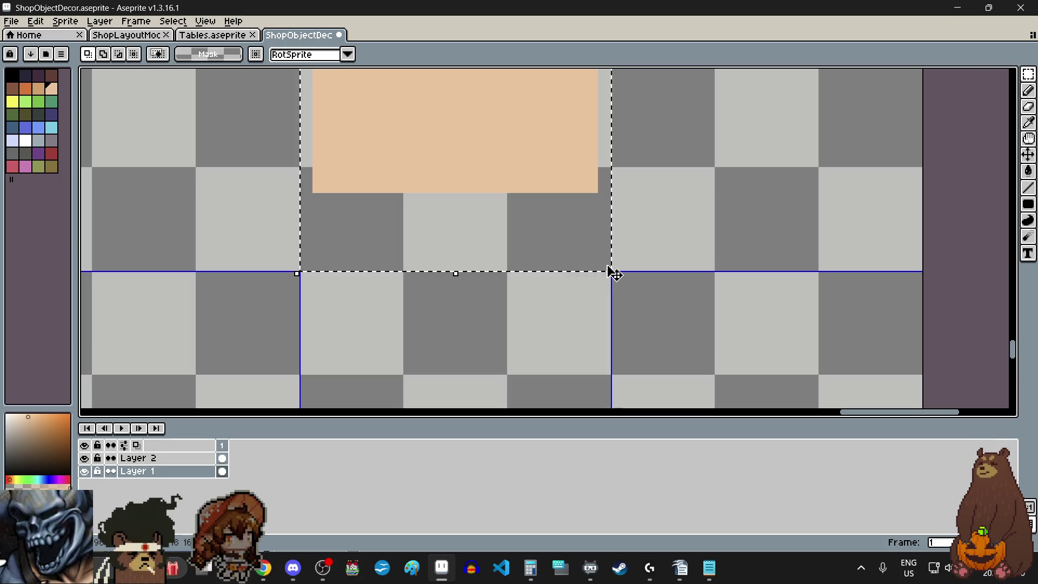
pyautogui.scroll(-2, 614, 275)
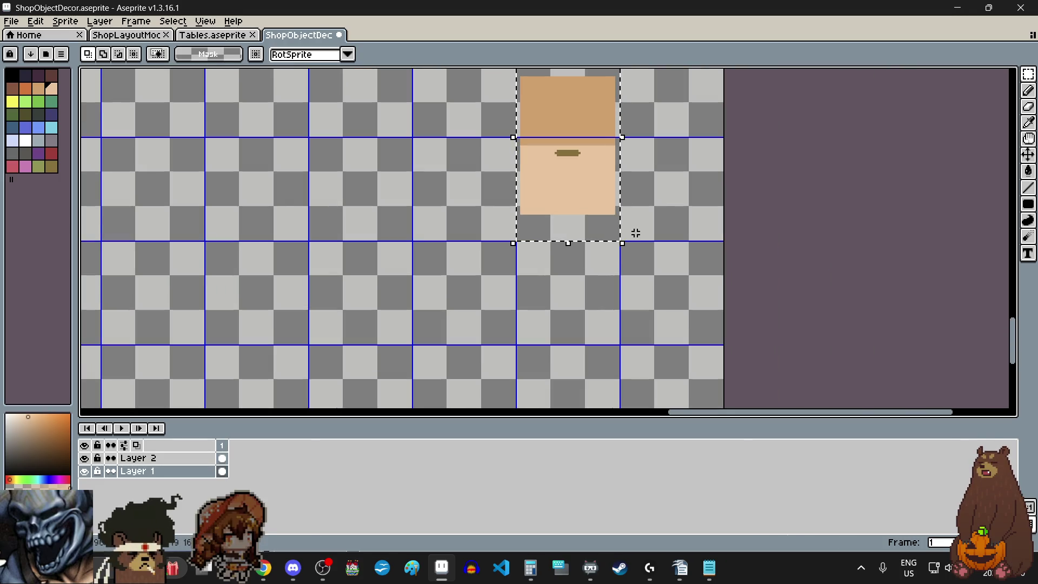
pyautogui.click(637, 235)
pyautogui.scroll(-2, 637, 236)
pyautogui.moveTo(638, 231)
pyautogui.mouseDown()
pyautogui.moveTo(481, 234)
pyautogui.moveTo(533, 225)
pyautogui.mouseUp()
pyautogui.scroll(3, 481, 234)
pyautogui.scroll(-2, 532, 225)
pyautogui.scroll(-2, 533, 220)
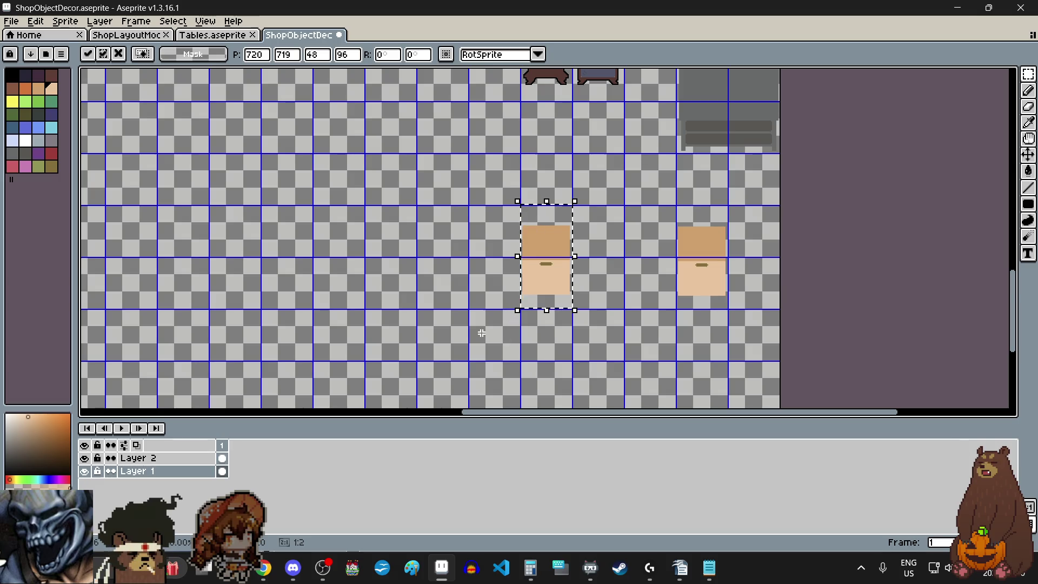
pyautogui.scroll(3, 536, 343)
pyautogui.moveTo(570, 169); pyautogui.dragTo(560, 327)
pyautogui.scroll(-2, 560, 322)
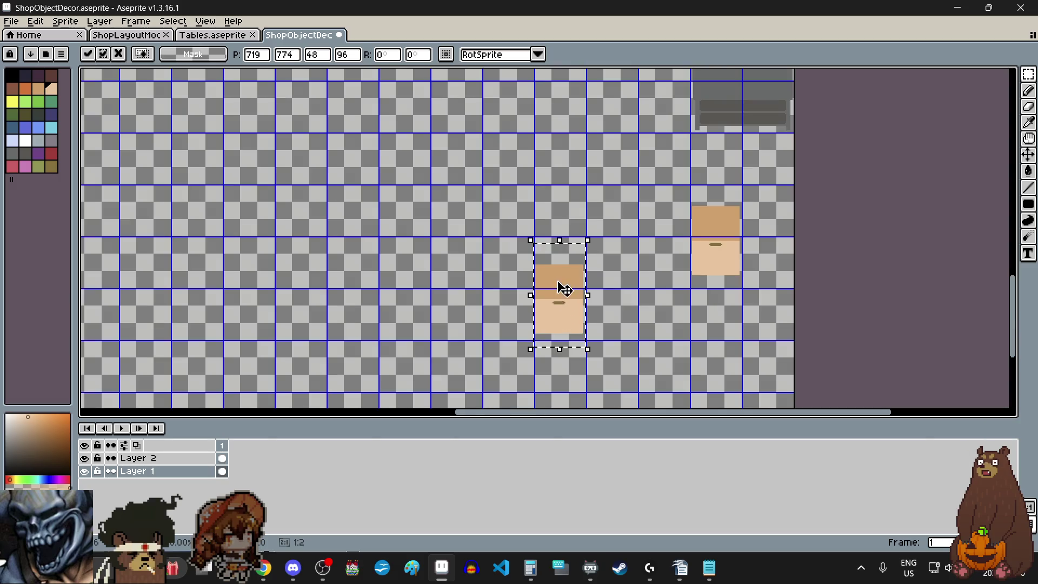
pyautogui.scroll(3, 568, 347)
pyautogui.moveTo(571, 347); pyautogui.dragTo(581, 330)
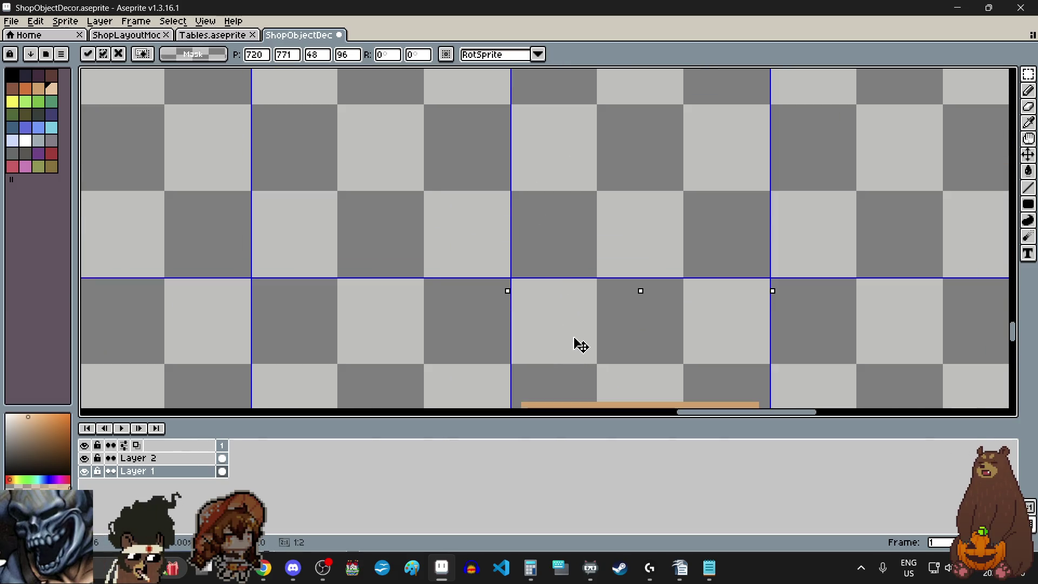
pyautogui.scroll(-3, 485, 280)
pyautogui.hotkey('ctrl', 'd')
pyautogui.hotkey('ctrl', 'shift', 'd')
pyautogui.keyDown('ctrl'); pyautogui.moveTo(865, 301); pyautogui.dragTo(526, 379); pyautogui.keyUp('ctrl')
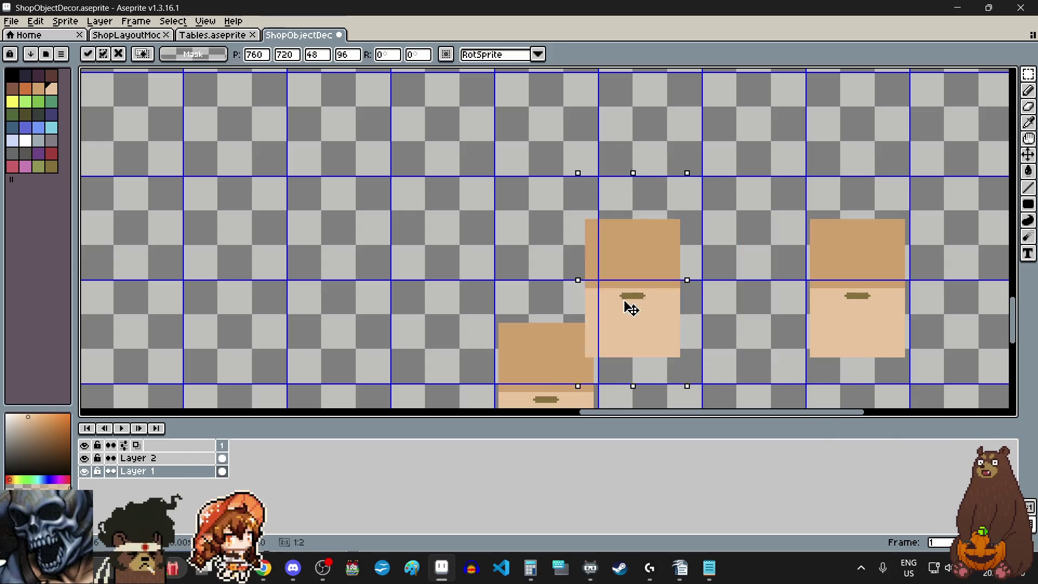
pyautogui.scroll(3, 526, 379)
pyautogui.scroll(2, 511, 365)
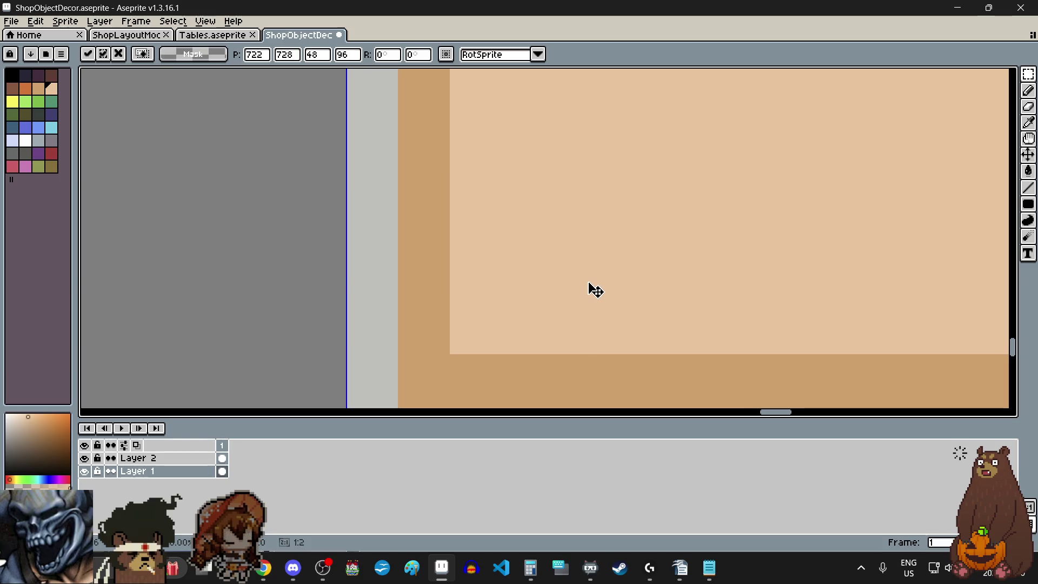
pyautogui.scroll(-1, 588, 288)
pyautogui.moveTo(572, 294)
pyautogui.mouseDown()
pyautogui.moveTo(575, 324)
pyautogui.moveTo(556, 341)
pyautogui.mouseUp()
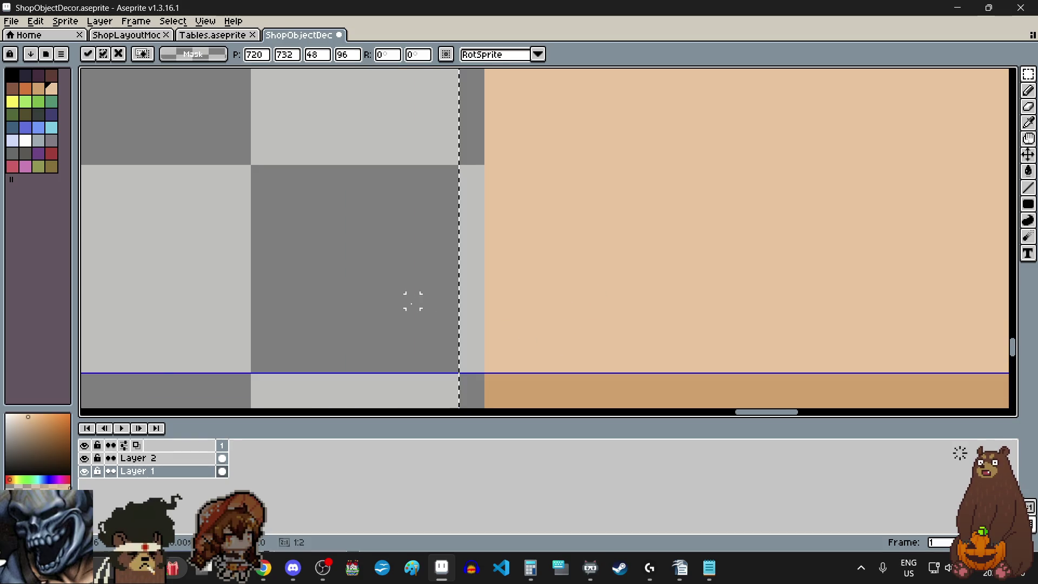
pyautogui.scroll(-3, 413, 298)
pyautogui.scroll(-1, 414, 297)
pyautogui.hscroll(-2, 406, 309)
pyautogui.hotkey('ctrl', 'd')
pyautogui.scroll(1, 470, 332)
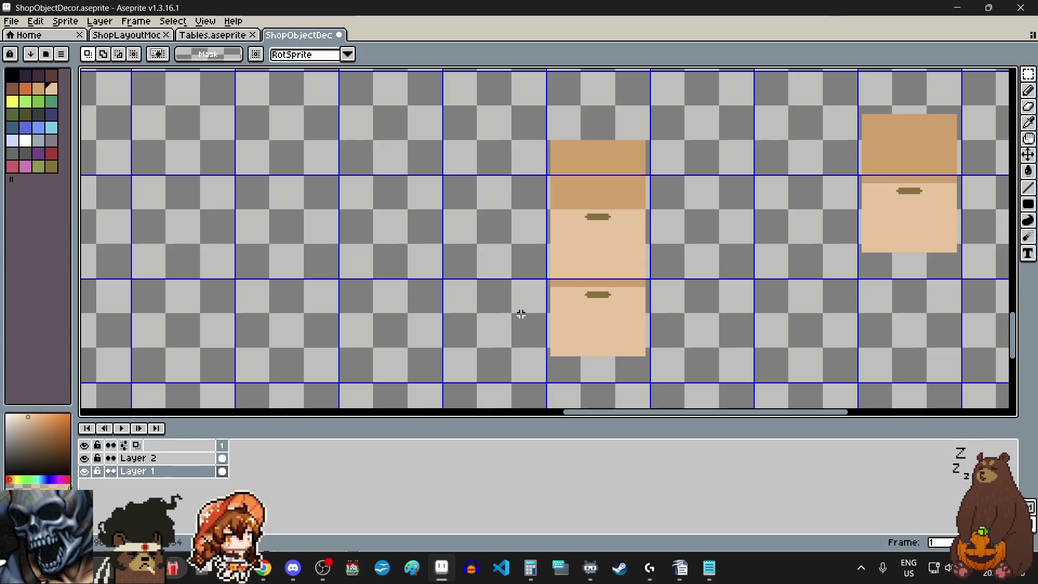
pyautogui.scroll(-1, 520, 314)
pyautogui.scroll(1, 522, 316)
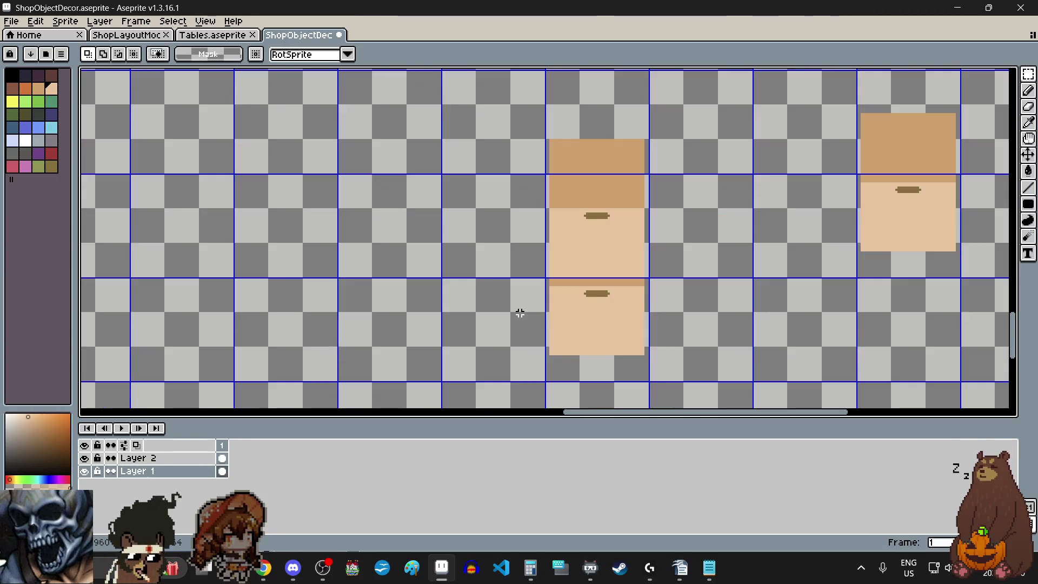
pyautogui.scroll(-1, 521, 316)
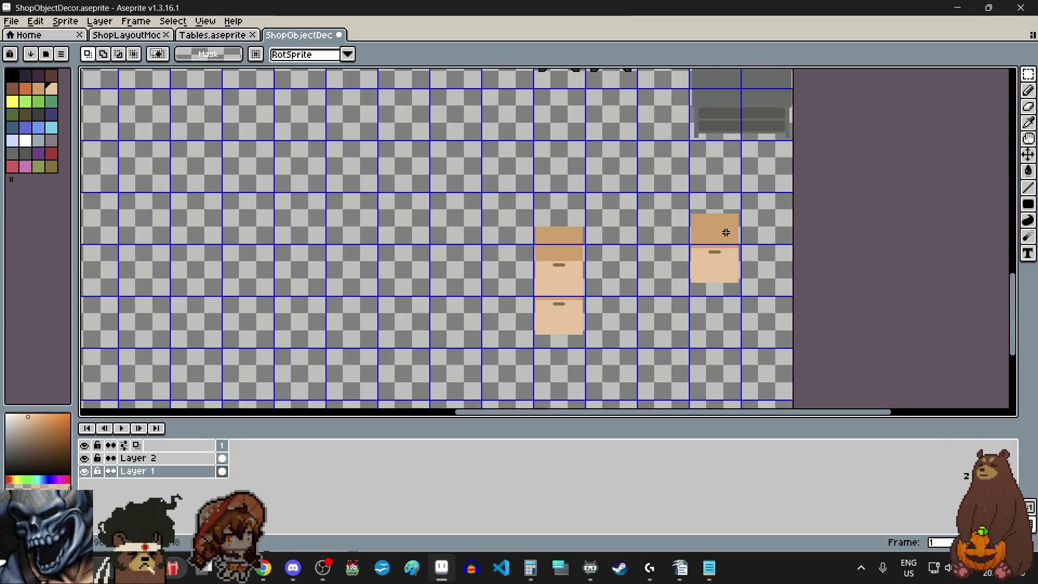
pyautogui.hscroll(-2, 500, 279)
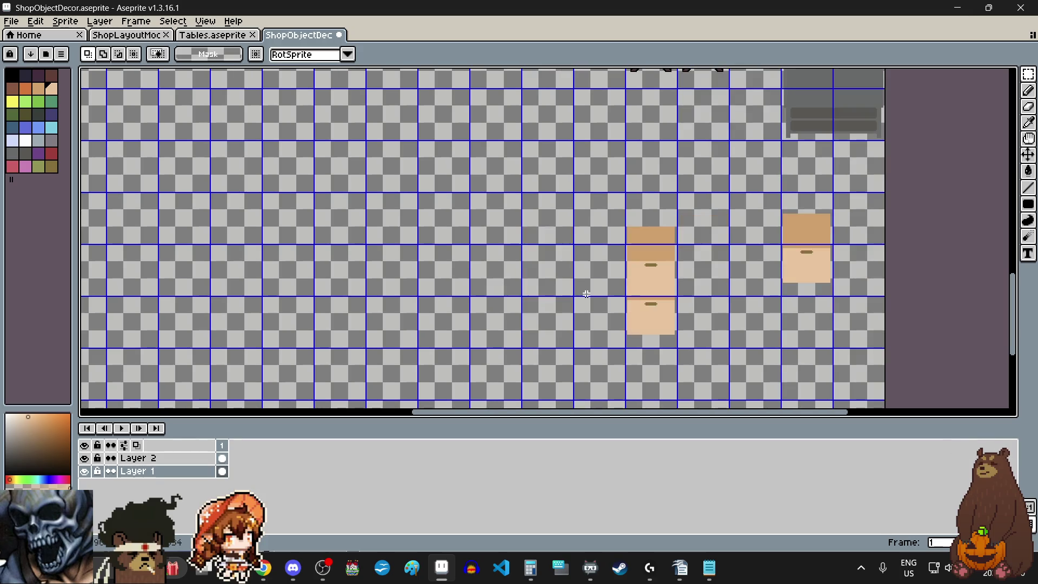
pyautogui.scroll(1, 585, 294)
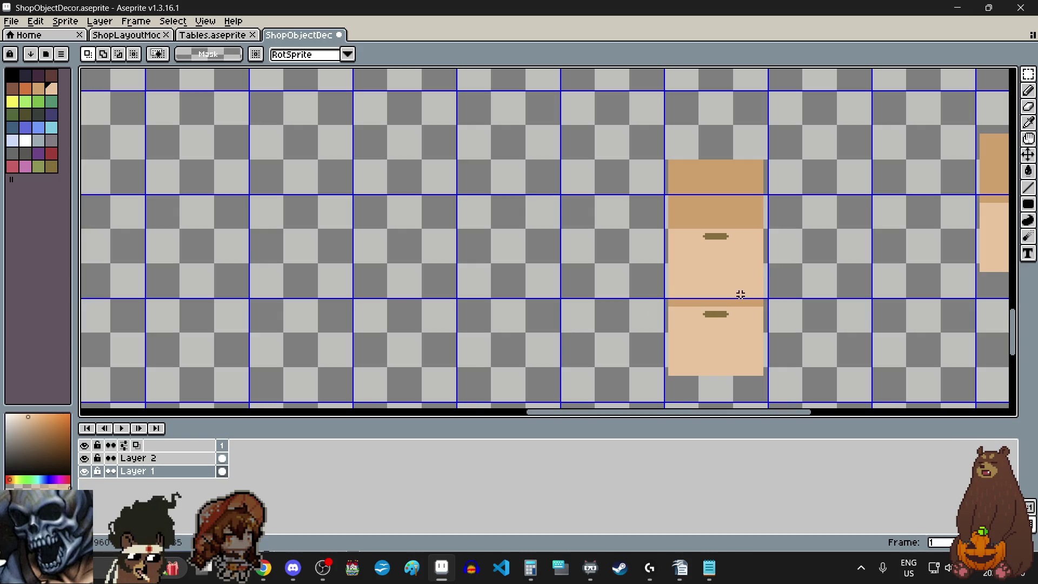
pyautogui.scroll(-1, 740, 295)
pyautogui.scroll(-1, 740, 295)
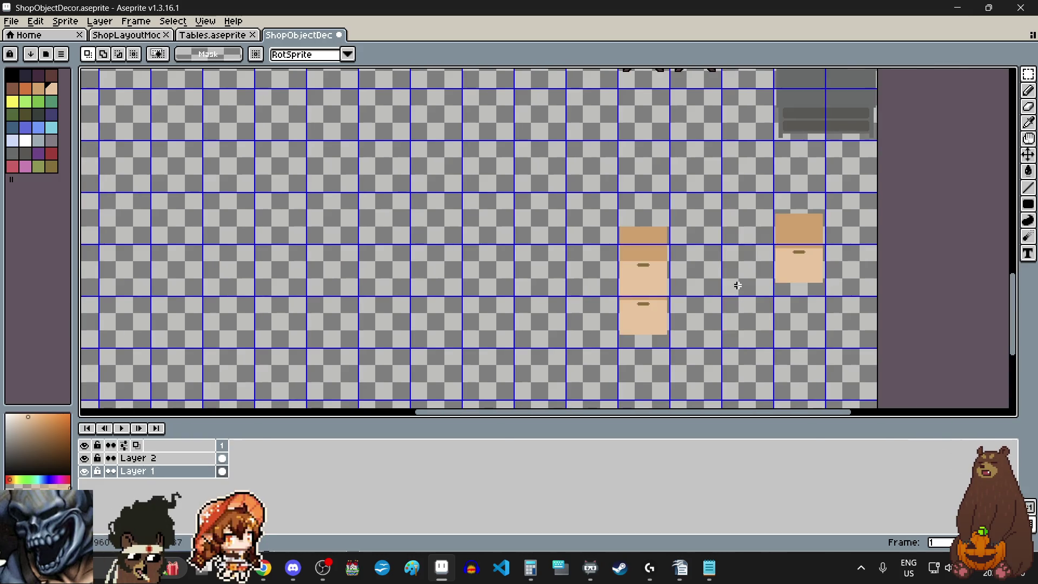
pyautogui.scroll(-1, 763, 256)
pyautogui.scroll(1, 766, 206)
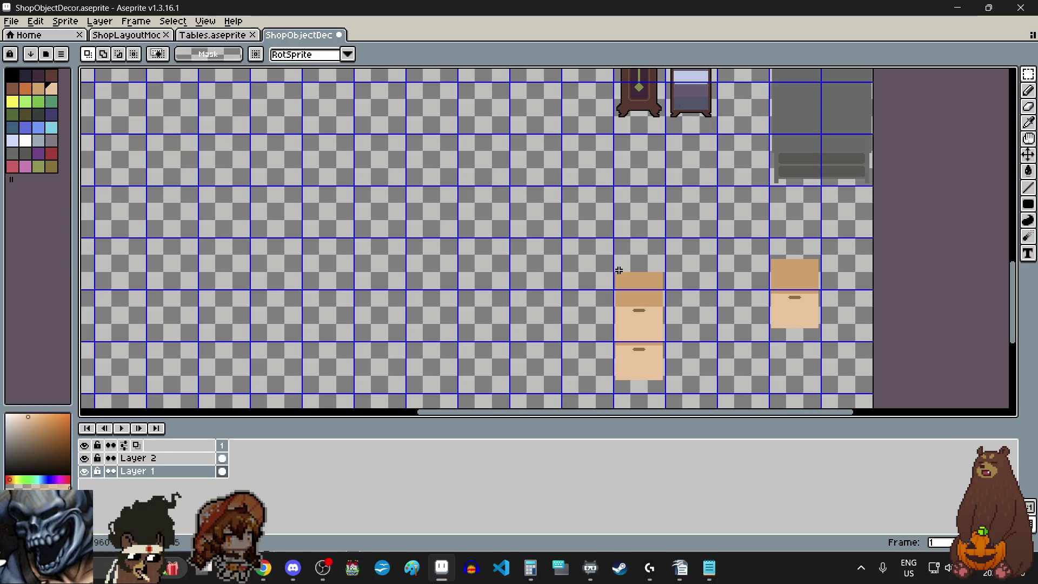
pyautogui.scroll(-1, 631, 270)
pyautogui.scroll(-1, 647, 291)
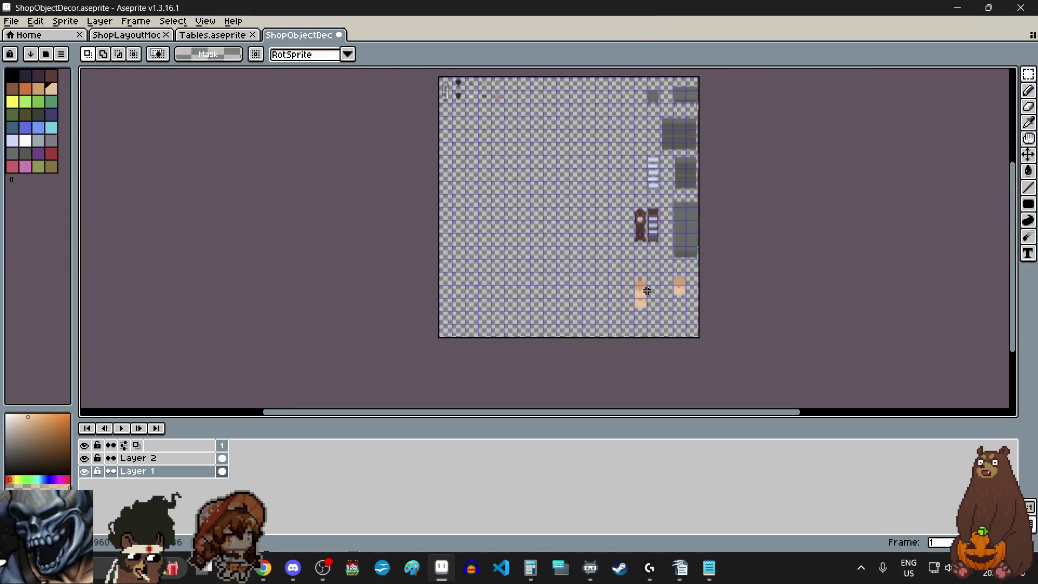
pyautogui.scroll(1, 647, 290)
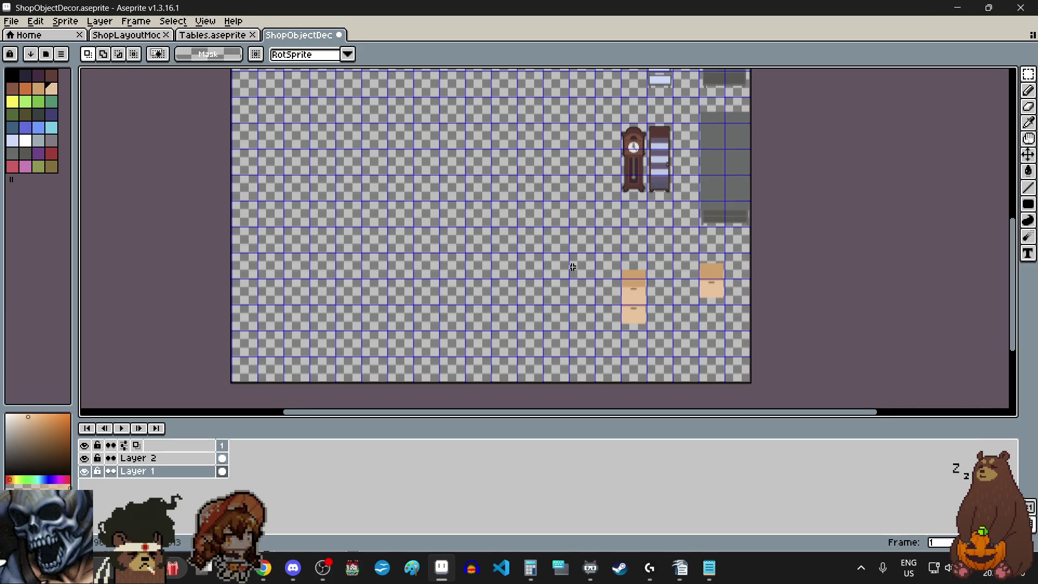
pyautogui.scroll(-1, 570, 268)
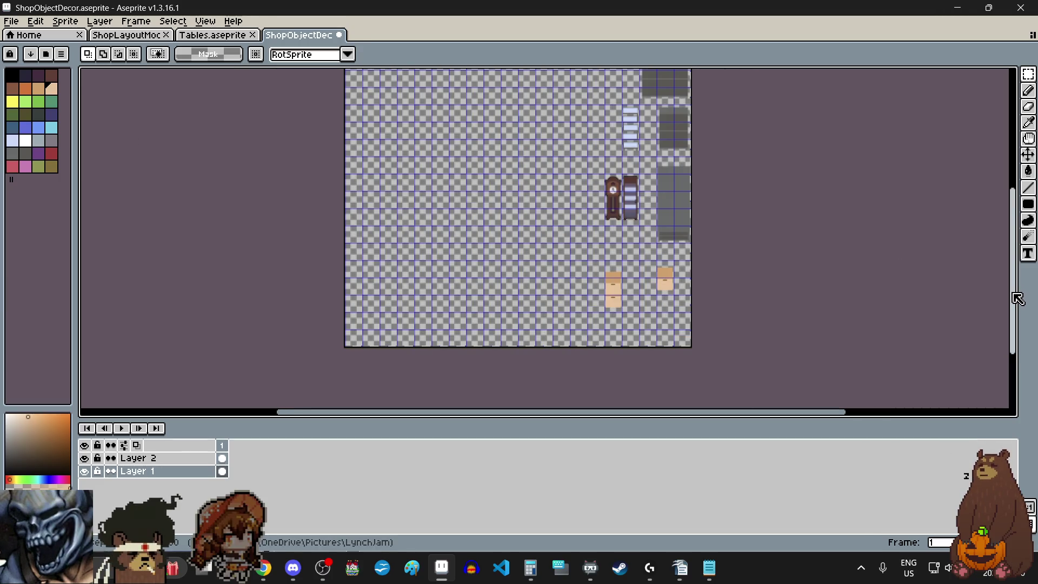
pyautogui.moveTo(1020, 295); pyautogui.dragTo(1017, 255)
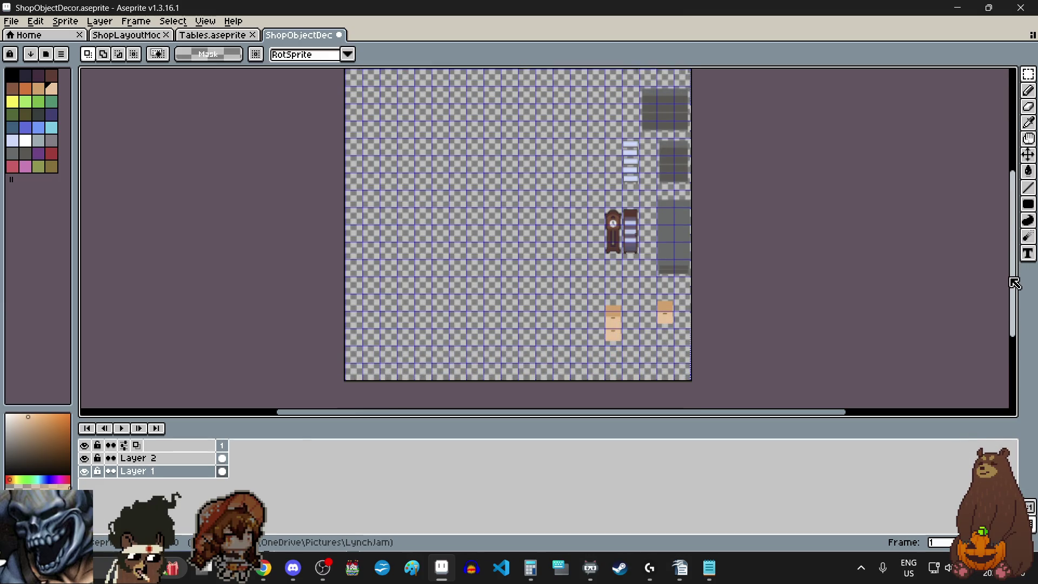
pyautogui.moveTo(1018, 257); pyautogui.dragTo(1004, 284)
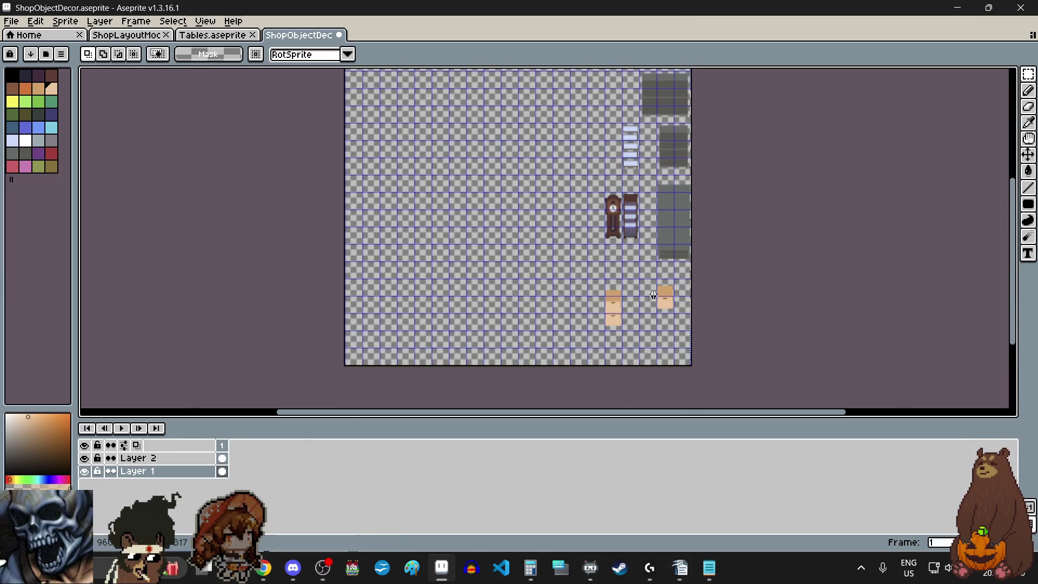
pyautogui.scroll(2, 654, 296)
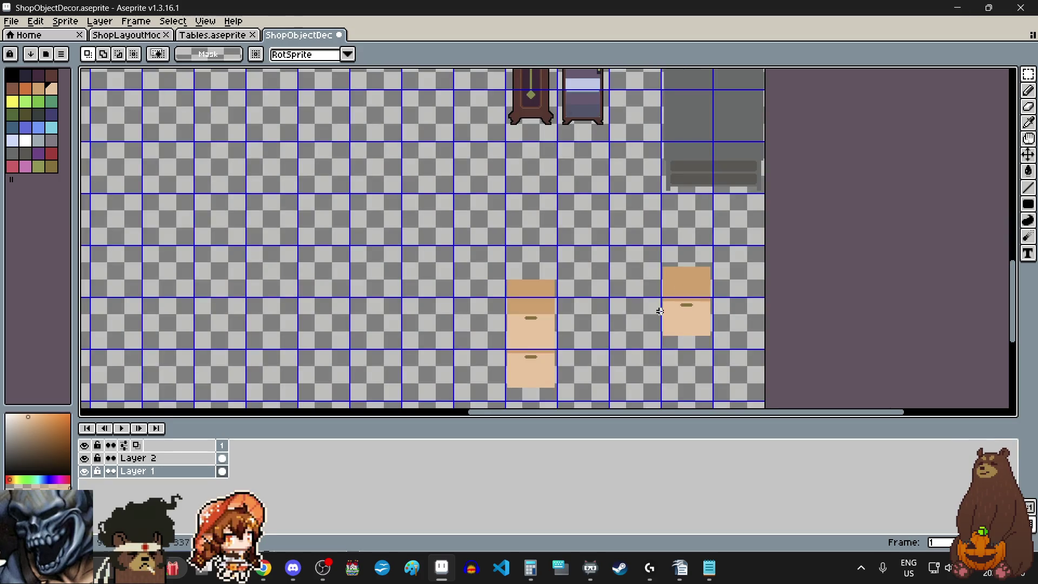
pyautogui.scroll(2, 667, 284)
pyautogui.scroll(3, 673, 255)
pyautogui.scroll(2, 621, 225)
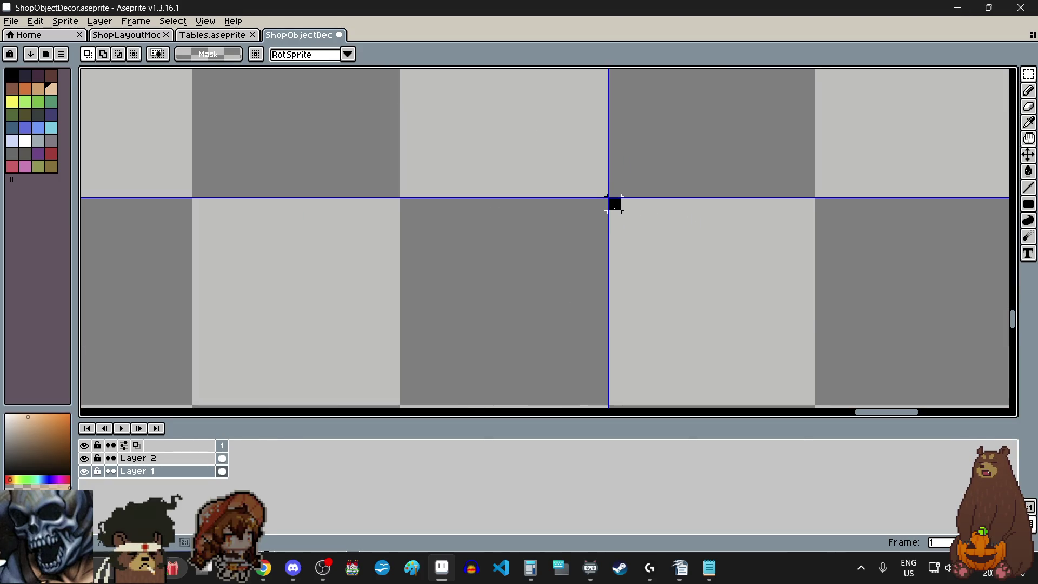
pyautogui.scroll(-4, 615, 204)
pyautogui.scroll(1, 625, 232)
pyautogui.scroll(1, 692, 330)
pyautogui.scroll(2, 693, 330)
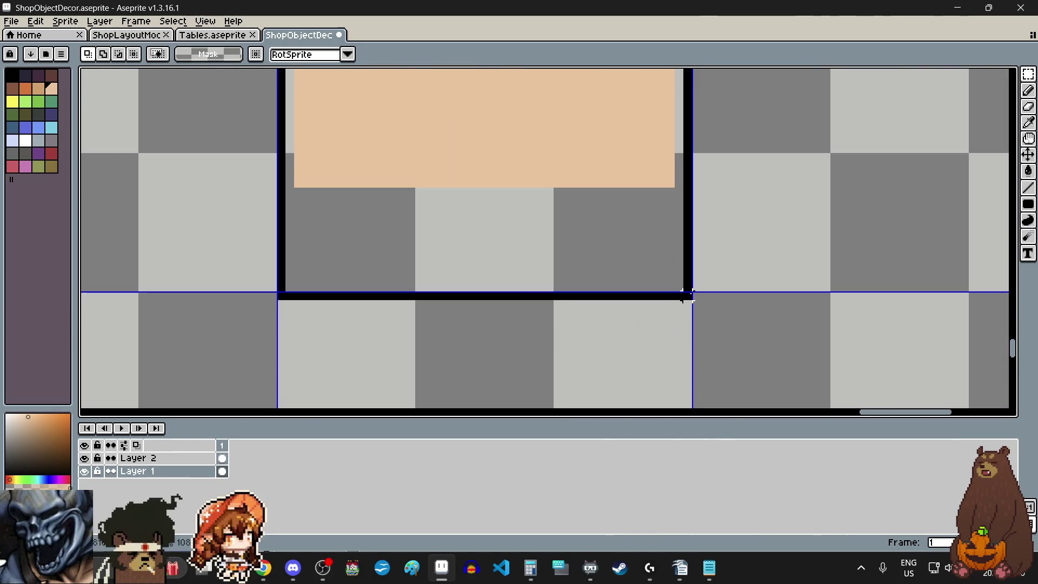
pyautogui.scroll(-2, 688, 308)
pyautogui.scroll(-1, 684, 302)
pyautogui.scroll(-2, 684, 302)
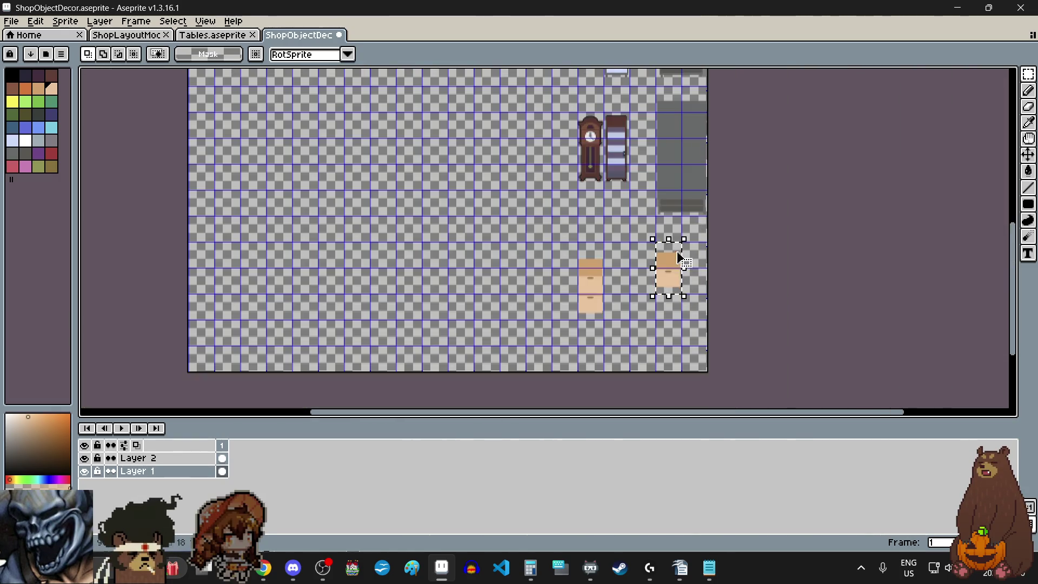
pyautogui.scroll(3, 668, 267)
pyautogui.scroll(-1, 661, 274)
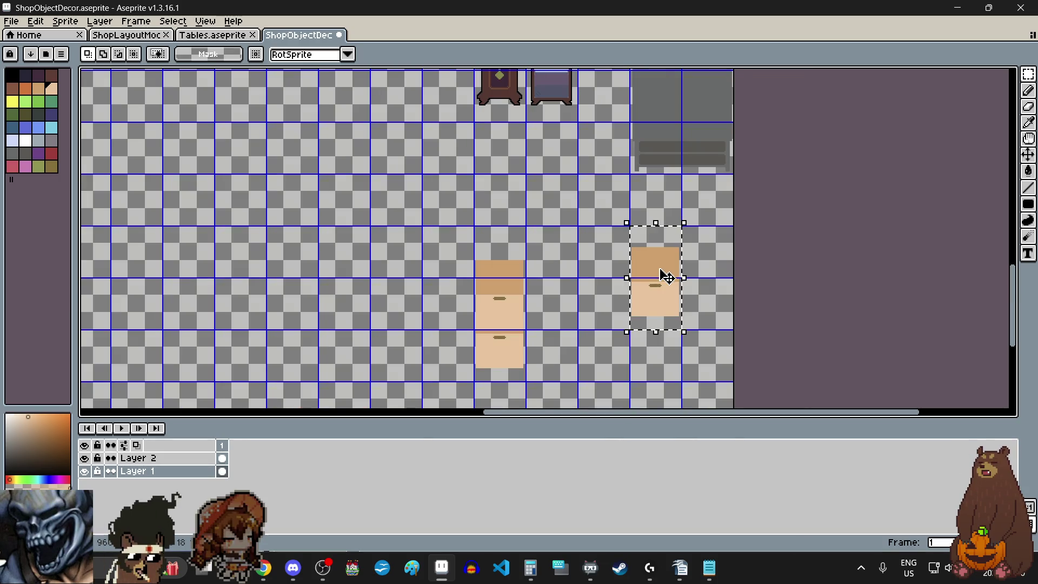
# Drag the single tan drawer into the rightmost grid column under the cabinet and deselect.
pyautogui.moveTo(661, 273); pyautogui.dragTo(715, 228)
pyautogui.scroll(1, 714, 229)
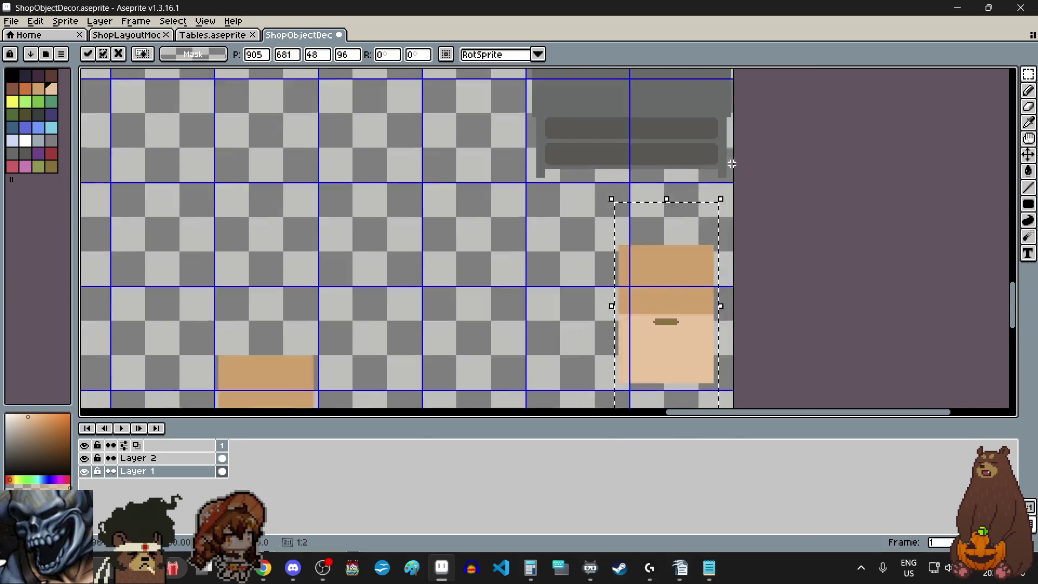
pyautogui.scroll(1, 619, 290)
pyautogui.moveTo(636, 277); pyautogui.dragTo(602, 286)
pyautogui.scroll(2, 642, 271)
pyautogui.scroll(-4, 601, 283)
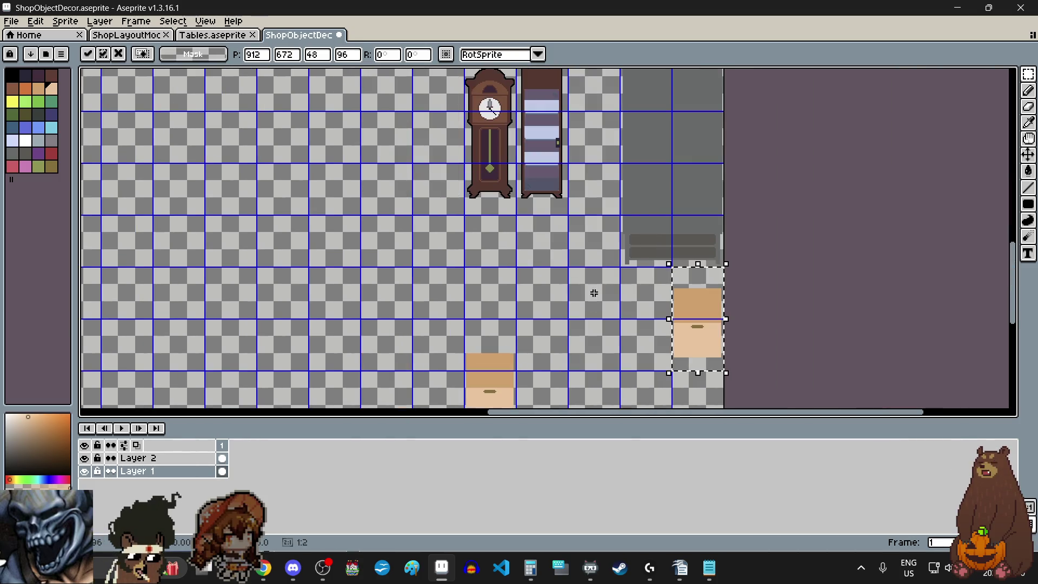
pyautogui.click(596, 320)
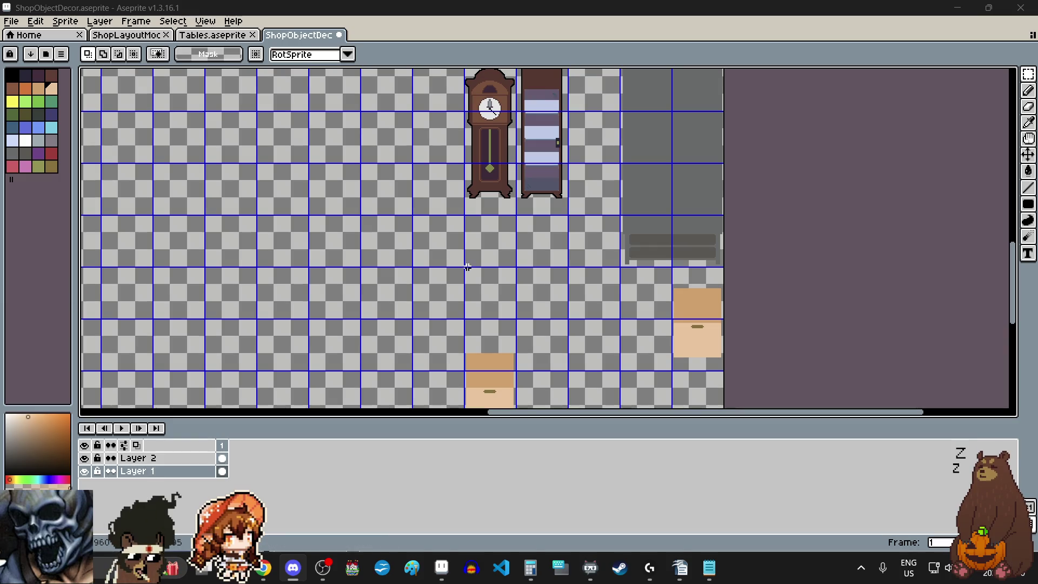
pyautogui.scroll(3, 455, 365)
pyautogui.scroll(2, 484, 133)
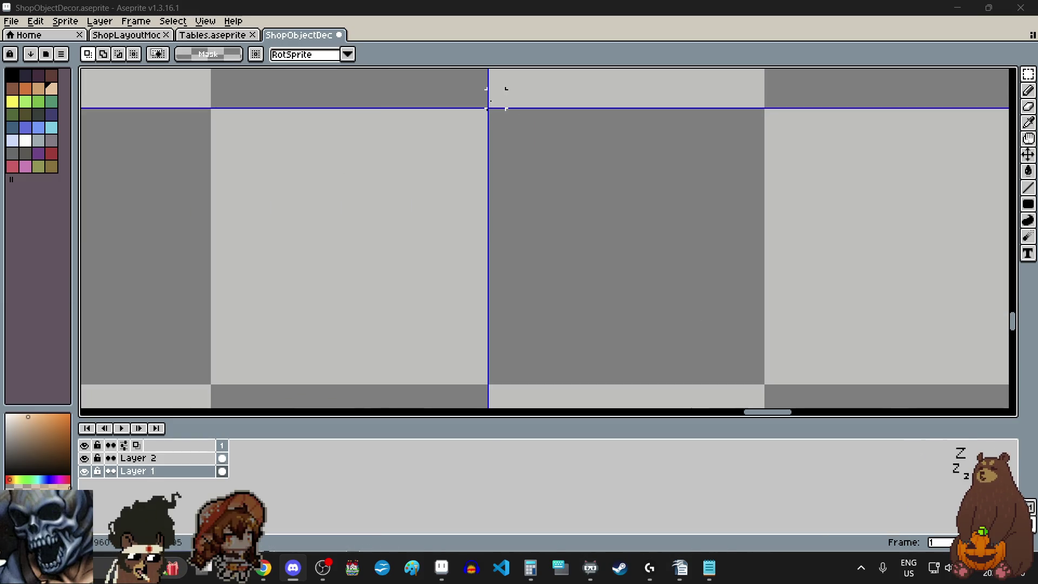
pyautogui.scroll(-2, 487, 108)
pyautogui.scroll(-1, 519, 202)
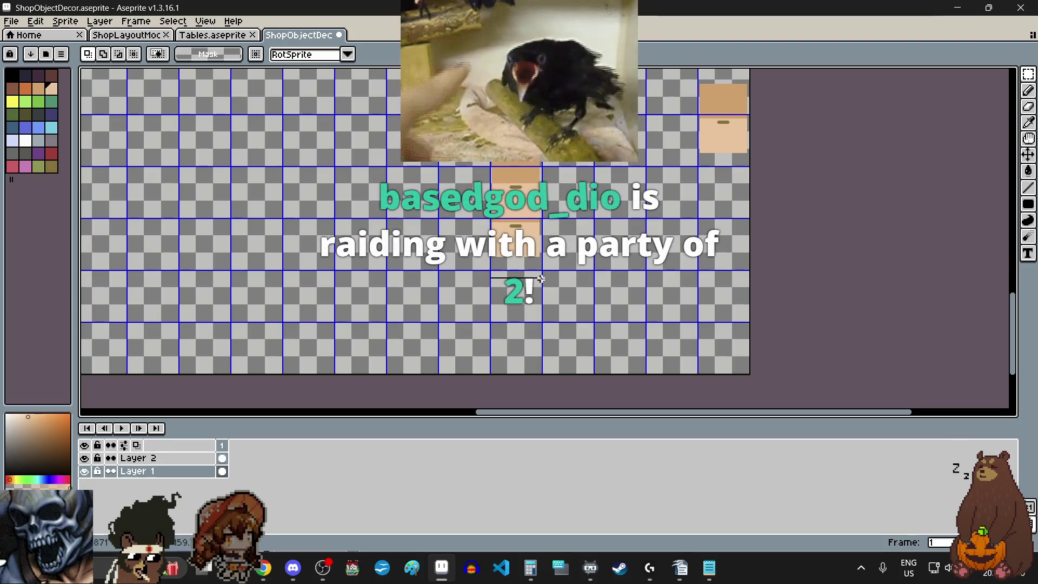
pyautogui.scroll(1, 539, 274)
pyautogui.scroll(2, 539, 275)
pyautogui.scroll(1, 539, 275)
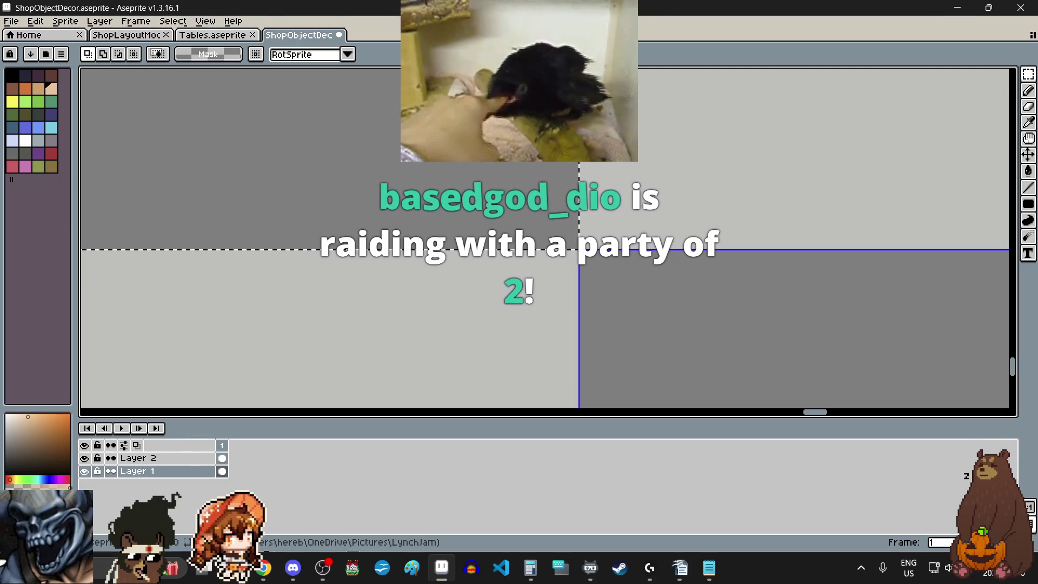
pyautogui.scroll(-1, 669, 159)
pyautogui.scroll(-2, 670, 159)
pyautogui.scroll(2, 671, 159)
# Drag the stacked tan drawer beside the single drawer, raise it onto the grid row and deselect.
pyautogui.moveTo(493, 283); pyautogui.dragTo(763, 233)
pyautogui.scroll(-3, 742, 241)
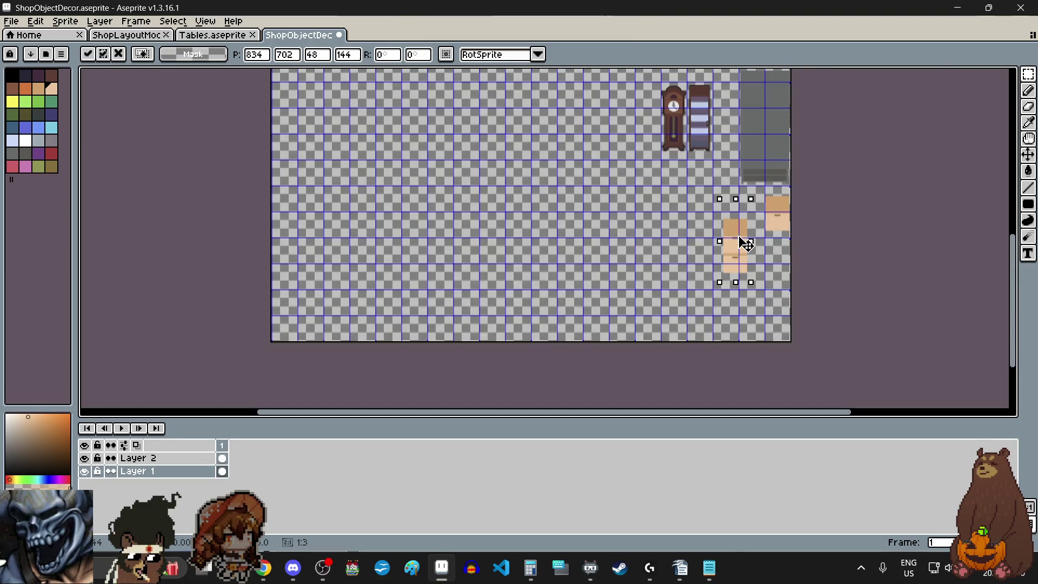
pyautogui.scroll(1, 758, 236)
pyautogui.scroll(1, 753, 238)
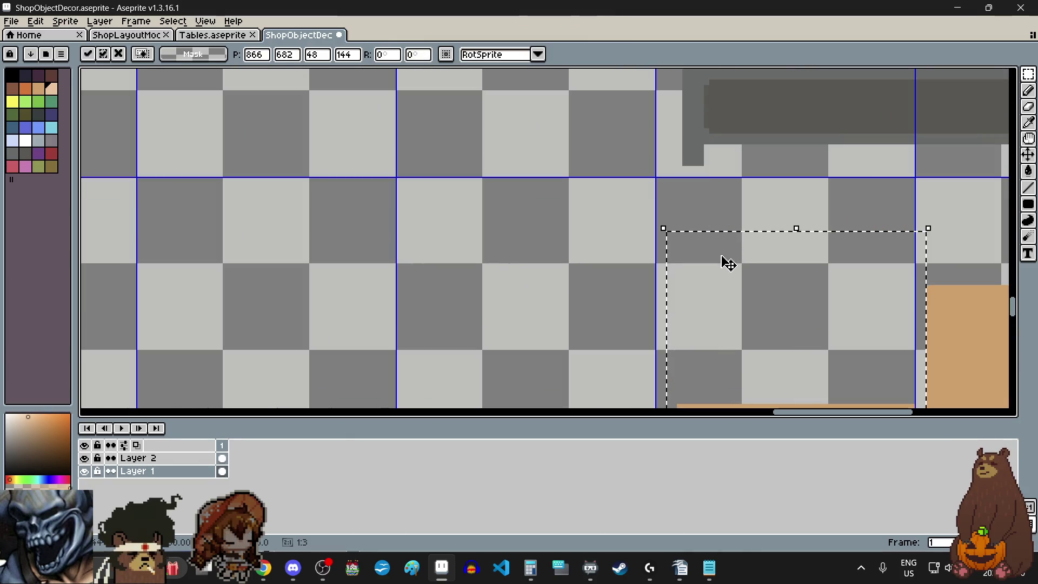
pyautogui.scroll(1, 725, 262)
pyautogui.moveTo(722, 268); pyautogui.dragTo(704, 201)
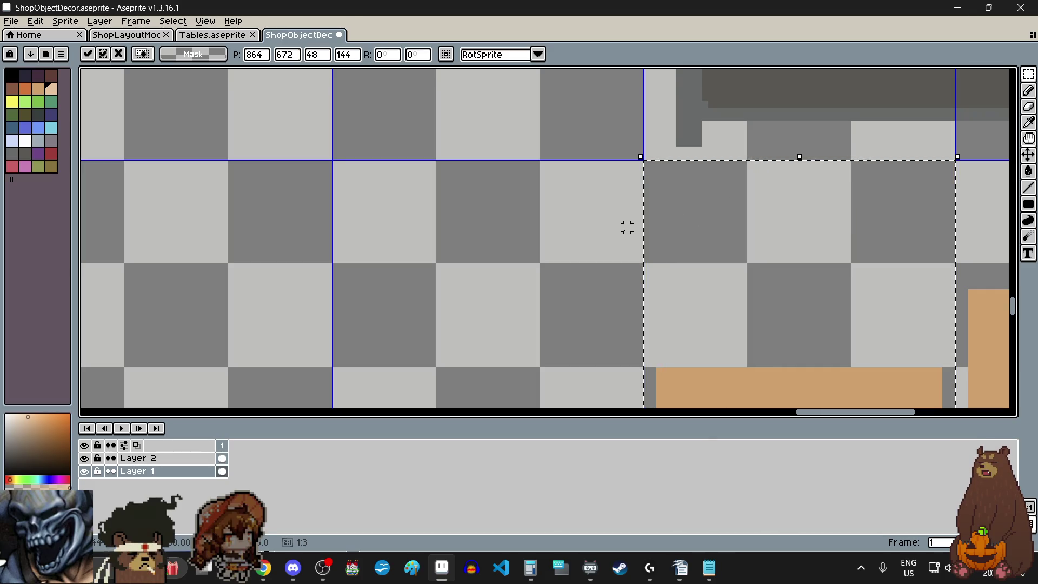
pyautogui.scroll(-2, 614, 241)
pyautogui.scroll(-2, 598, 206)
pyautogui.scroll(1, 596, 207)
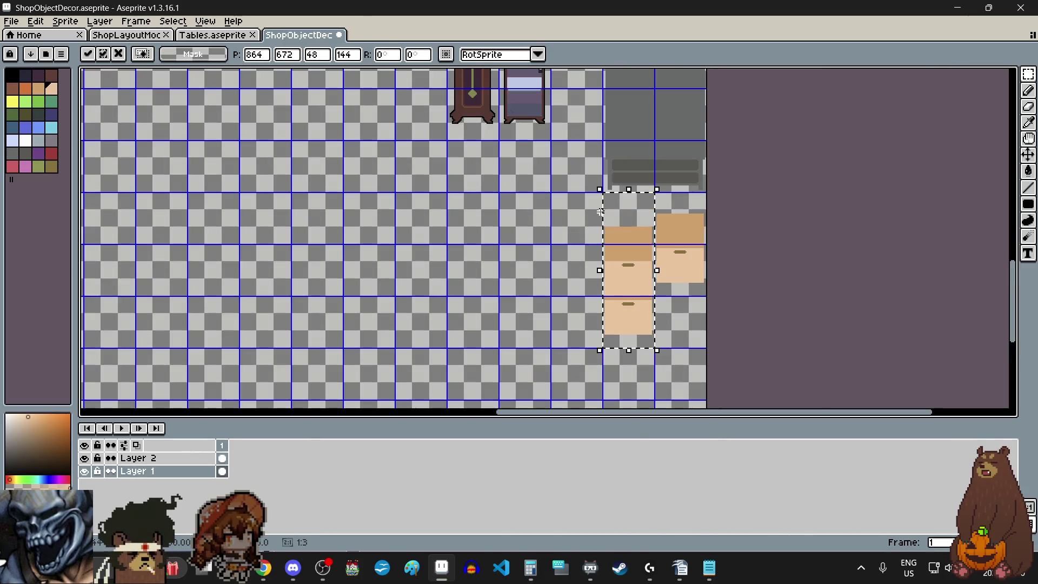
pyautogui.click(552, 266)
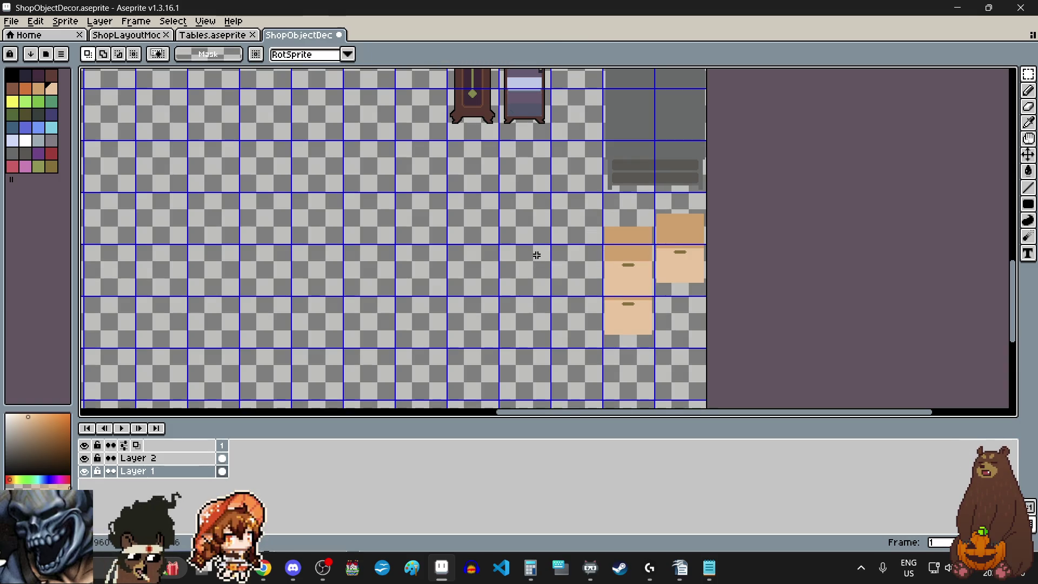
pyautogui.scroll(-1, 537, 255)
pyautogui.scroll(-1, 539, 255)
pyautogui.scroll(-1, 543, 259)
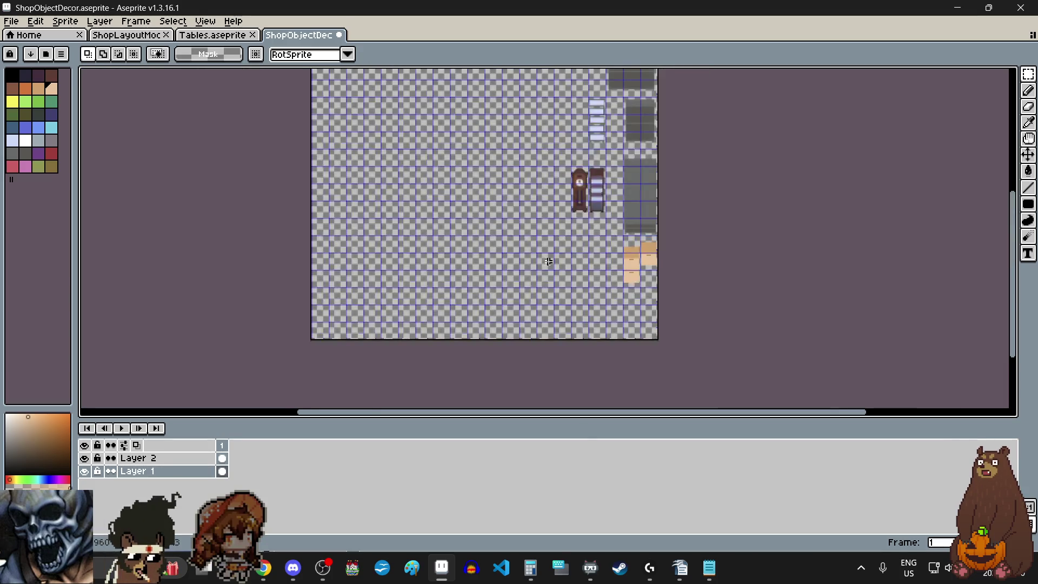
pyautogui.scroll(-1, 549, 260)
pyautogui.scroll(-1, 549, 260)
pyautogui.scroll(1, 558, 133)
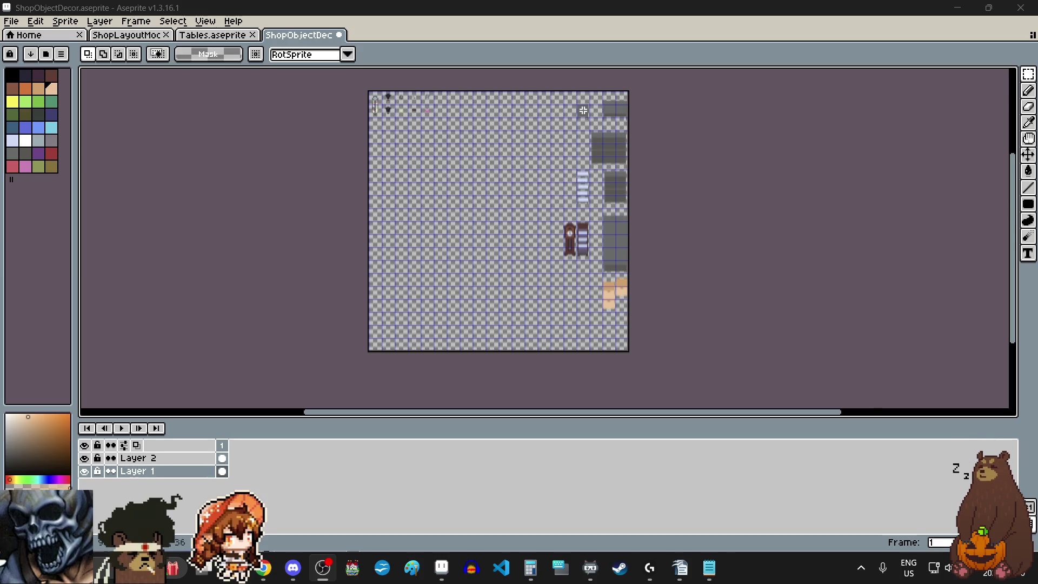
pyautogui.scroll(1, 582, 110)
pyautogui.scroll(1, 581, 162)
pyautogui.scroll(-1, 578, 216)
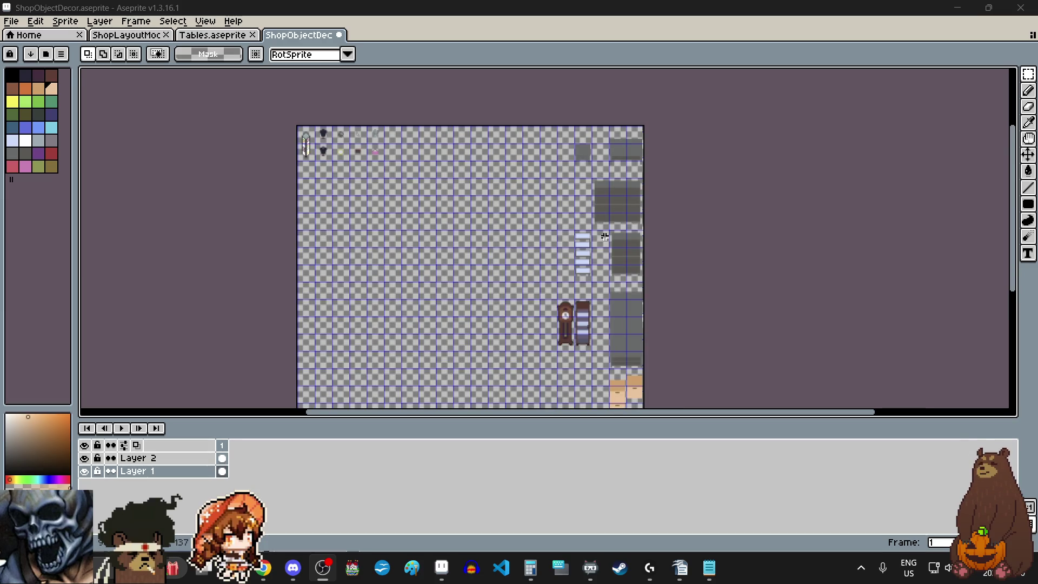
pyautogui.scroll(-1, 604, 236)
pyautogui.scroll(1, 595, 387)
pyautogui.scroll(1, 604, 393)
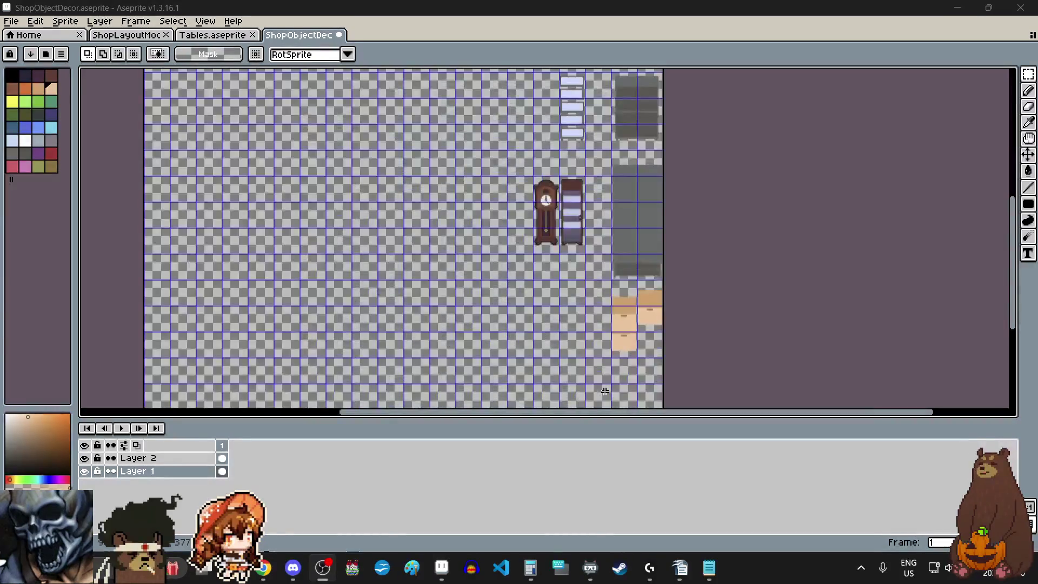
pyautogui.scroll(1, 608, 376)
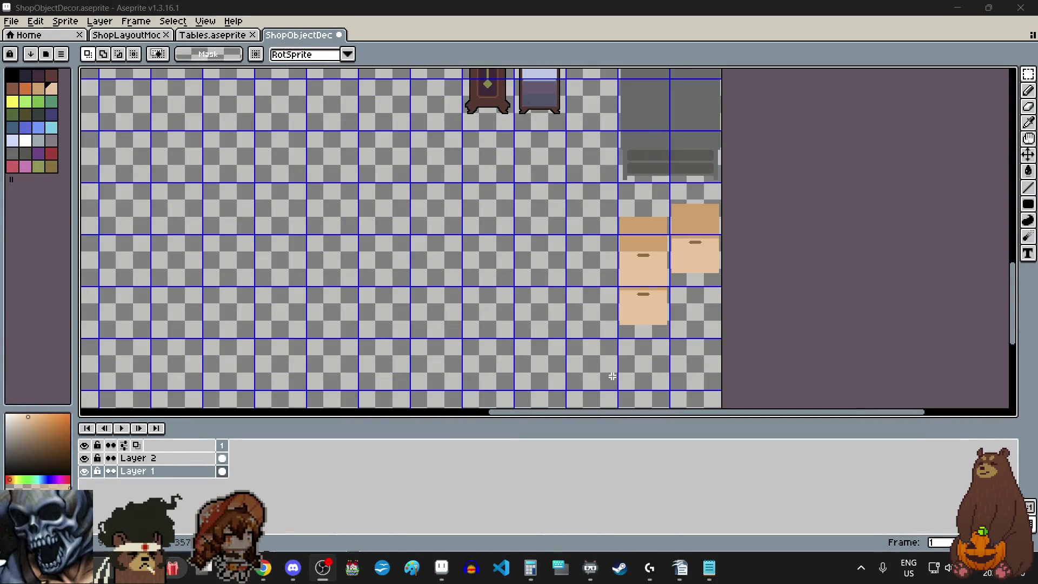
pyautogui.scroll(-1, 612, 376)
pyautogui.hscroll(-1, 614, 375)
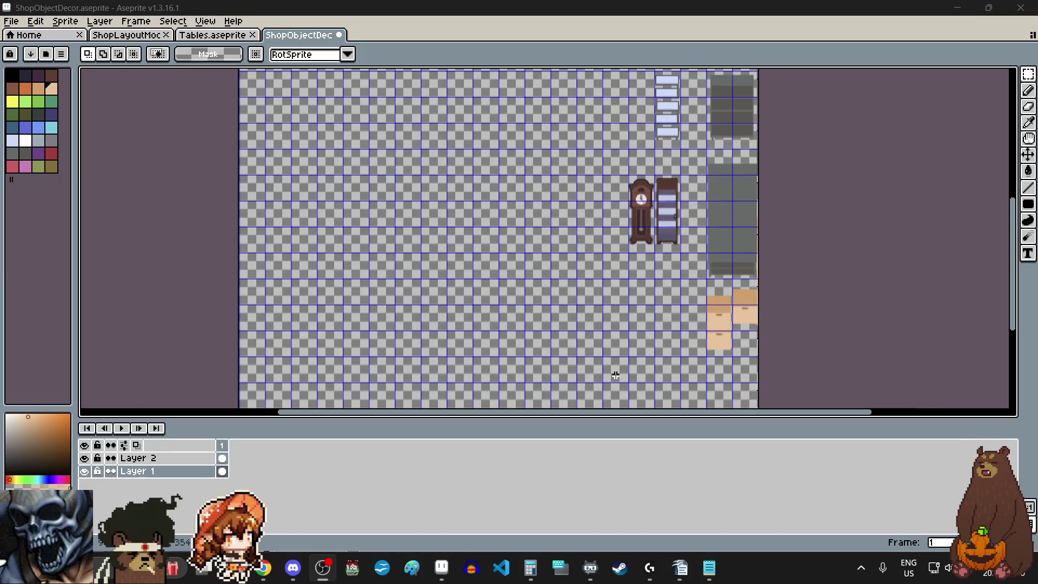
pyautogui.scroll(2, 700, 367)
pyautogui.scroll(3, 710, 368)
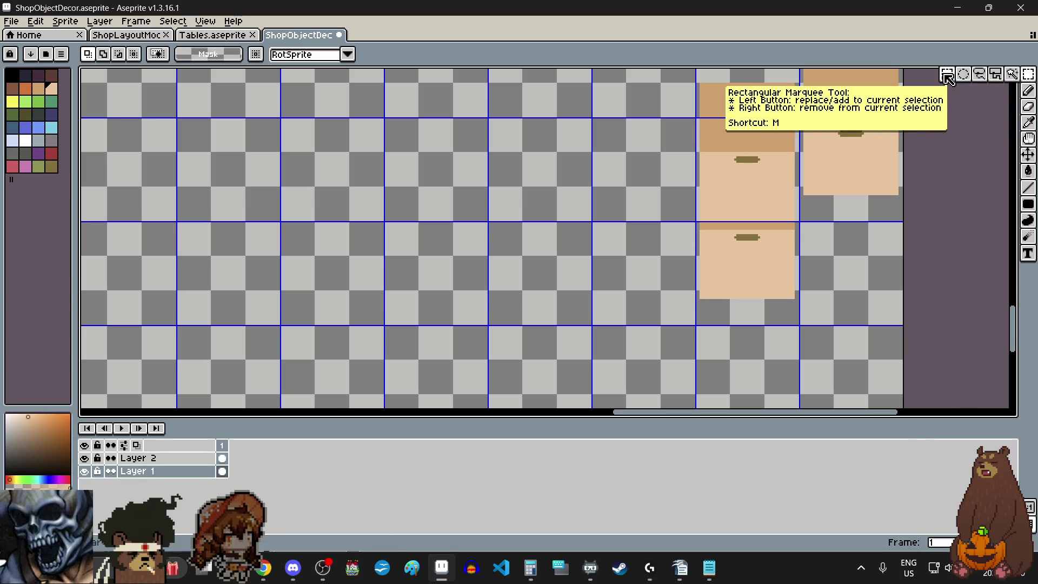
pyautogui.scroll(-2, 806, 169)
pyautogui.scroll(3, 779, 150)
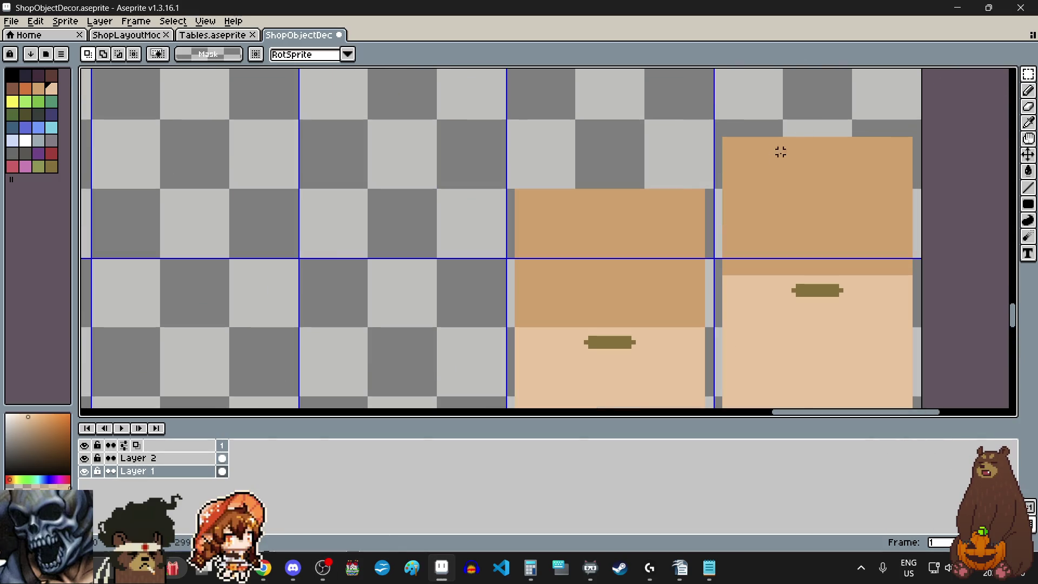
pyautogui.scroll(1, 737, 154)
pyautogui.scroll(-3, 746, 110)
pyautogui.scroll(2, 747, 111)
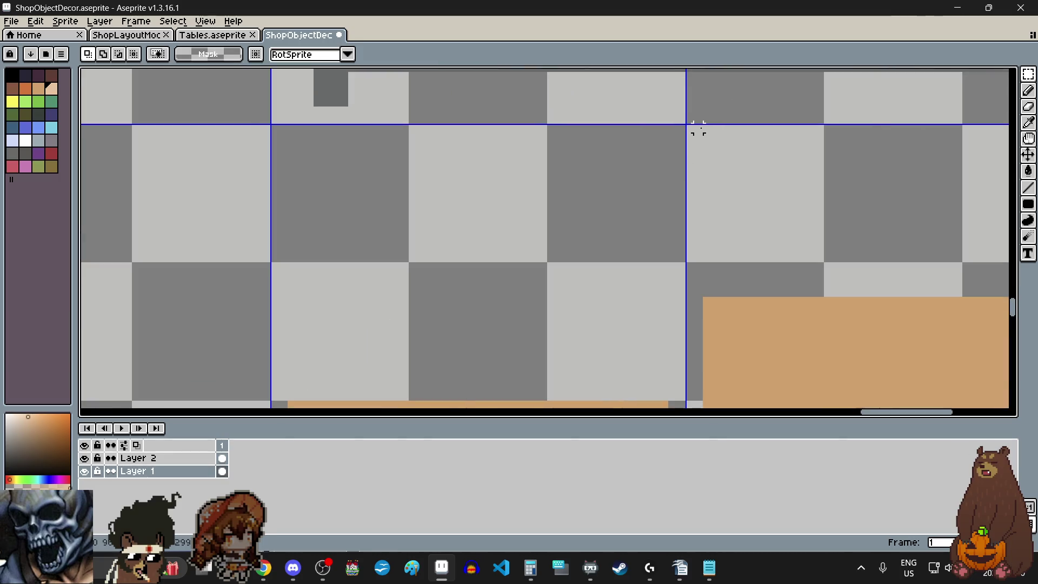
pyautogui.scroll(1, 698, 130)
# Marquee-select the single tan drawer sprite at the top of the right-hand column.
pyautogui.moveTo(683, 127); pyautogui.dragTo(754, 306)
pyautogui.scroll(-2, 681, 123)
pyautogui.scroll(-1, 698, 162)
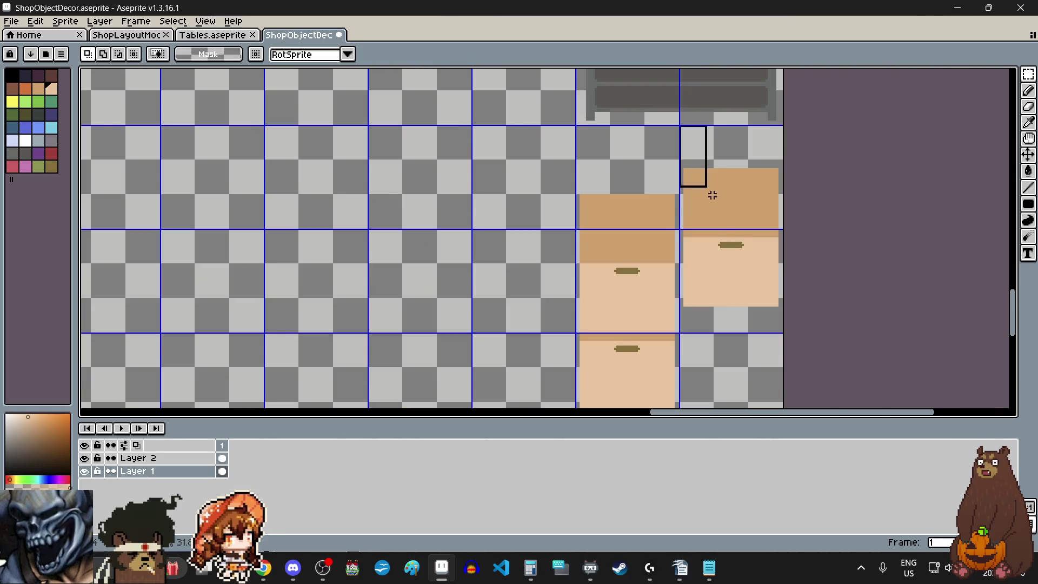
pyautogui.scroll(1, 746, 267)
pyautogui.scroll(1, 754, 306)
pyautogui.scroll(1, 754, 306)
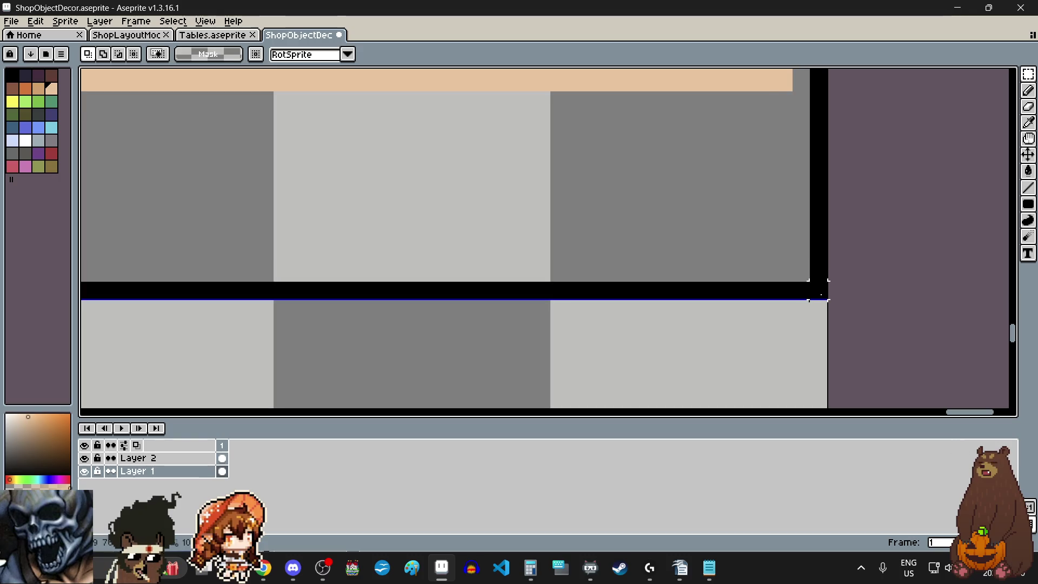
pyautogui.scroll(-1, 811, 301)
pyautogui.moveTo(754, 305); pyautogui.dragTo(826, 301)
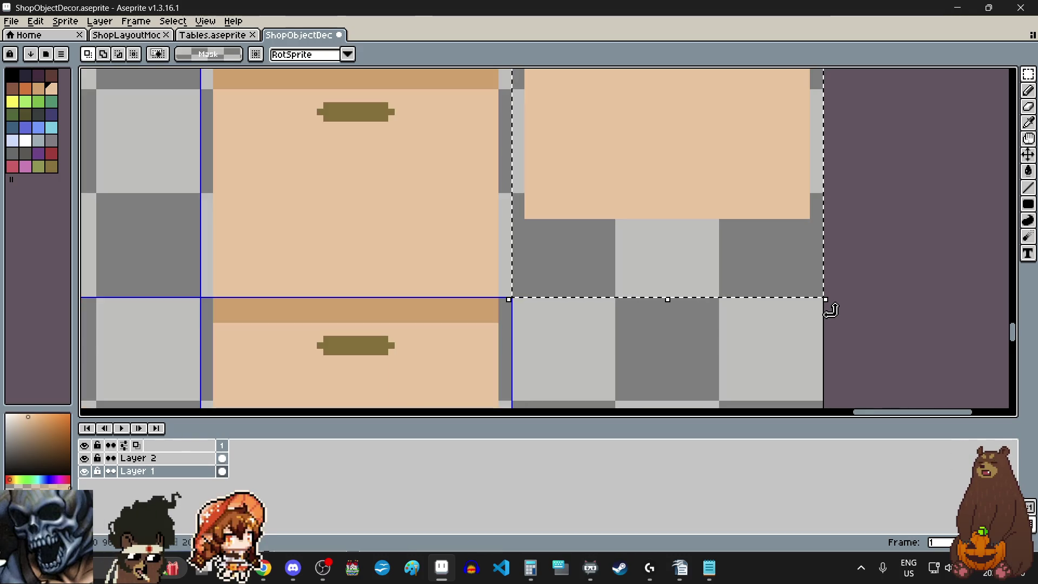
pyautogui.scroll(-1, 819, 304)
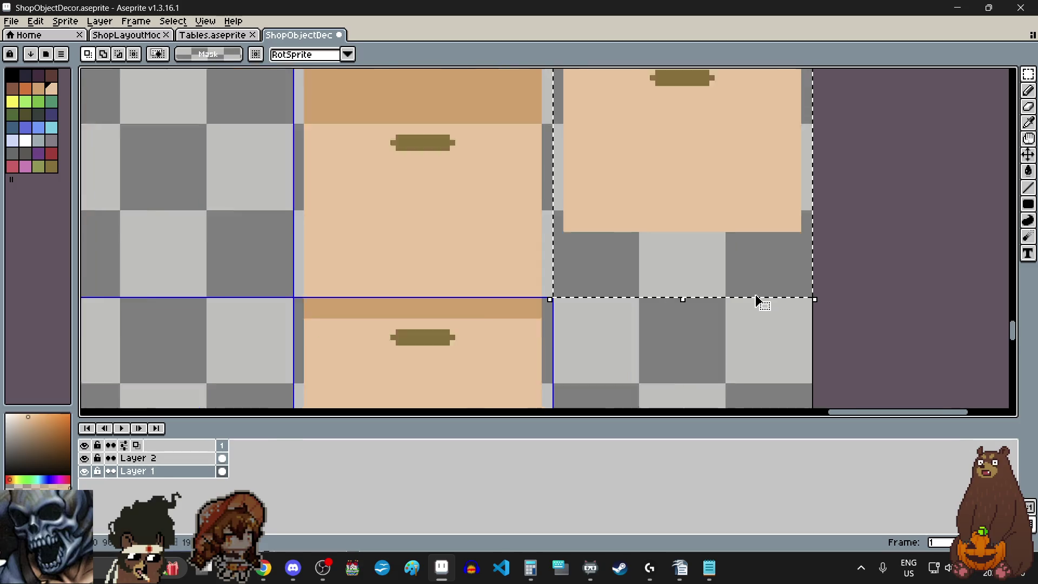
pyautogui.scroll(-3, 755, 299)
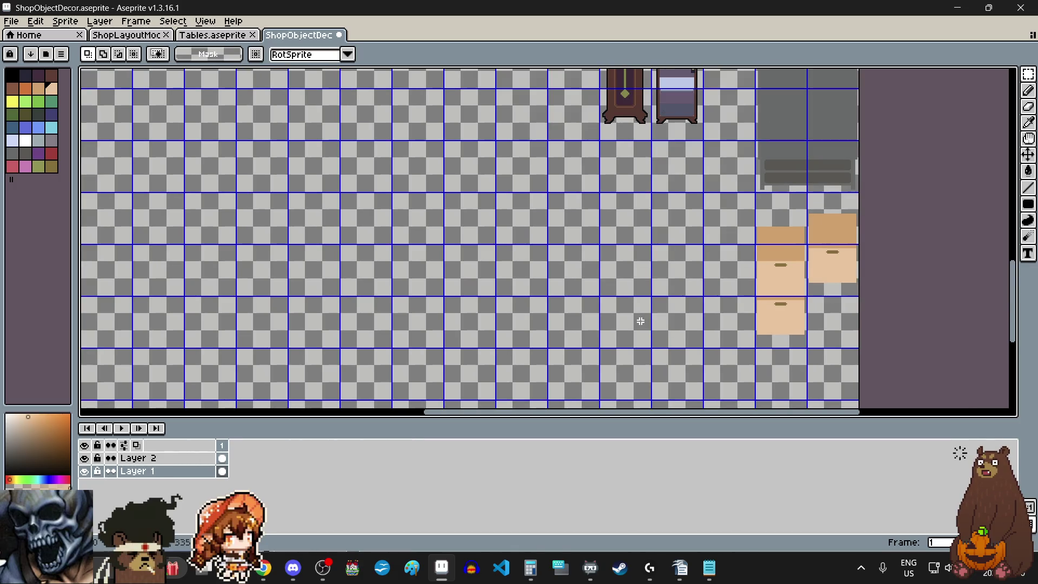
# Ctrl-drag a copy of the single drawer into the cell left of the stack and commit it.
pyautogui.moveTo(840, 266)
pyautogui.mouseDown()
pyautogui.moveTo(688, 325)
pyautogui.moveTo(719, 294)
pyautogui.mouseUp()
pyautogui.scroll(3, 719, 294)
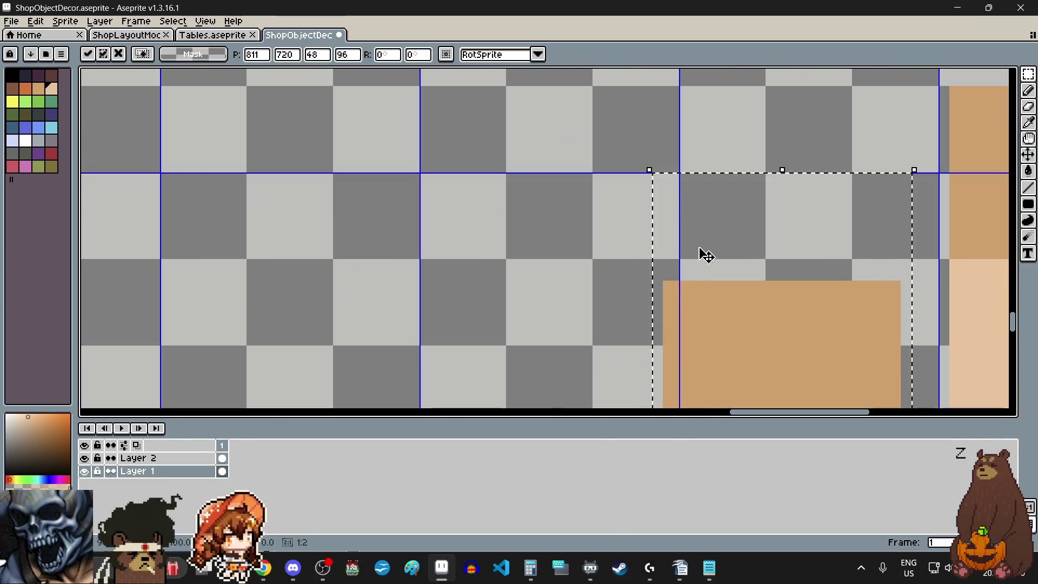
pyautogui.scroll(1, 702, 237)
pyautogui.moveTo(702, 237); pyautogui.dragTo(719, 249)
pyautogui.scroll(-2, 646, 302)
pyautogui.press('Return')
pyautogui.scroll(-4, 647, 303)
pyautogui.scroll(3, 655, 264)
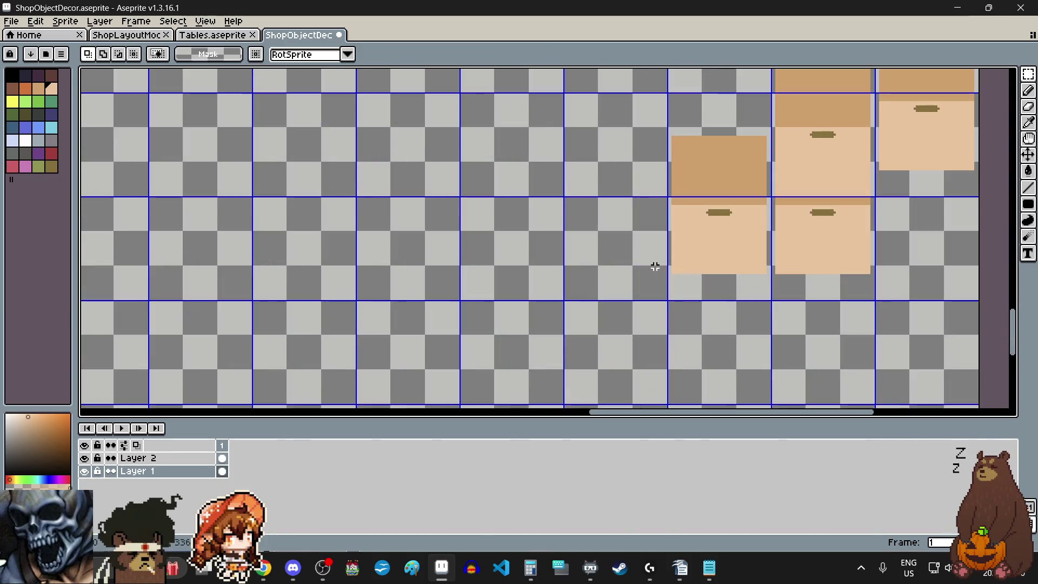
pyautogui.scroll(1, 668, 133)
pyautogui.scroll(1, 680, 139)
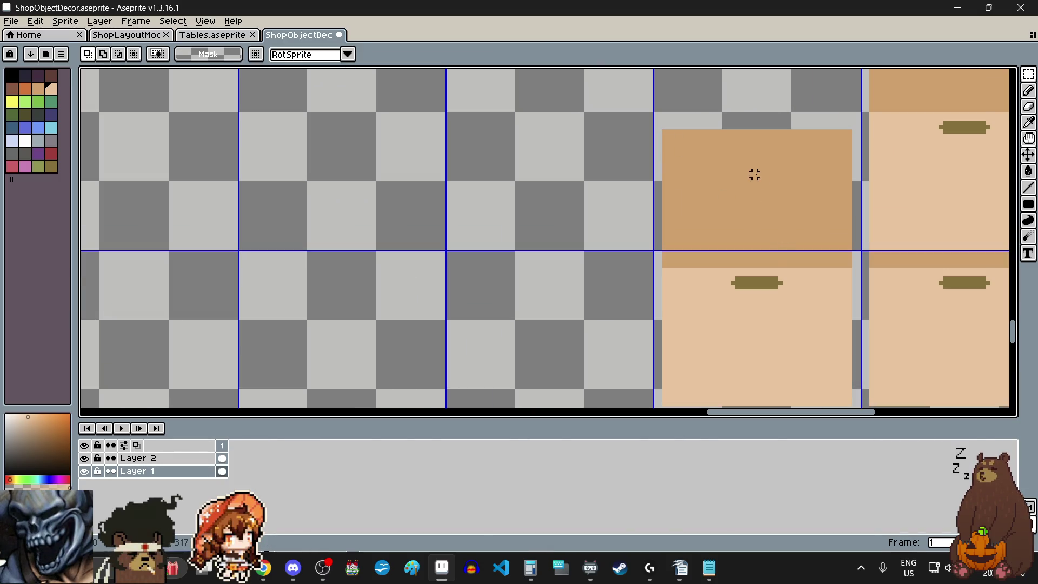
pyautogui.click(1029, 122)
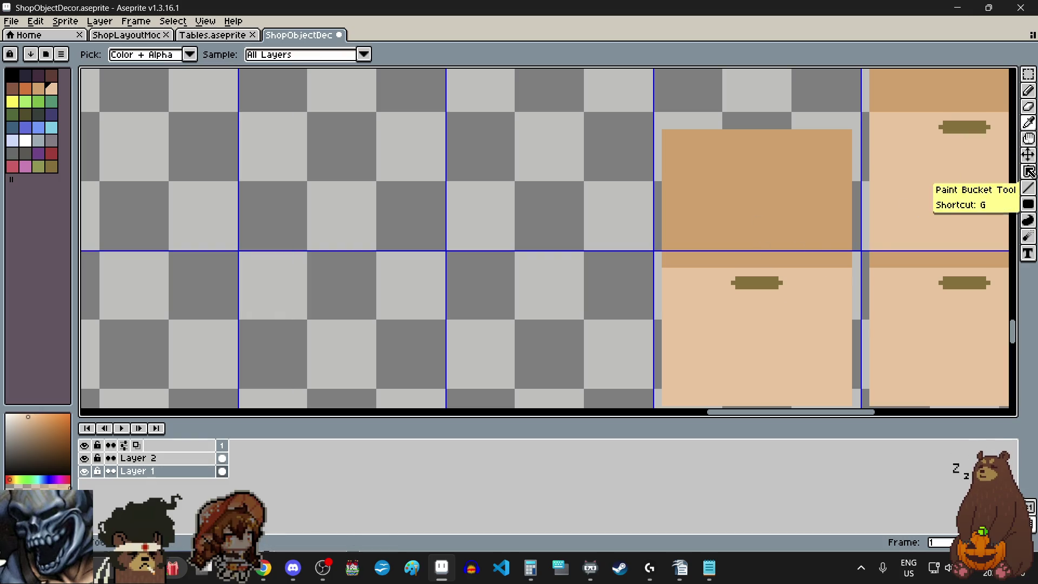
pyautogui.click(1029, 170)
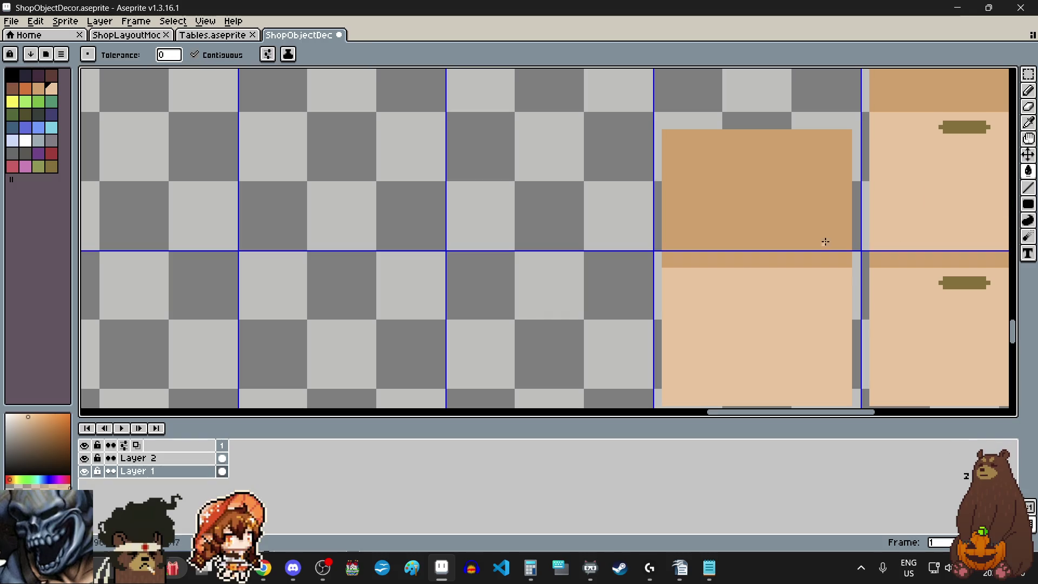
# Marquee-select the drawer copy, shift it further left and commit its position.
pyautogui.click(1029, 74)
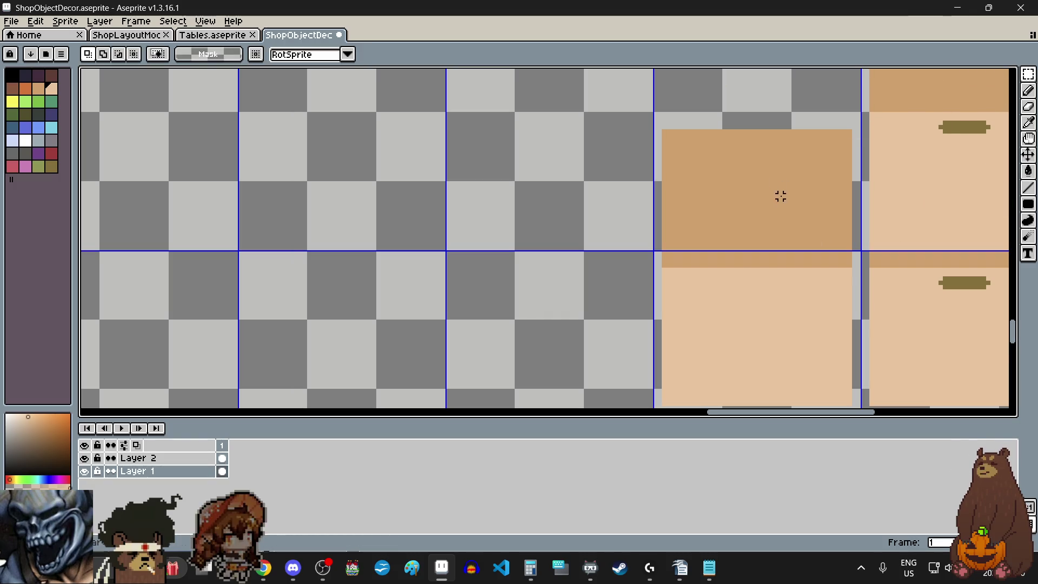
pyautogui.scroll(-3, 791, 179)
pyautogui.scroll(5, 739, 122)
pyautogui.scroll(-1, 734, 132)
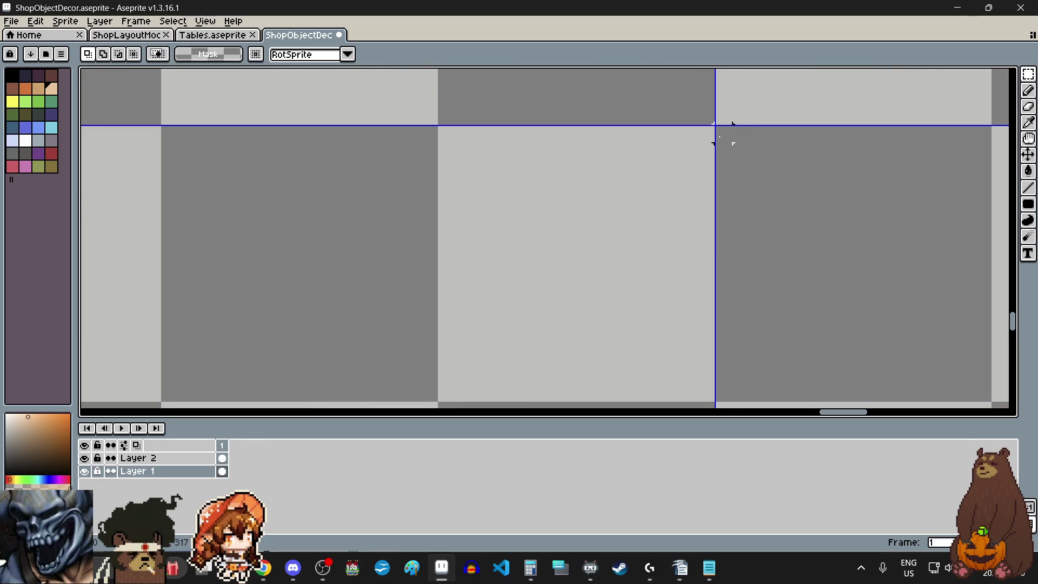
pyautogui.scroll(-1, 720, 135)
pyautogui.scroll(-1, 718, 135)
pyautogui.moveTo(719, 133)
pyautogui.mouseDown()
pyautogui.moveTo(801, 347)
pyautogui.moveTo(873, 327)
pyautogui.mouseUp()
pyautogui.scroll(1, 800, 347)
pyautogui.scroll(2, 801, 347)
pyautogui.scroll(-3, 830, 320)
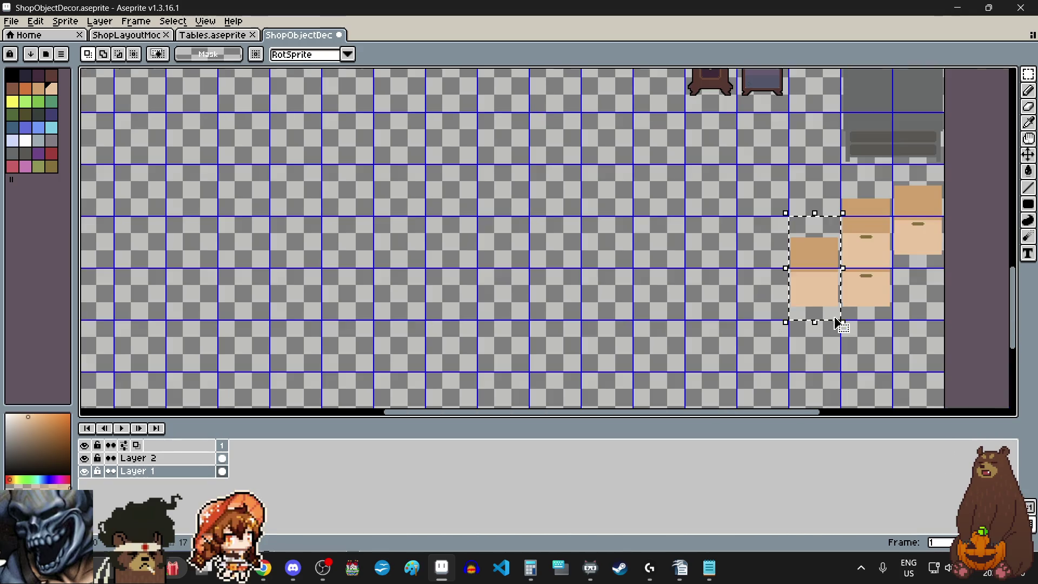
pyautogui.scroll(1, 804, 262)
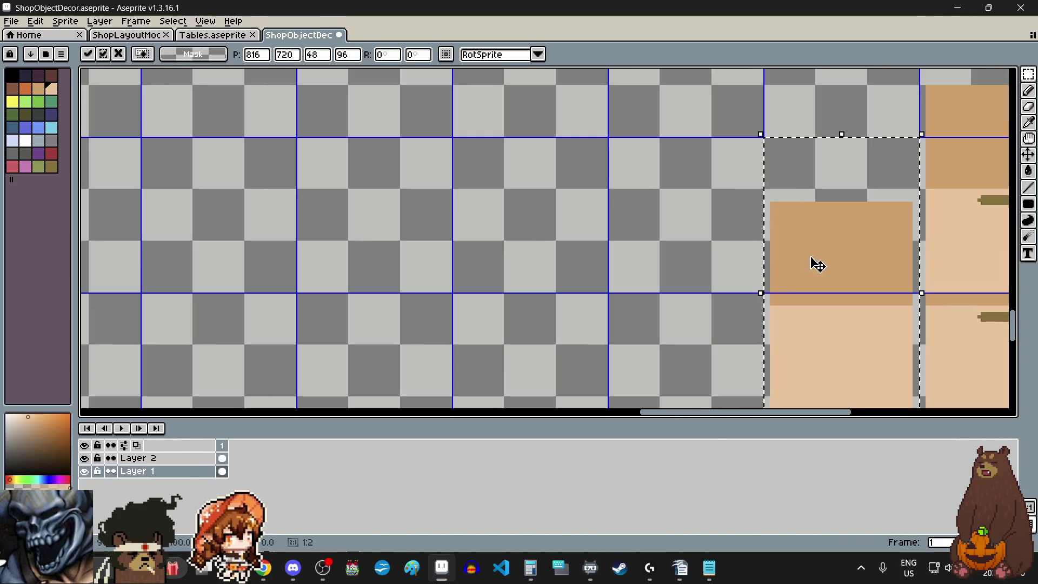
pyautogui.moveTo(807, 264); pyautogui.dragTo(667, 220)
pyautogui.scroll(3, 599, 124)
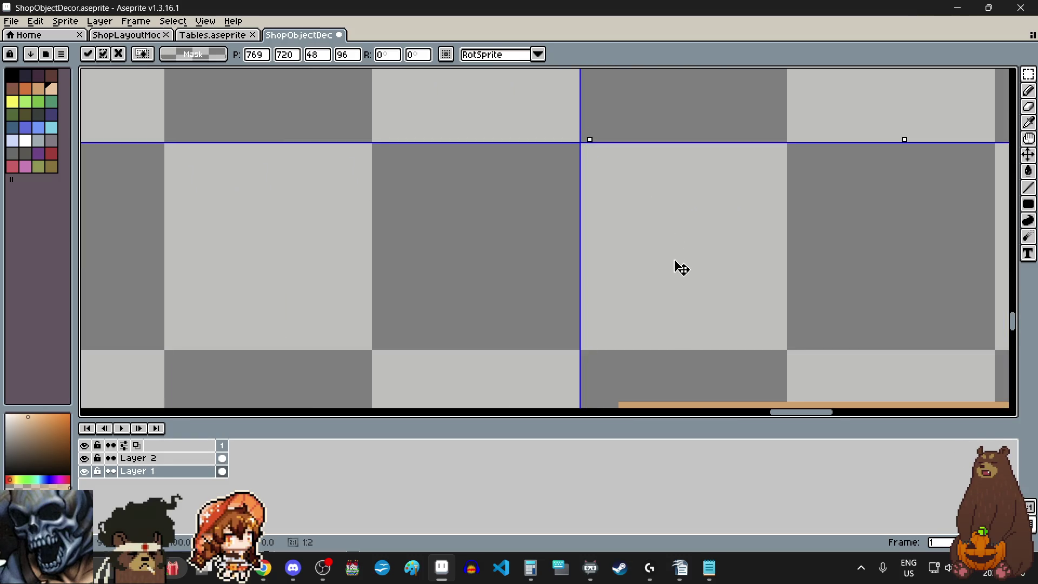
pyautogui.scroll(-2, 547, 212)
pyautogui.click(702, 318)
pyautogui.scroll(2, 702, 318)
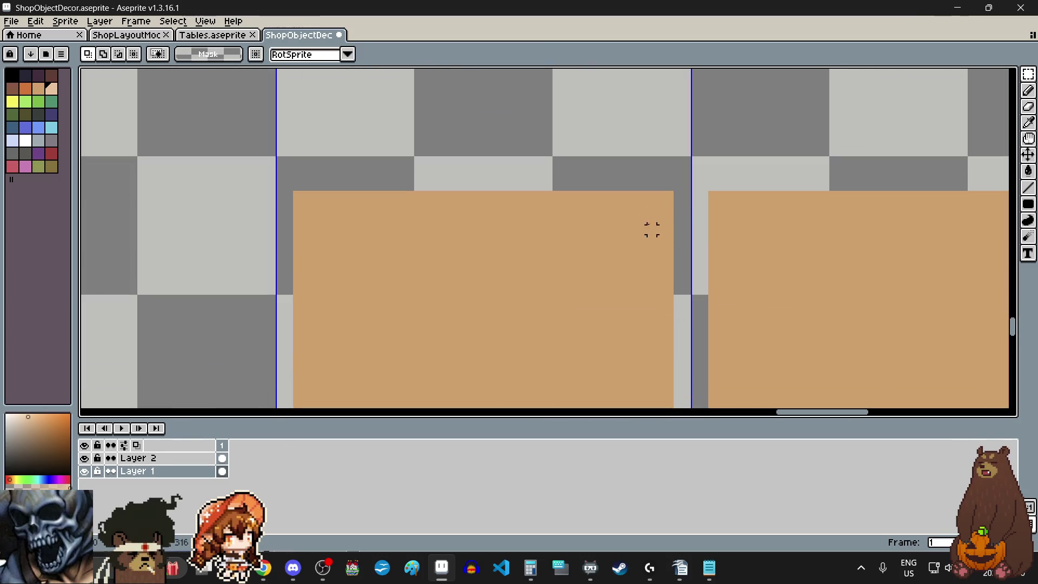
pyautogui.scroll(-1, 670, 195)
pyautogui.scroll(-1, 669, 196)
# Select a thin strip between the drawer halves and stretch it to close the gap.
pyautogui.moveTo(668, 196); pyautogui.dragTo(665, 404)
pyautogui.scroll(2, 658, 349)
pyautogui.hotkey('ctrl', 'z')
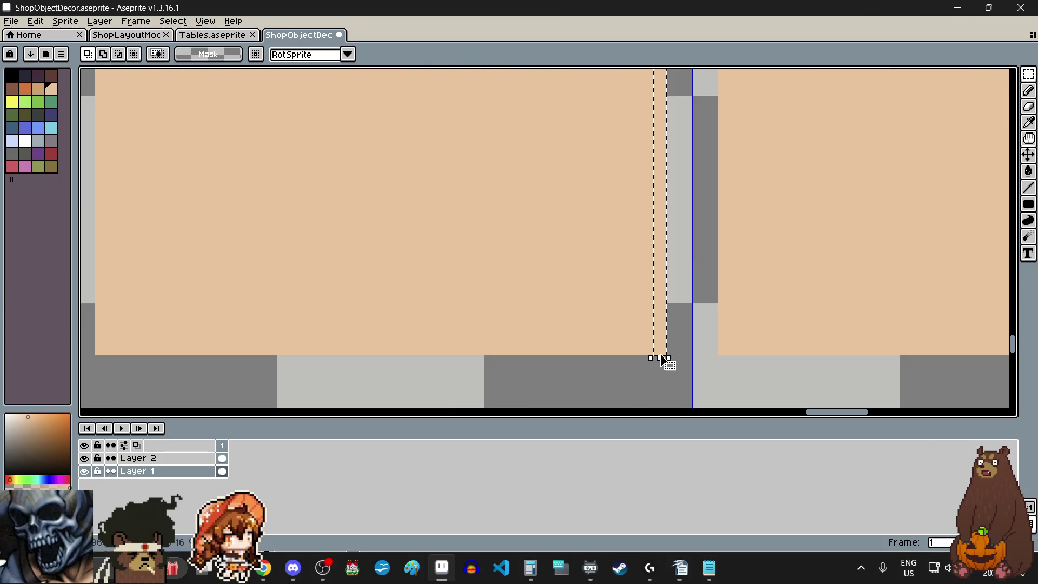
pyautogui.scroll(-2, 665, 359)
pyautogui.scroll(2, 675, 271)
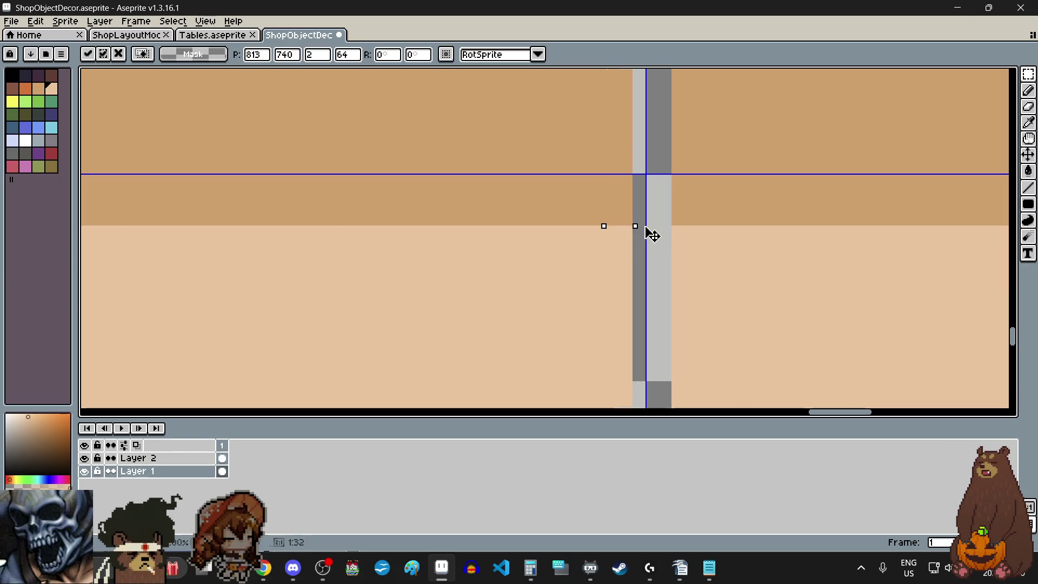
pyautogui.moveTo(619, 229); pyautogui.dragTo(679, 234)
pyautogui.scroll(-2, 678, 230)
pyautogui.scroll(-1, 678, 230)
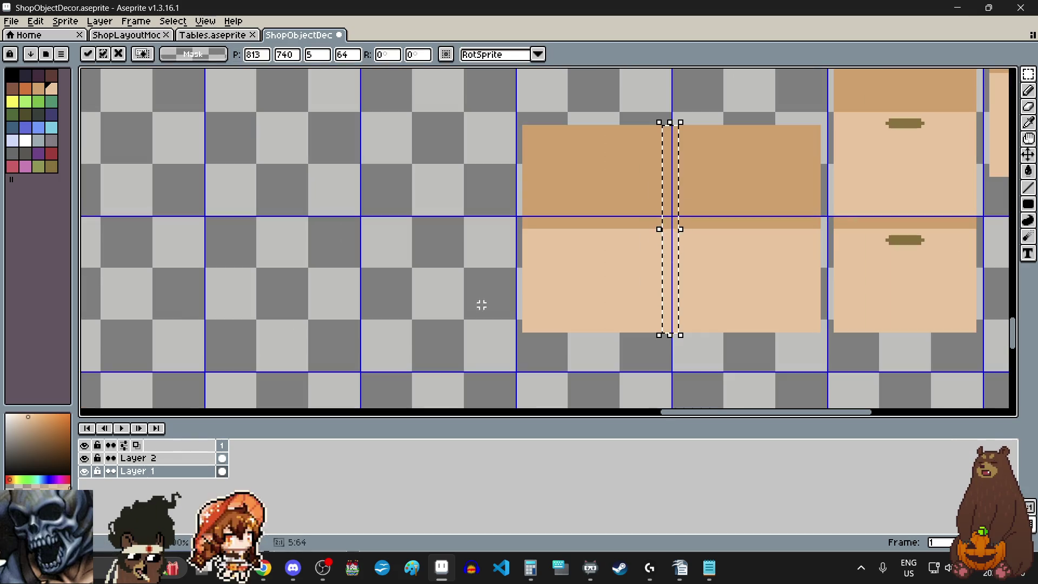
pyautogui.click(457, 276)
pyautogui.scroll(-2, 458, 280)
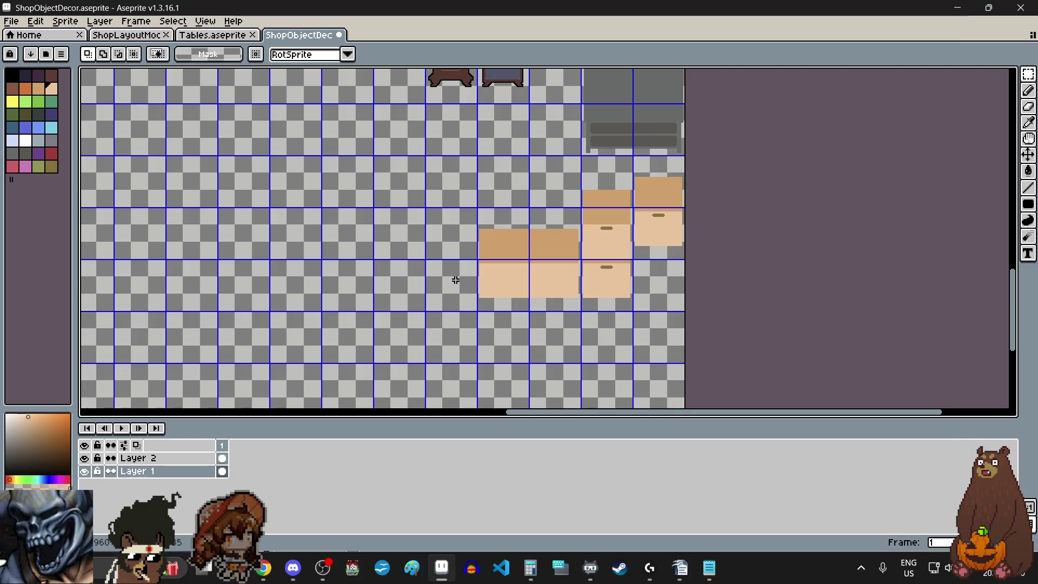
pyautogui.scroll(1, 470, 277)
pyautogui.scroll(2, 753, 261)
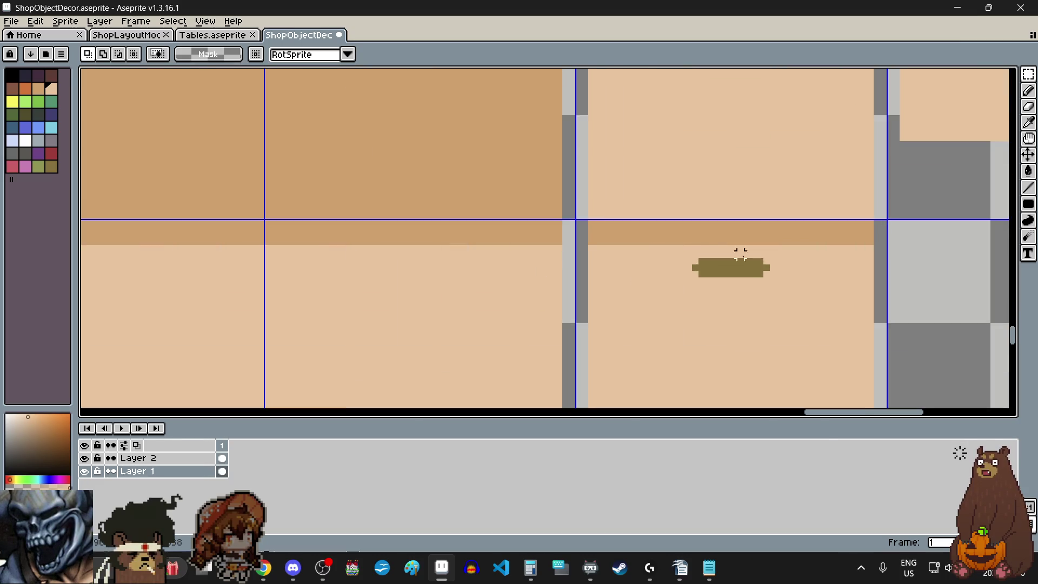
pyautogui.scroll(2, 730, 268)
# Copy the olive handle strip and drop it centred on the wide drawer's lower front.
pyautogui.moveTo(672, 220); pyautogui.dragTo(876, 264)
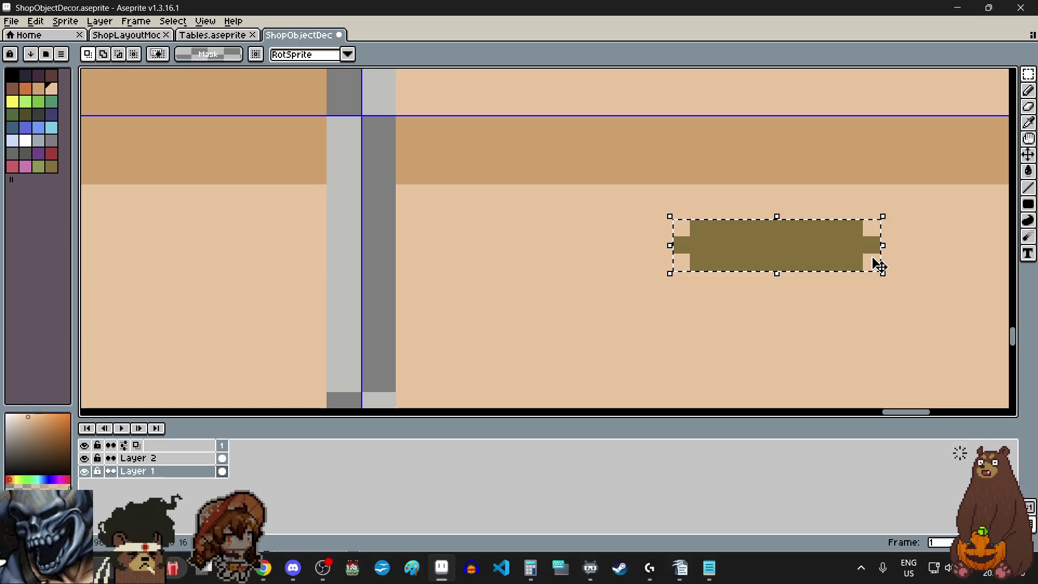
pyautogui.scroll(-1, 875, 265)
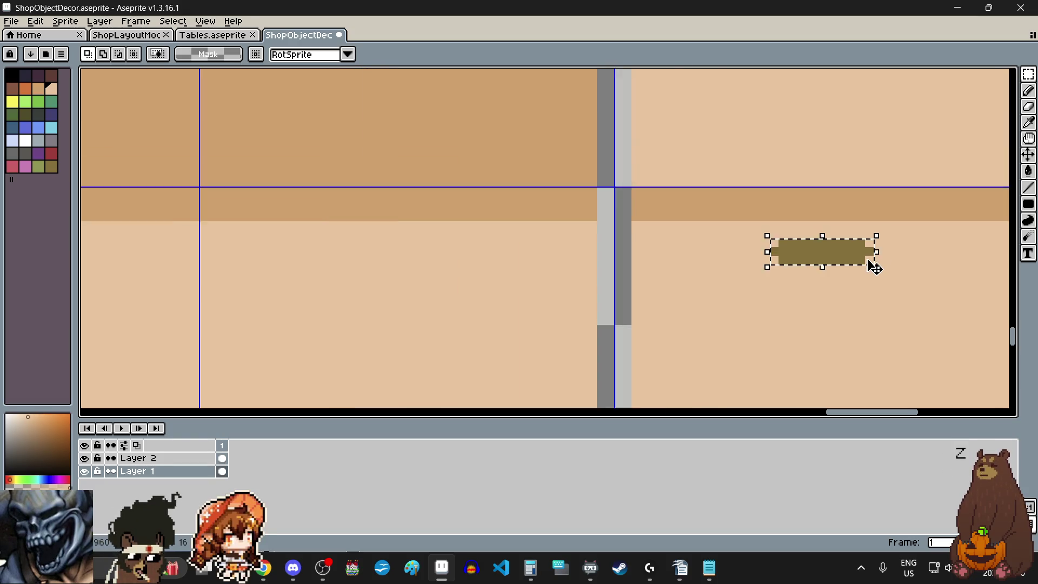
pyautogui.scroll(-1, 871, 265)
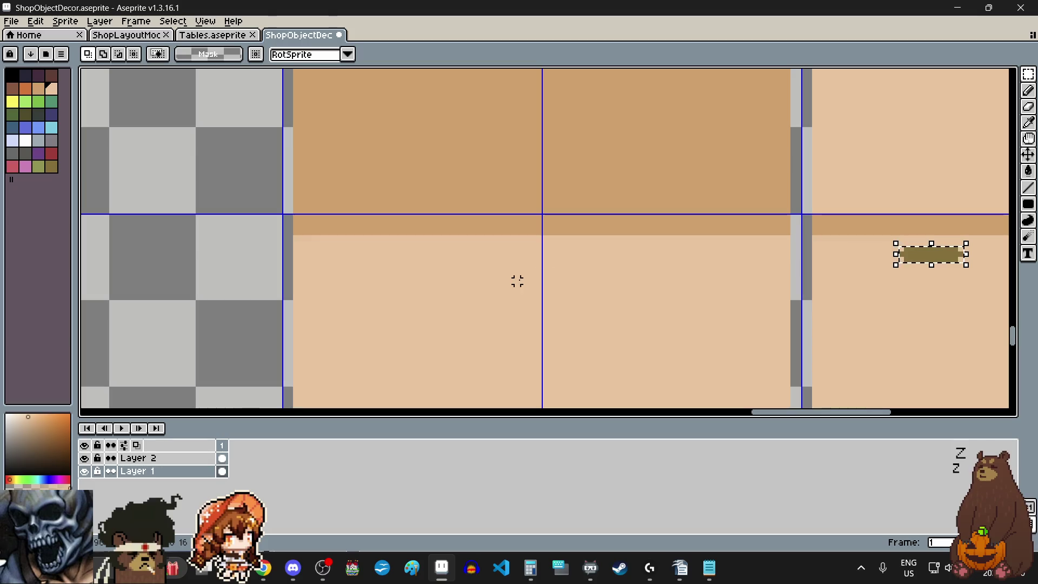
pyautogui.hotkey('ctrl', 't')
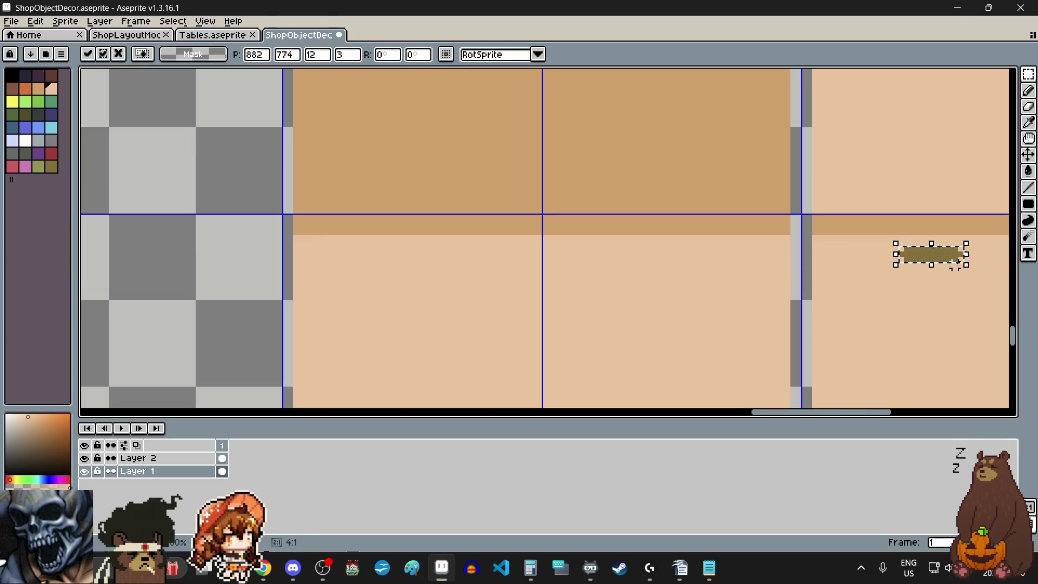
pyautogui.moveTo(945, 260); pyautogui.dragTo(563, 271)
pyautogui.scroll(2, 562, 271)
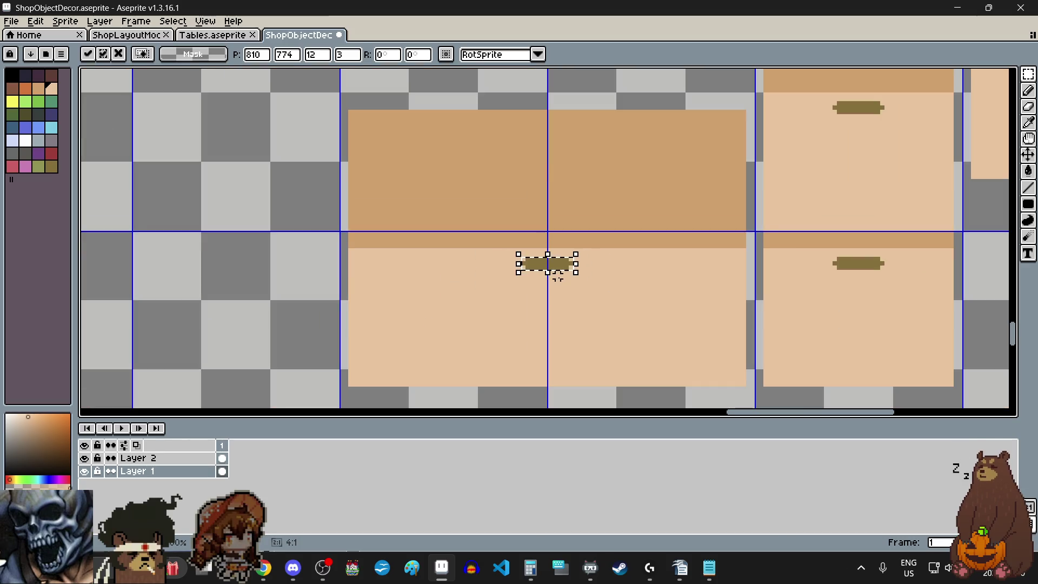
pyautogui.click(340, 283)
pyautogui.scroll(-2, 540, 321)
pyautogui.scroll(-1, 539, 321)
pyautogui.scroll(1, 538, 320)
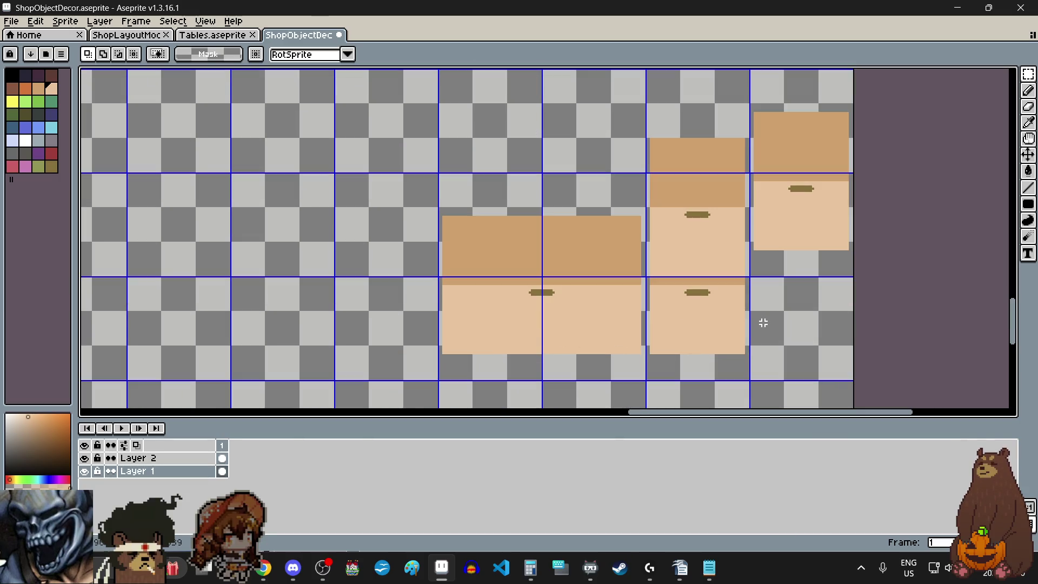
pyautogui.scroll(-3, 548, 273)
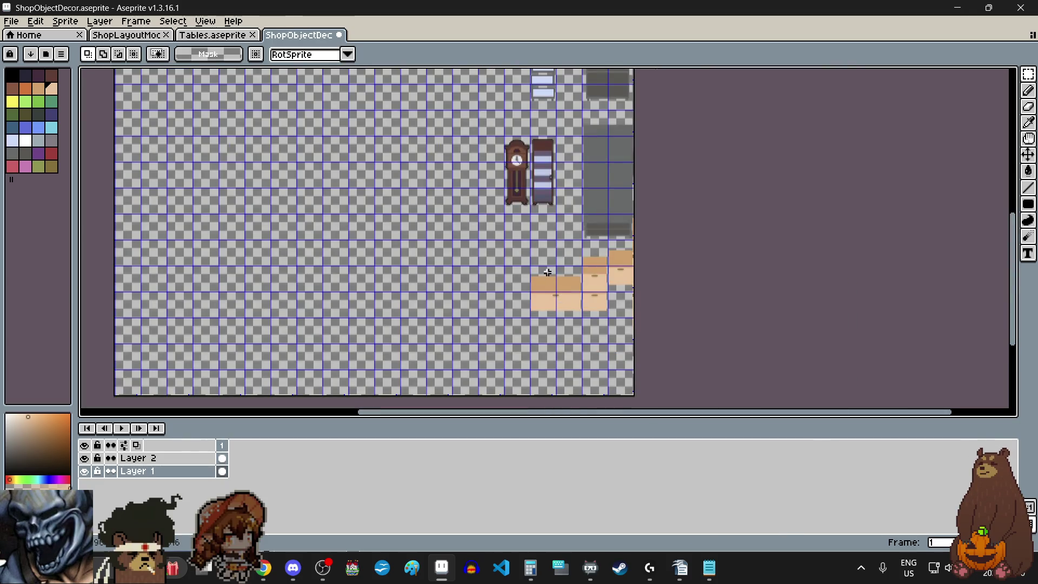
pyautogui.scroll(1, 548, 274)
pyautogui.scroll(-1, 591, 320)
pyautogui.scroll(-1, 587, 323)
pyautogui.scroll(3, 582, 324)
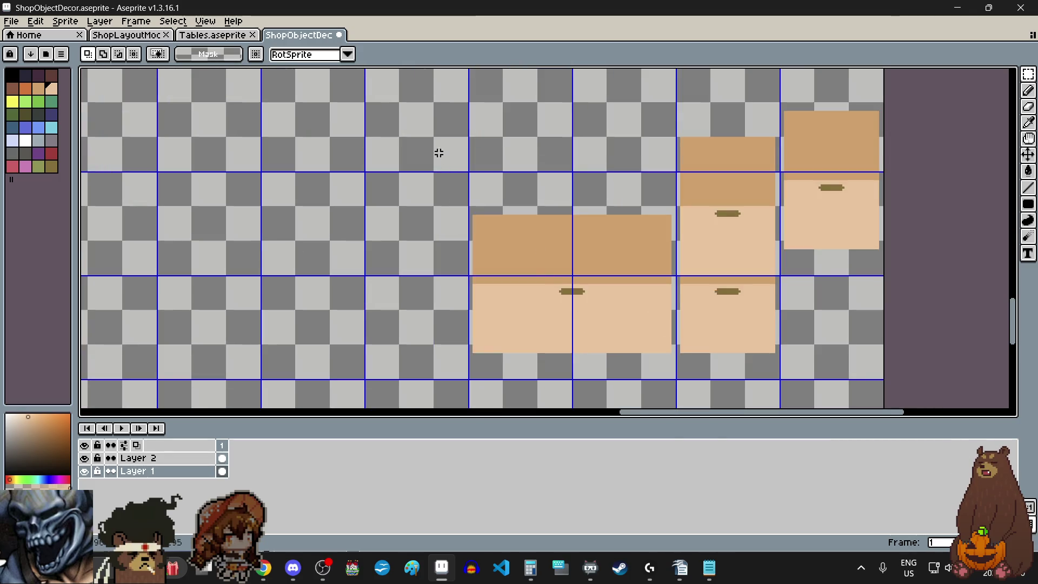
pyautogui.scroll(1, 439, 152)
pyautogui.scroll(2, 452, 167)
pyautogui.scroll(1, 417, 139)
pyautogui.scroll(-2, 421, 104)
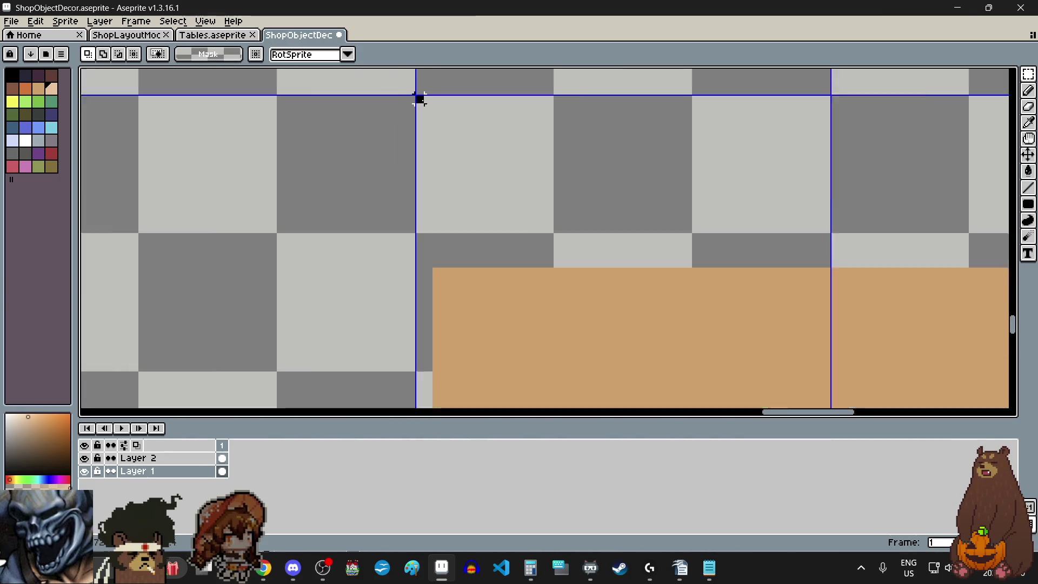
pyautogui.scroll(-1, 419, 98)
pyautogui.scroll(-1, 419, 98)
# Copy the 96×96 wide drawer into the grid cell directly left of the original.
pyautogui.moveTo(419, 98)
pyautogui.mouseDown()
pyautogui.moveTo(618, 297)
pyautogui.moveTo(647, 311)
pyautogui.mouseUp()
pyautogui.scroll(2, 623, 306)
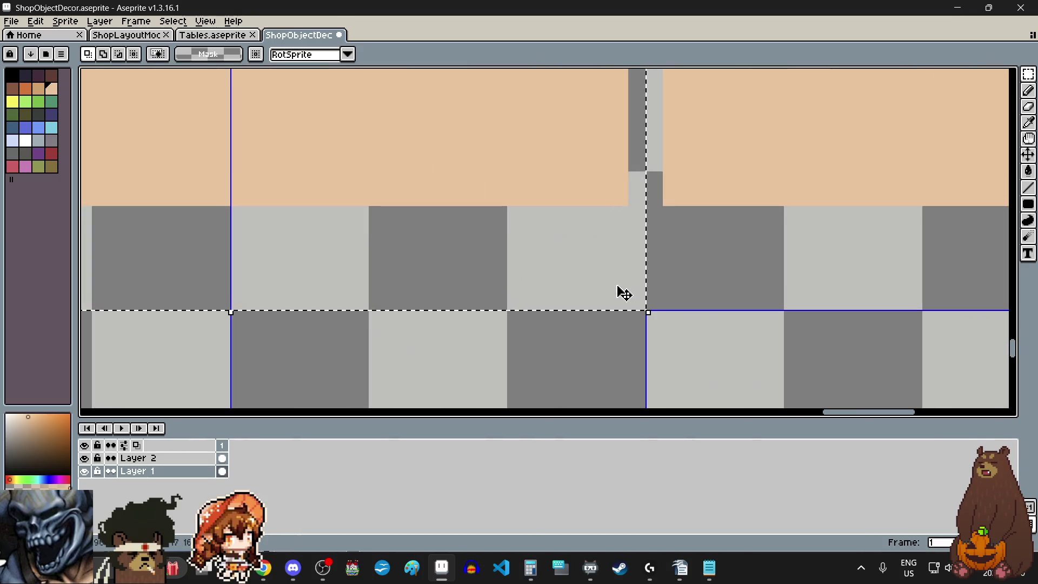
pyautogui.scroll(-1, 623, 293)
pyautogui.scroll(-2, 616, 284)
pyautogui.click(597, 255)
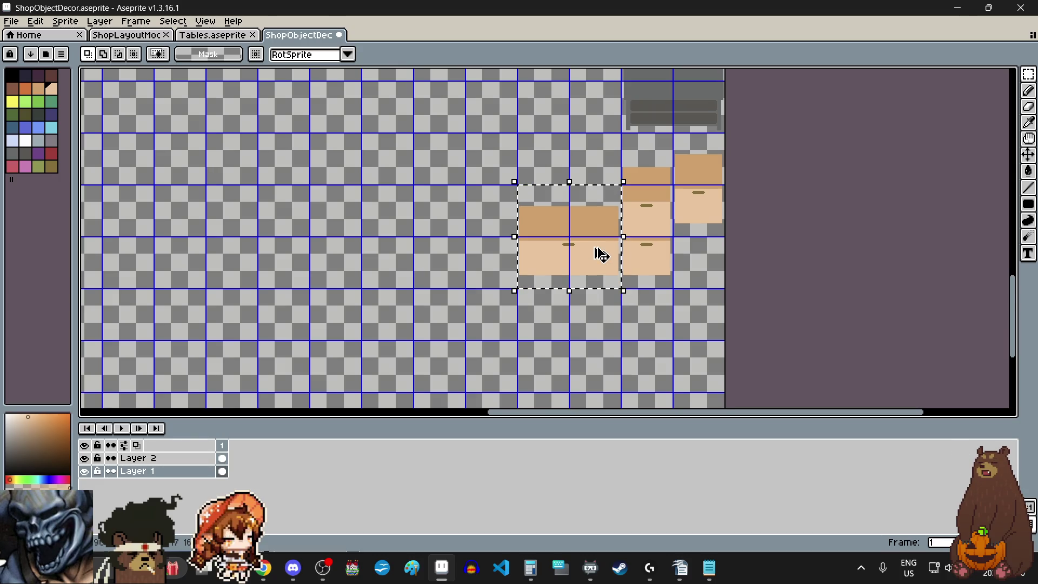
pyautogui.scroll(-2, 585, 235)
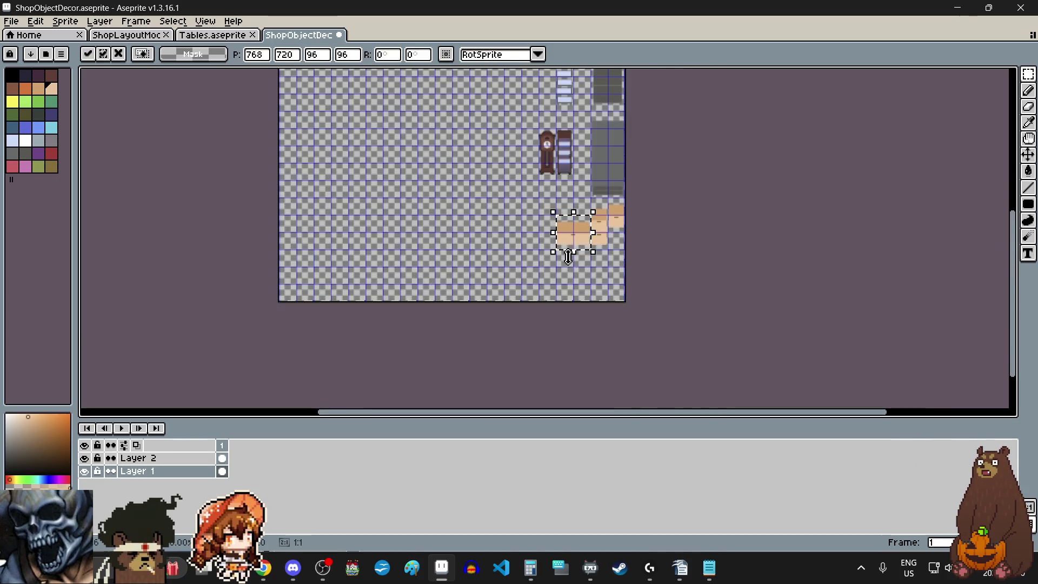
pyautogui.scroll(2, 568, 244)
pyautogui.moveTo(586, 192)
pyautogui.mouseDown()
pyautogui.moveTo(595, 305)
pyautogui.moveTo(478, 219)
pyautogui.moveTo(478, 202)
pyautogui.mouseUp()
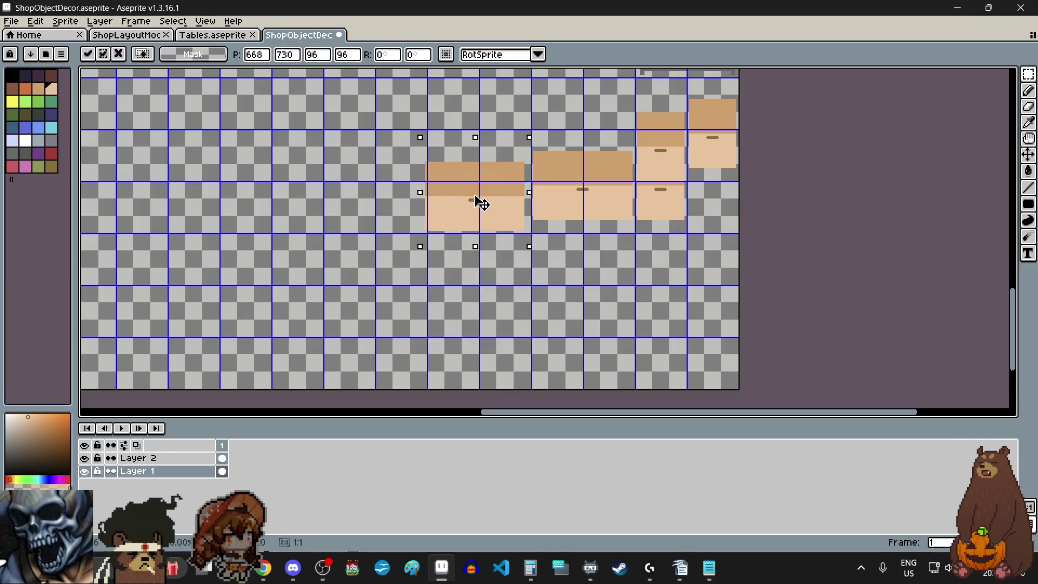
pyautogui.scroll(2, 478, 202)
pyautogui.scroll(2, 423, 260)
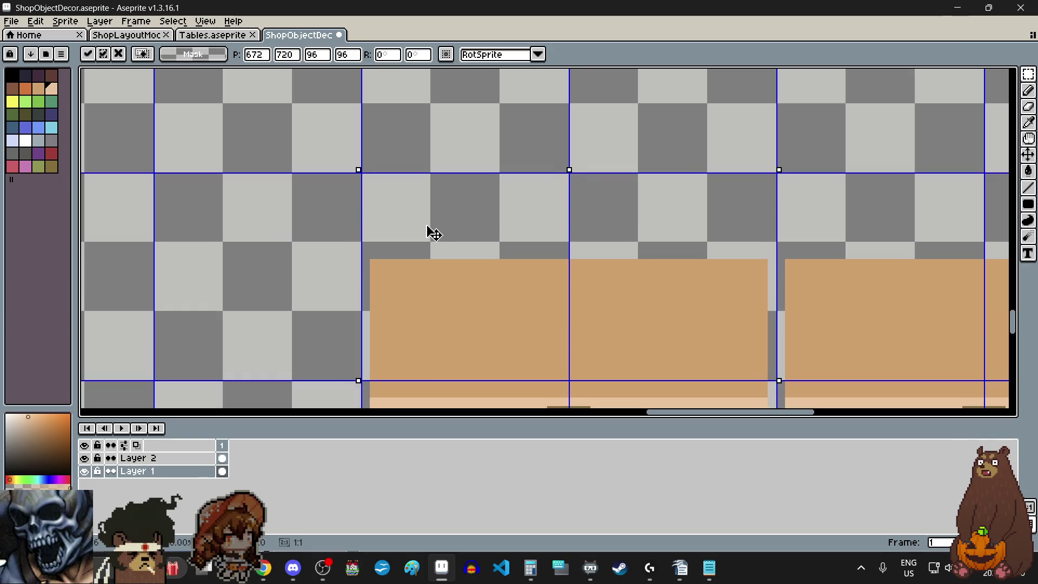
pyautogui.moveTo(427, 232); pyautogui.dragTo(425, 230)
pyautogui.scroll(-4, 434, 235)
pyautogui.click(506, 307)
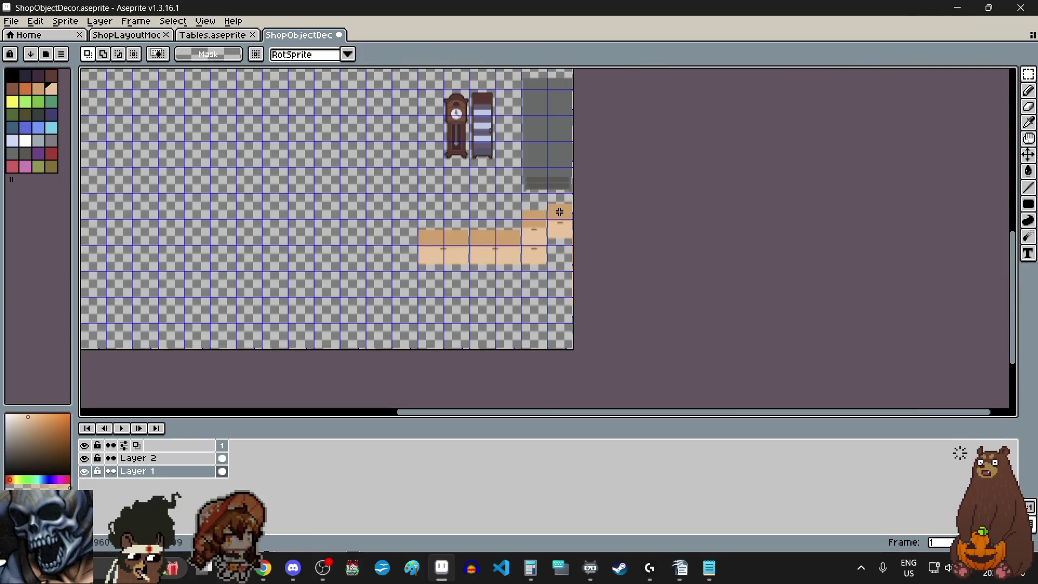
pyautogui.scroll(5, 556, 207)
pyautogui.scroll(-1, 503, 197)
pyautogui.scroll(2, 503, 197)
pyautogui.scroll(1, 463, 107)
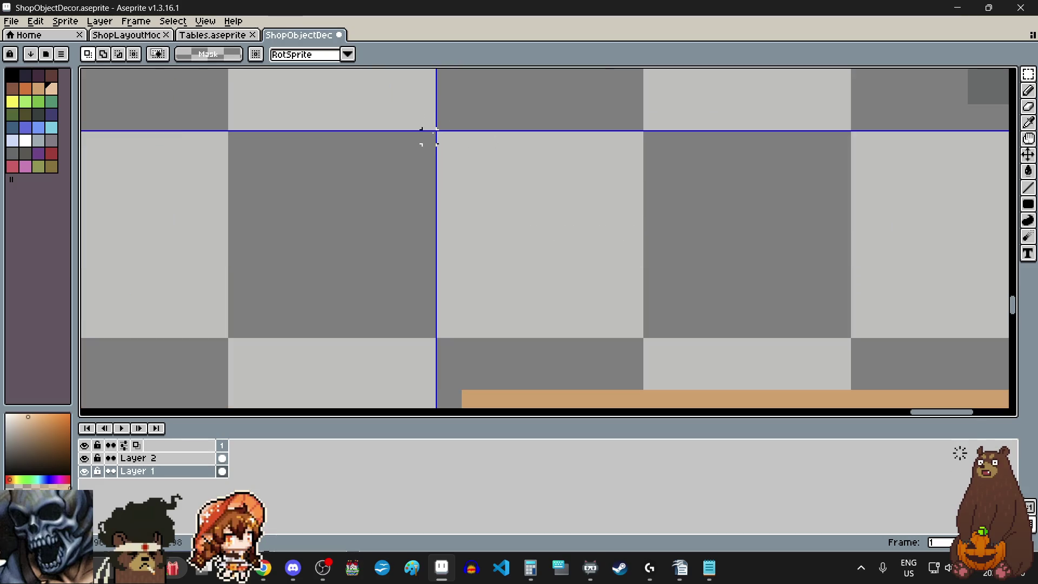
pyautogui.scroll(-2, 442, 136)
pyautogui.scroll(-1, 440, 132)
# Copy the 48×96 tall drawer and centre it over the second wide drawer with pixel nudges.
pyautogui.moveTo(441, 130)
pyautogui.mouseDown()
pyautogui.moveTo(540, 349)
pyautogui.moveTo(557, 330)
pyautogui.mouseUp()
pyautogui.scroll(1, 522, 321)
pyautogui.scroll(2, 522, 321)
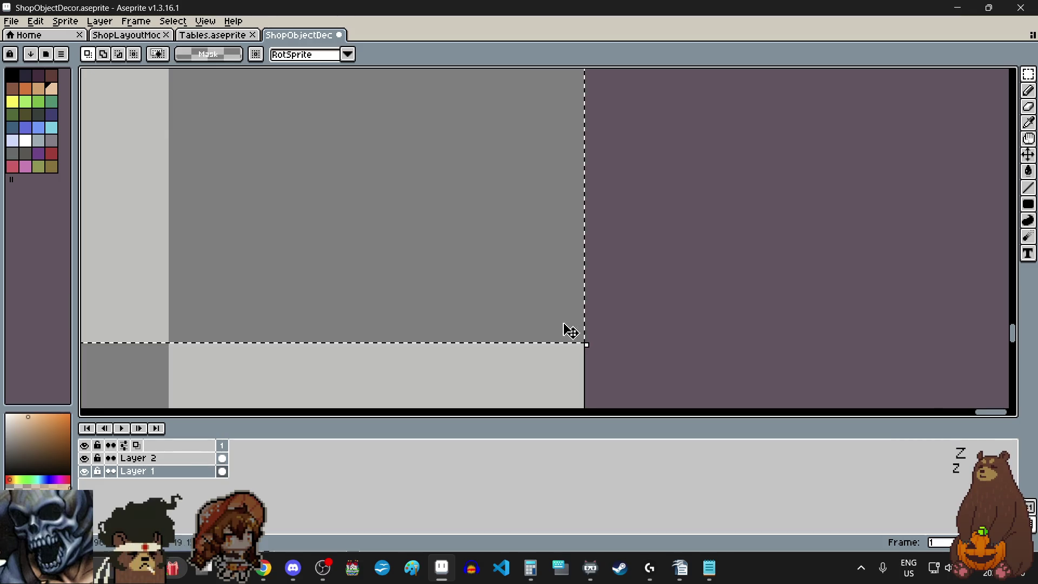
pyautogui.scroll(-2, 556, 331)
pyautogui.scroll(-1, 557, 331)
pyautogui.scroll(-2, 520, 281)
pyautogui.scroll(1, 514, 273)
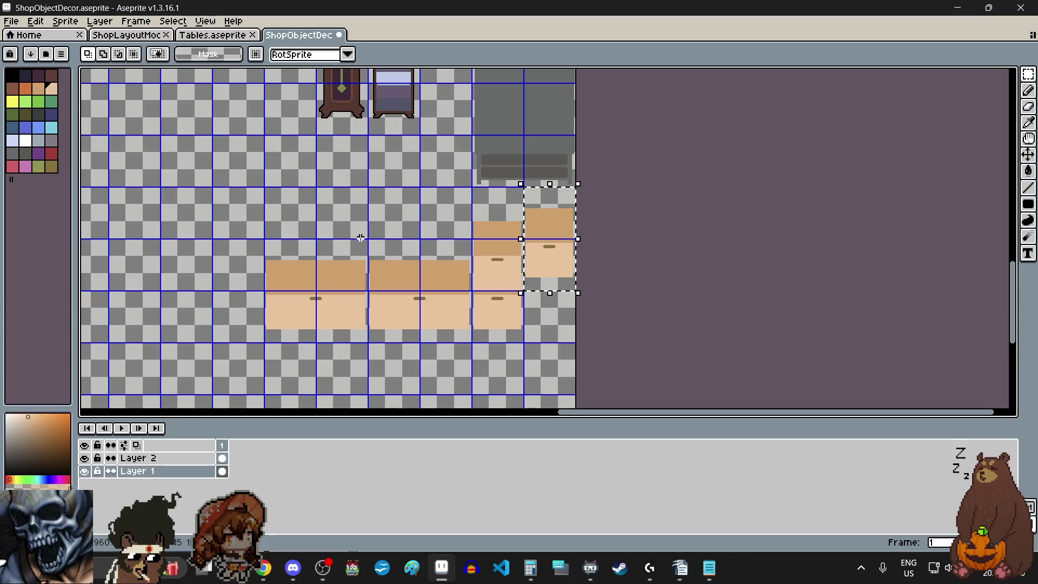
pyautogui.hotkey('ctrl', 't')
pyautogui.moveTo(573, 254)
pyautogui.mouseDown()
pyautogui.moveTo(453, 254)
pyautogui.moveTo(450, 265)
pyautogui.mouseUp()
pyautogui.scroll(3, 453, 263)
pyautogui.scroll(1, 471, 270)
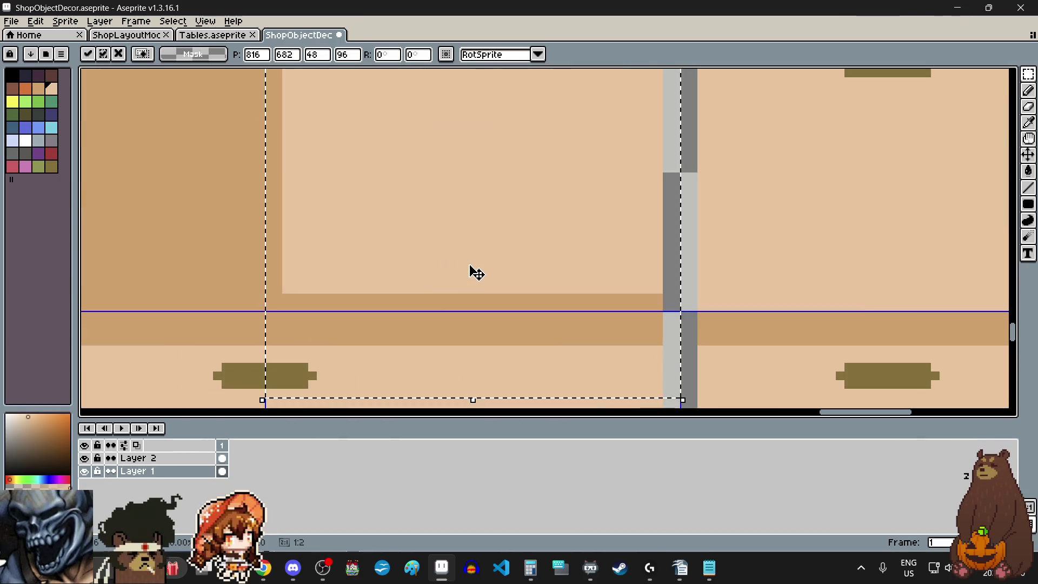
pyautogui.press('Down')
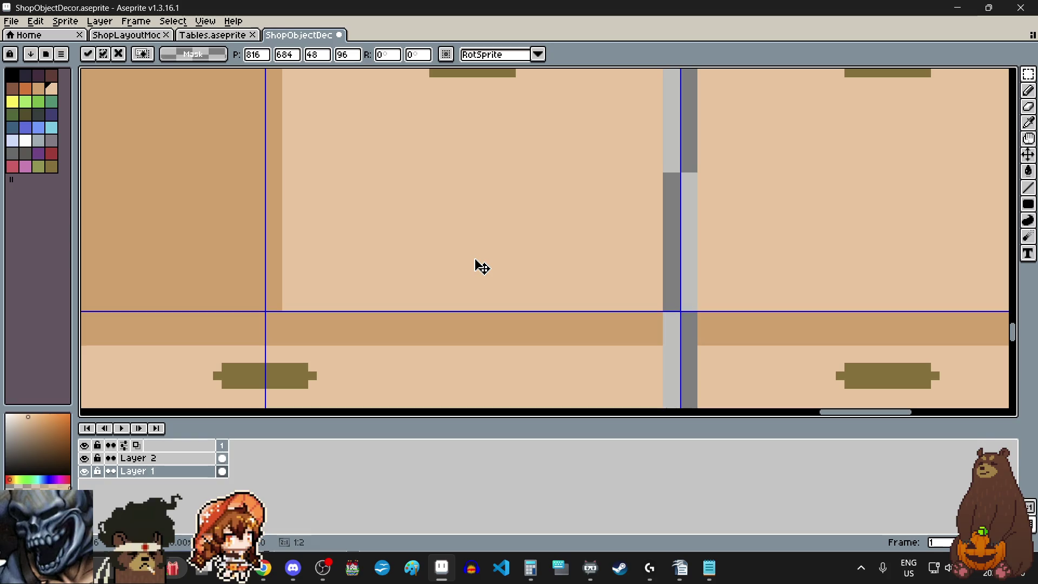
pyautogui.press('Left')
pyautogui.scroll(-1, 478, 268)
pyautogui.scroll(-3, 474, 269)
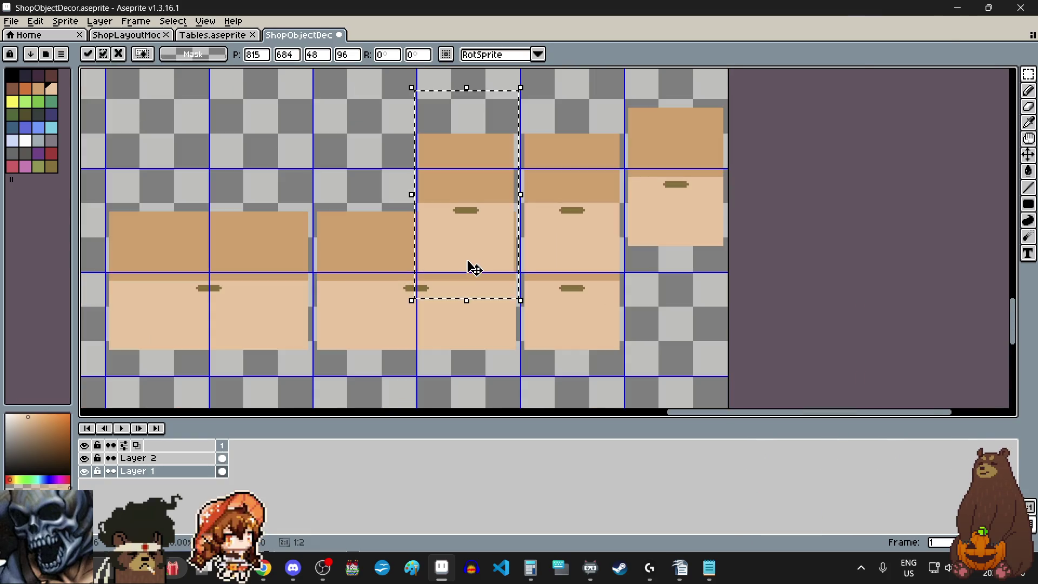
pyautogui.scroll(4, 474, 171)
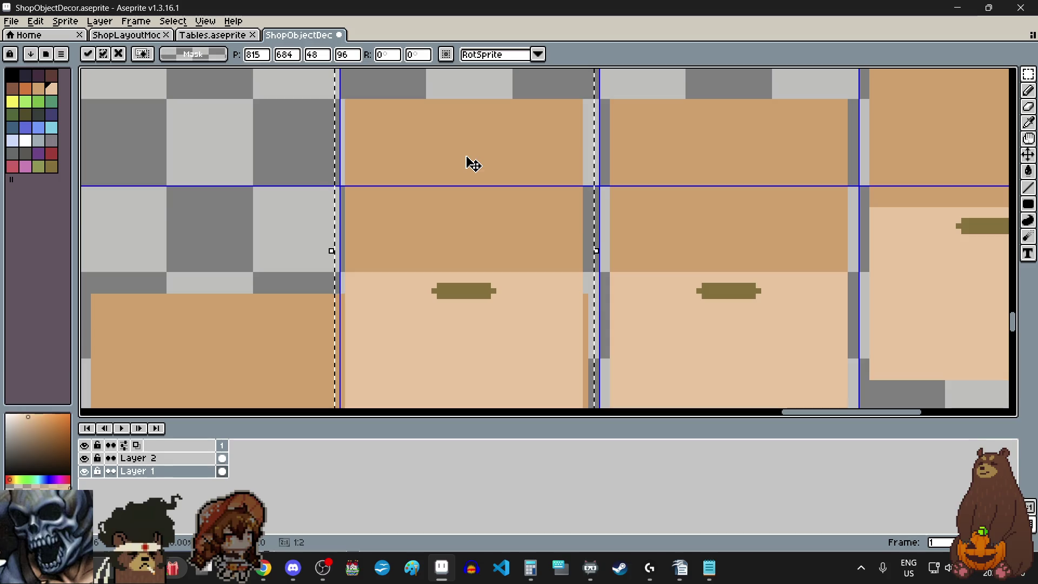
pyautogui.scroll(1, 471, 163)
pyautogui.scroll(-1, 478, 195)
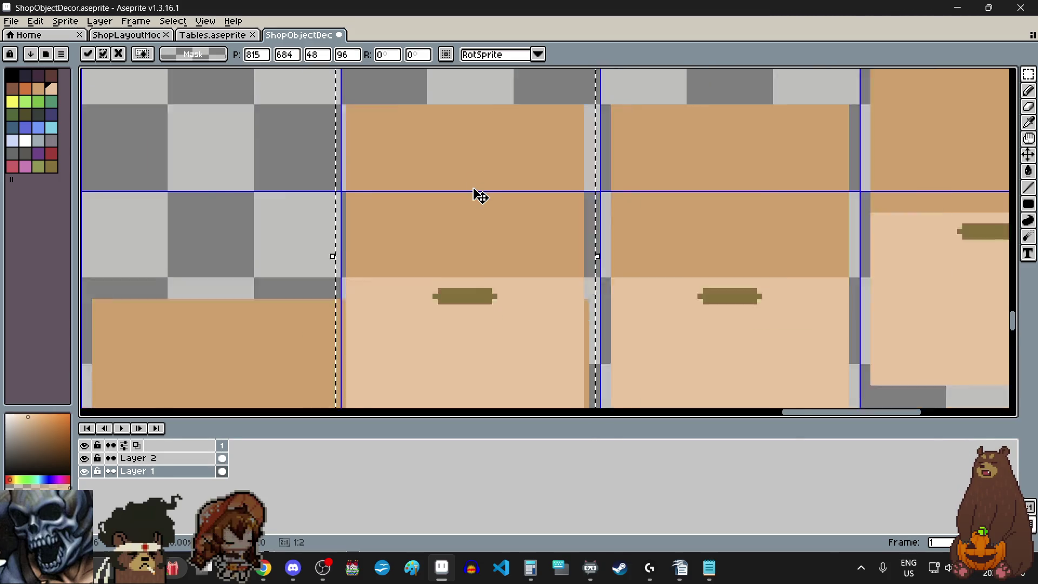
pyautogui.scroll(-1, 454, 215)
pyautogui.scroll(-2, 443, 231)
pyautogui.scroll(1, 466, 253)
pyautogui.moveTo(595, 290); pyautogui.dragTo(504, 285)
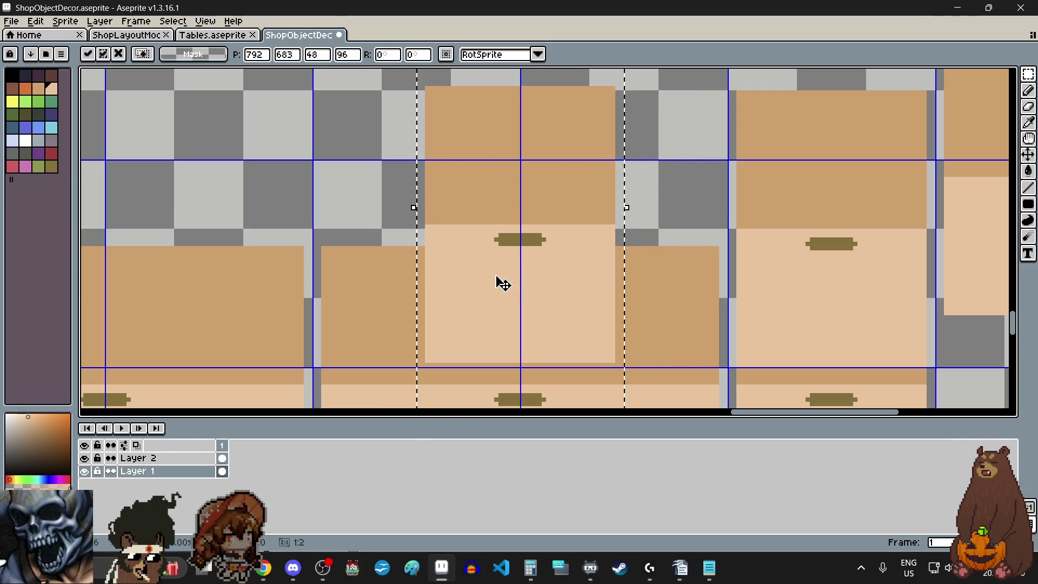
pyautogui.scroll(-2, 500, 283)
pyautogui.click(621, 359)
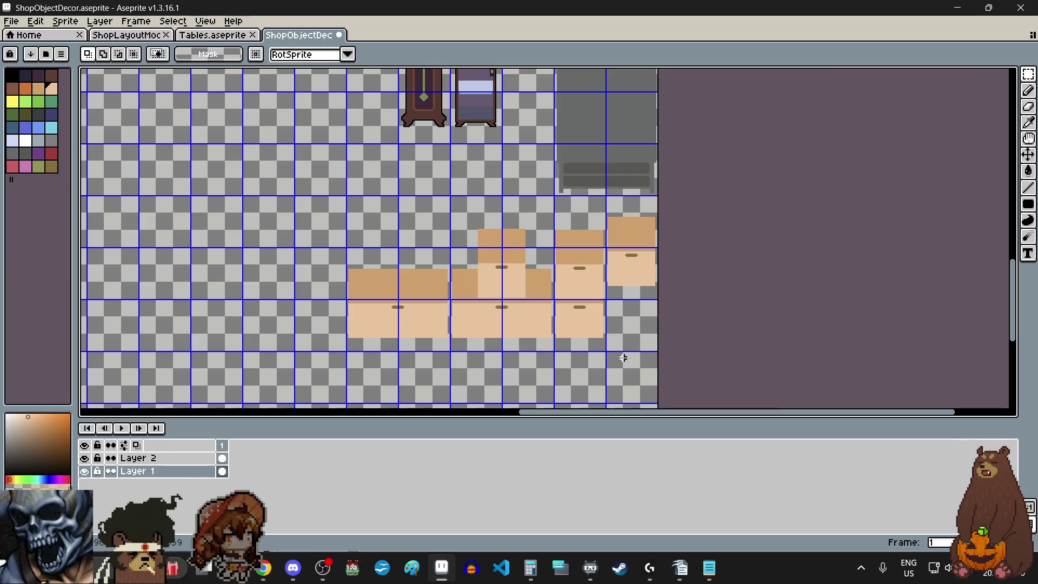
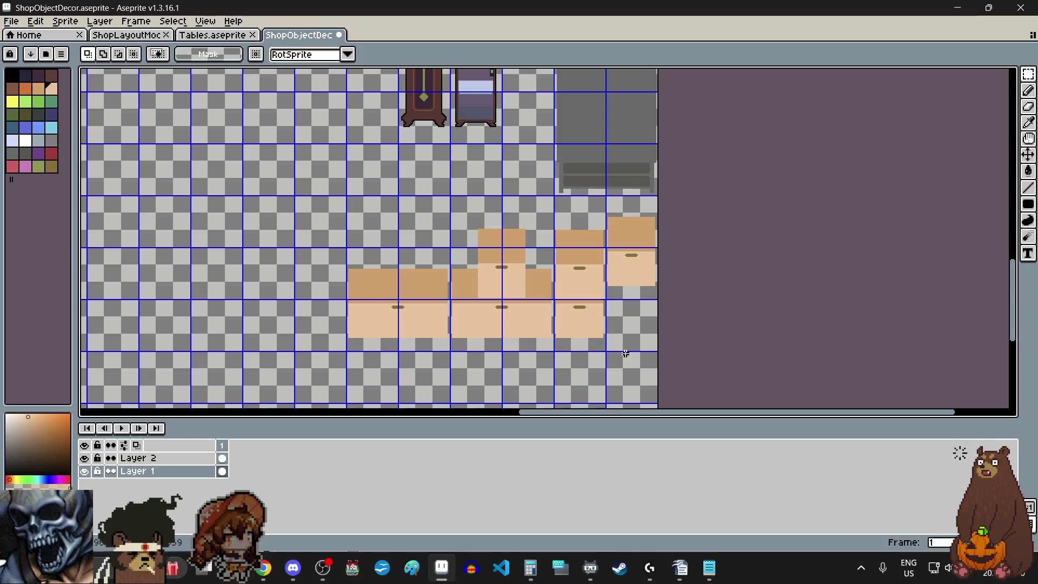
pyautogui.scroll(2, 630, 241)
pyautogui.scroll(2, 622, 225)
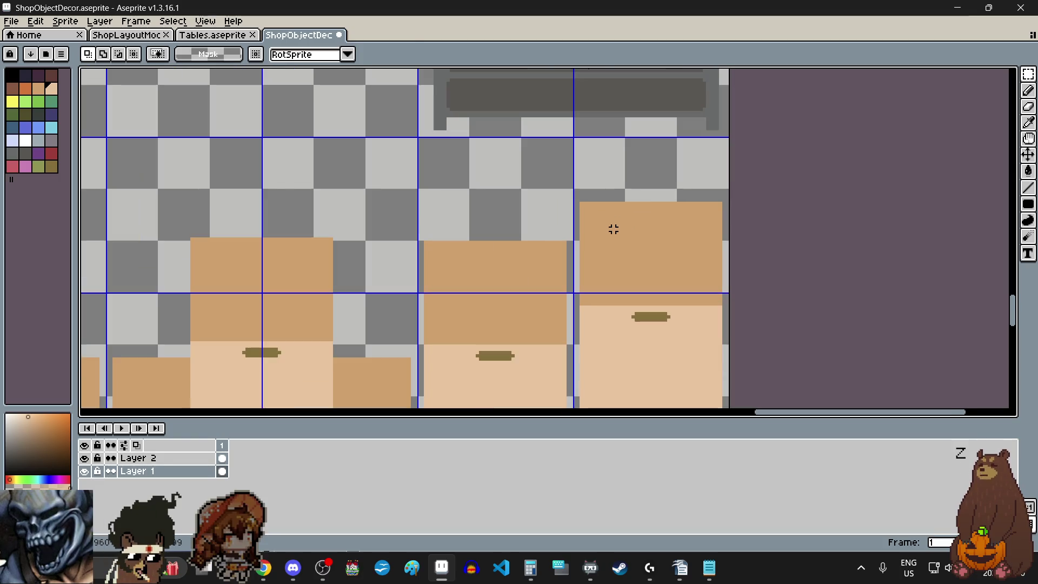
pyautogui.scroll(1, 614, 227)
pyautogui.scroll(2, 598, 197)
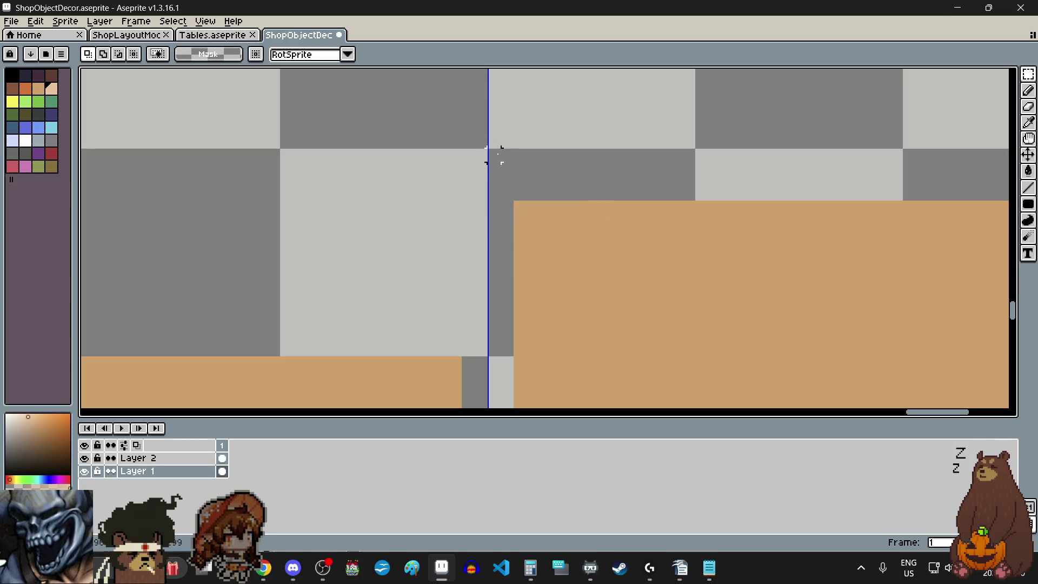
pyautogui.scroll(-2, 493, 157)
pyautogui.scroll(-1, 493, 157)
pyautogui.scroll(3, 491, 96)
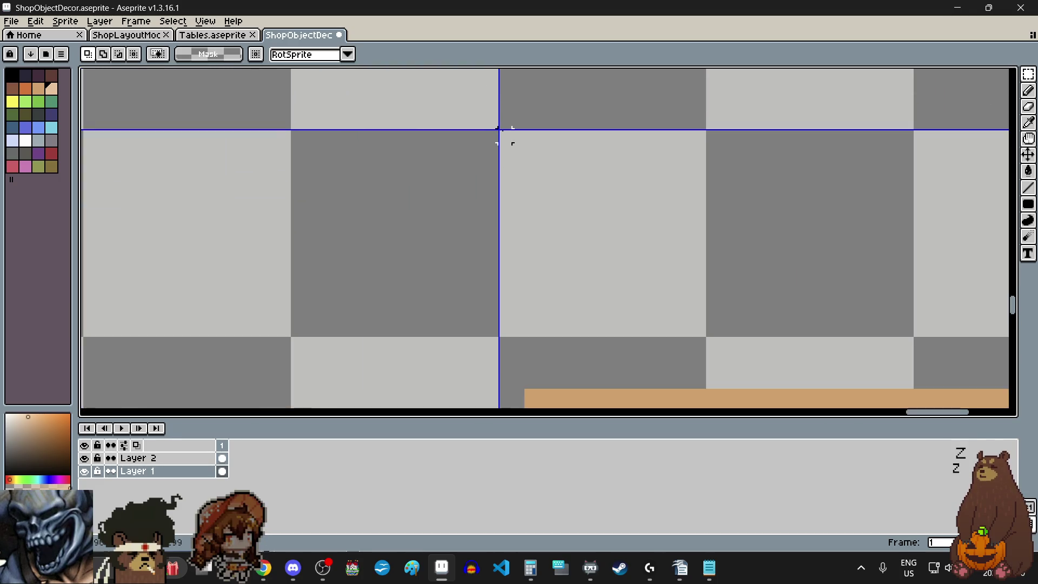
pyautogui.scroll(-2, 509, 137)
pyautogui.scroll(-2, 501, 132)
pyautogui.scroll(3, 501, 132)
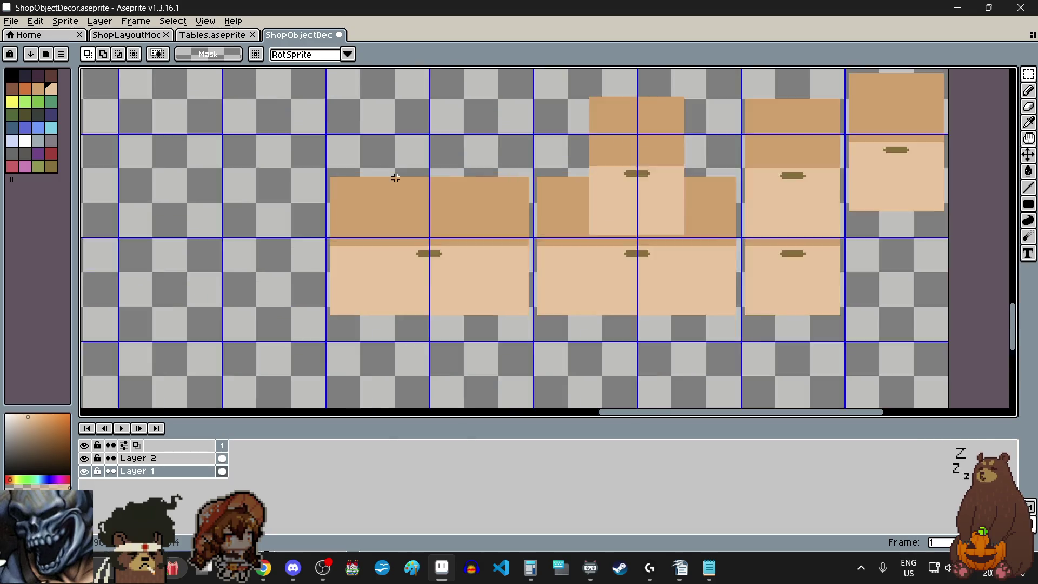
pyautogui.scroll(1, 395, 174)
pyautogui.scroll(1, 293, 110)
pyautogui.scroll(1, 281, 105)
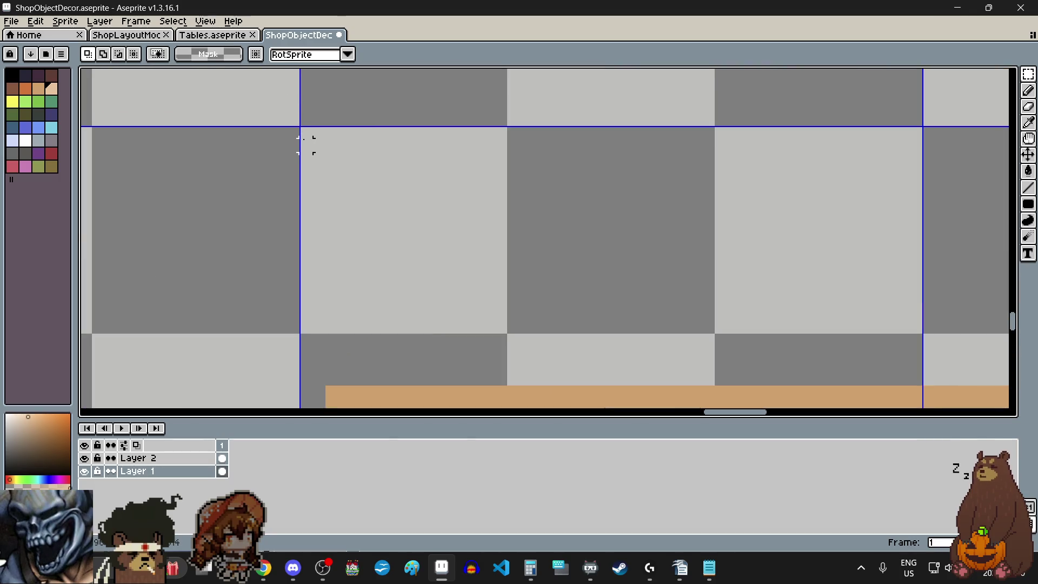
# Marquee-select the leftmost tan drawer block.
pyautogui.moveTo(305, 132); pyautogui.dragTo(464, 274)
pyautogui.scroll(-2, 306, 132)
pyautogui.scroll(-2, 305, 133)
pyautogui.scroll(3, 359, 209)
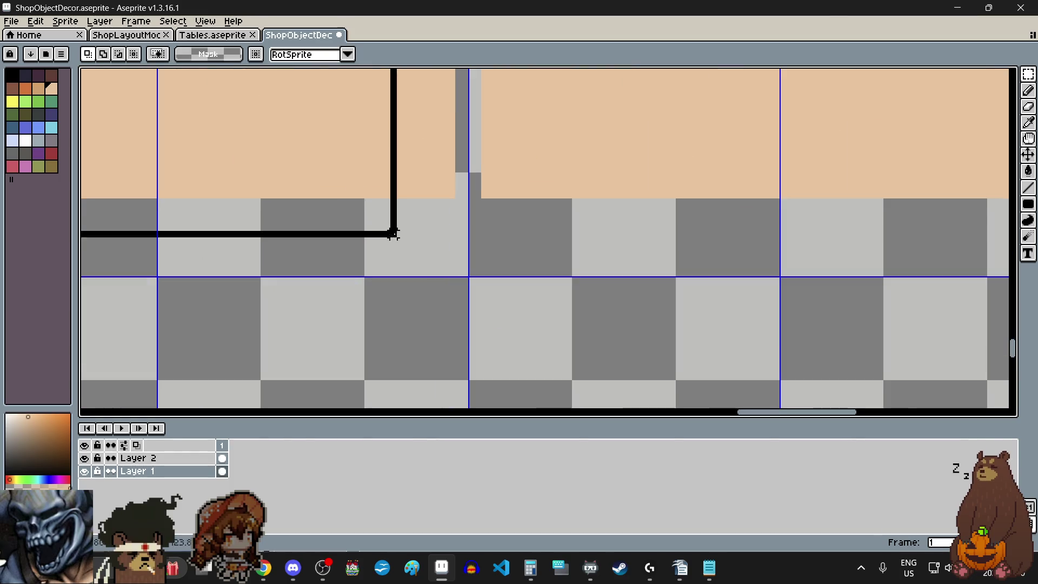
pyautogui.scroll(-4, 464, 275)
pyautogui.scroll(-3, 467, 276)
pyautogui.scroll(2, 469, 278)
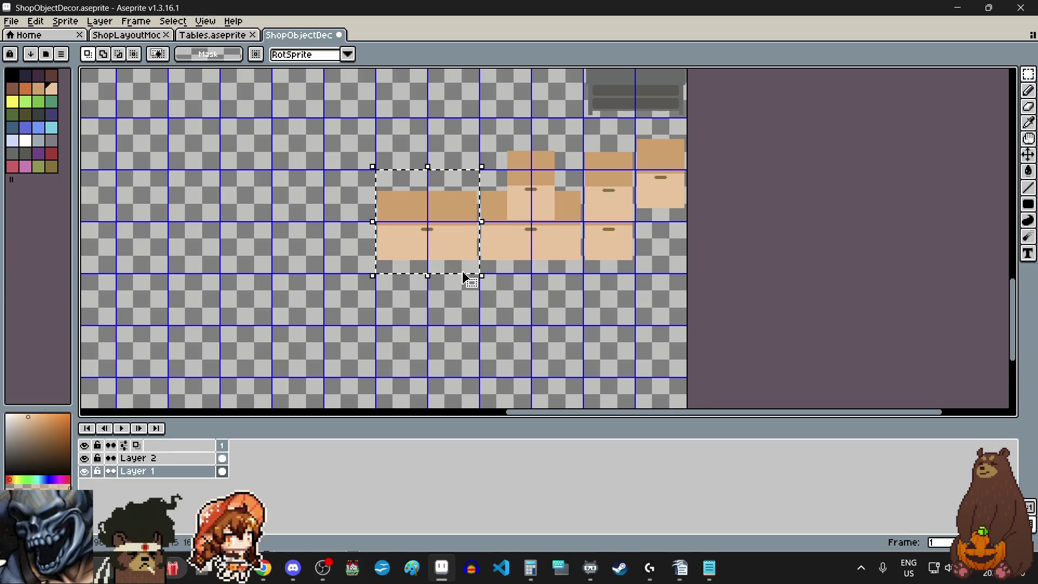
# Move the selected drawer left so it snaps onto the grid and drop it.
pyautogui.click(469, 278)
pyautogui.hscroll(-5, 469, 278)
pyautogui.moveTo(591, 227); pyautogui.dragTo(488, 236)
pyautogui.scroll(3, 495, 234)
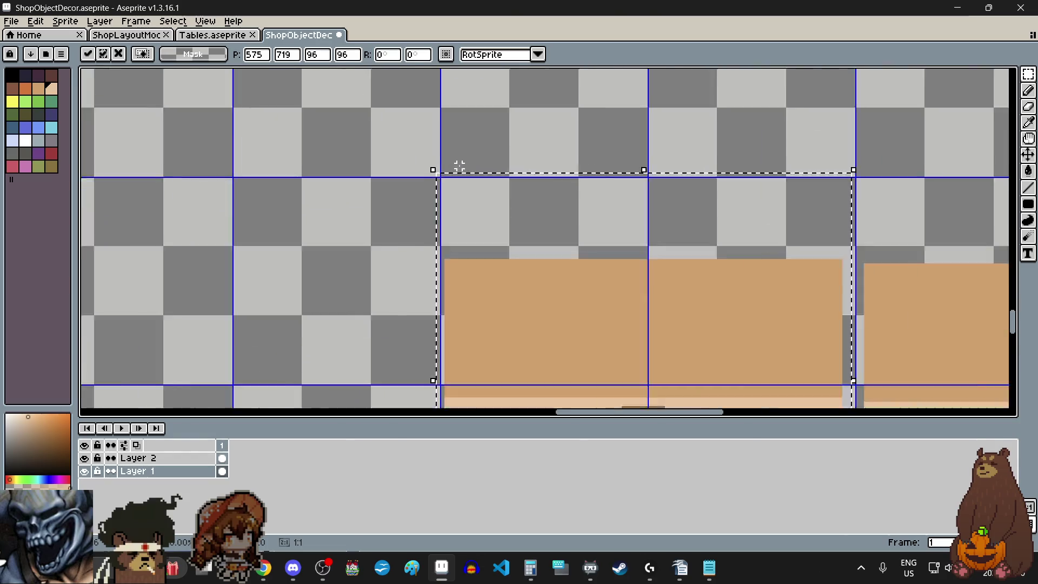
pyautogui.scroll(1, 452, 220)
pyautogui.scroll(-3, 464, 236)
pyautogui.scroll(-3, 463, 236)
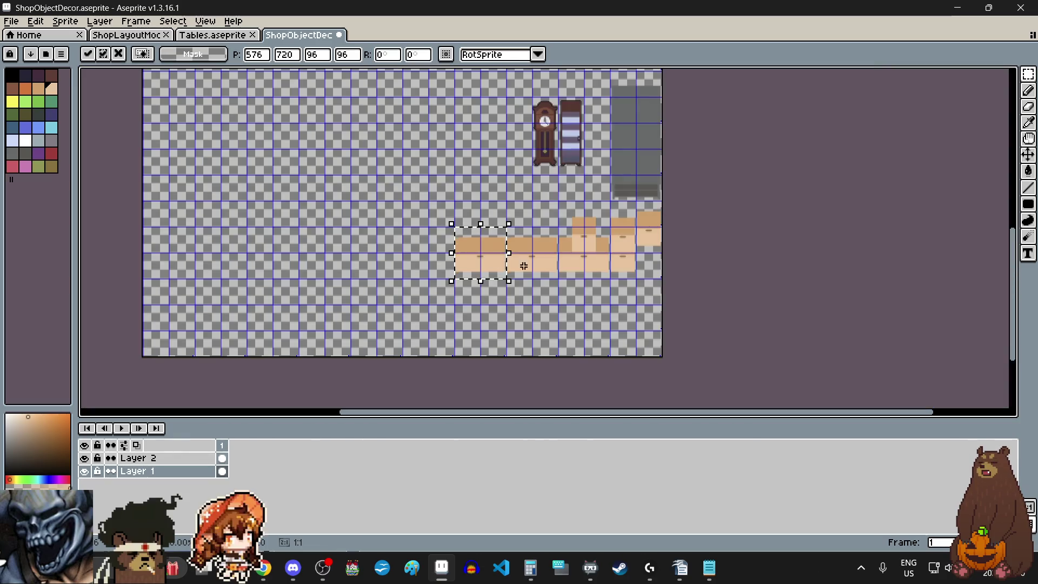
pyautogui.click(602, 302)
pyautogui.scroll(3, 665, 218)
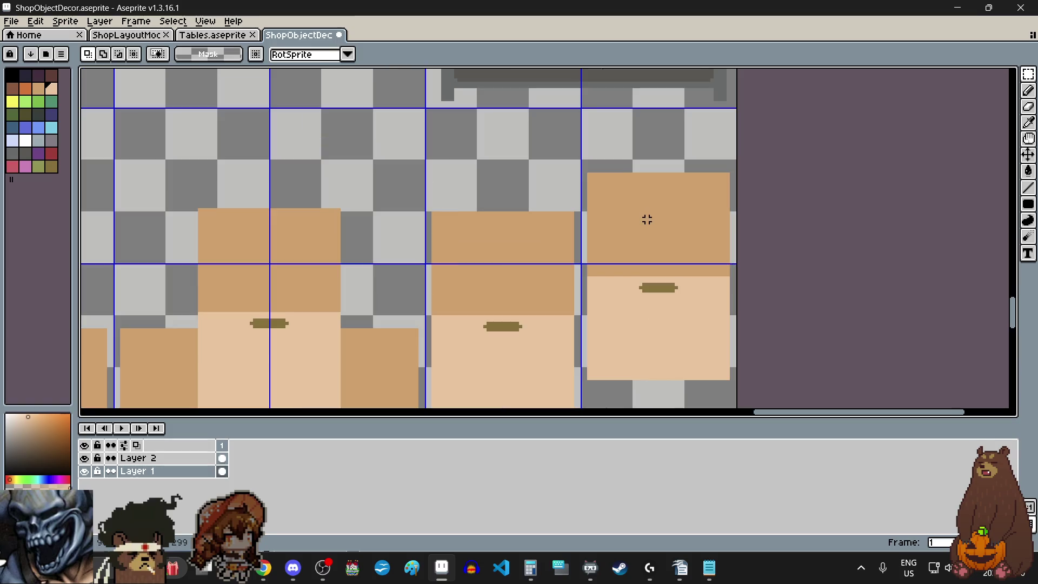
pyautogui.scroll(2, 575, 98)
pyautogui.scroll(-2, 598, 138)
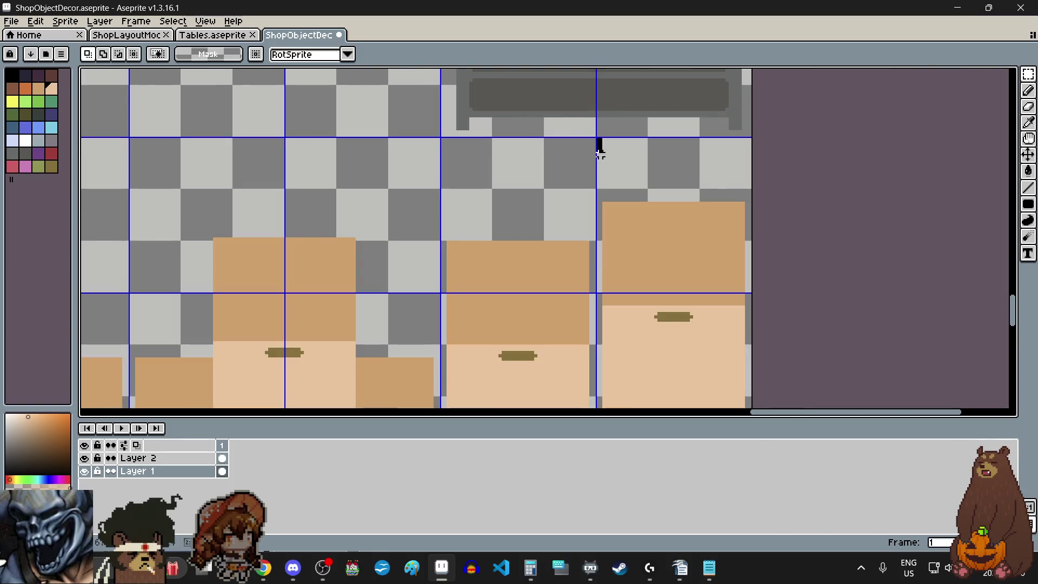
# Select the narrow end drawer and Ctrl-drag a copy into empty space above the row.
pyautogui.moveTo(597, 144); pyautogui.dragTo(638, 236)
pyautogui.scroll(1, 638, 236)
pyautogui.scroll(1, 691, 371)
pyautogui.moveTo(691, 370)
pyautogui.mouseDown()
pyautogui.moveTo(718, 272)
pyautogui.moveTo(725, 277)
pyautogui.mouseUp()
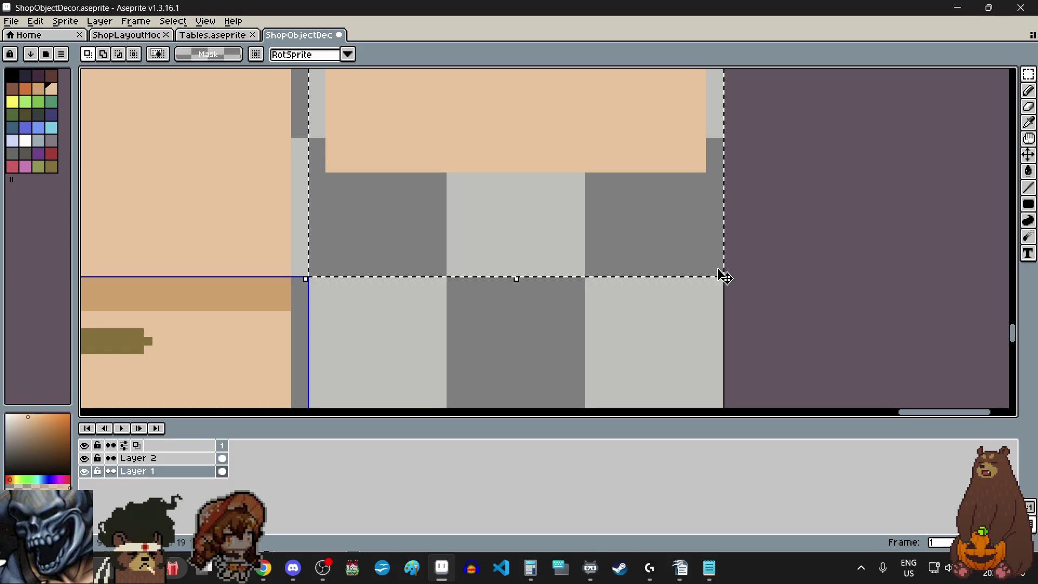
pyautogui.scroll(-1, 724, 277)
pyautogui.scroll(-2, 718, 274)
pyautogui.scroll(-2, 714, 271)
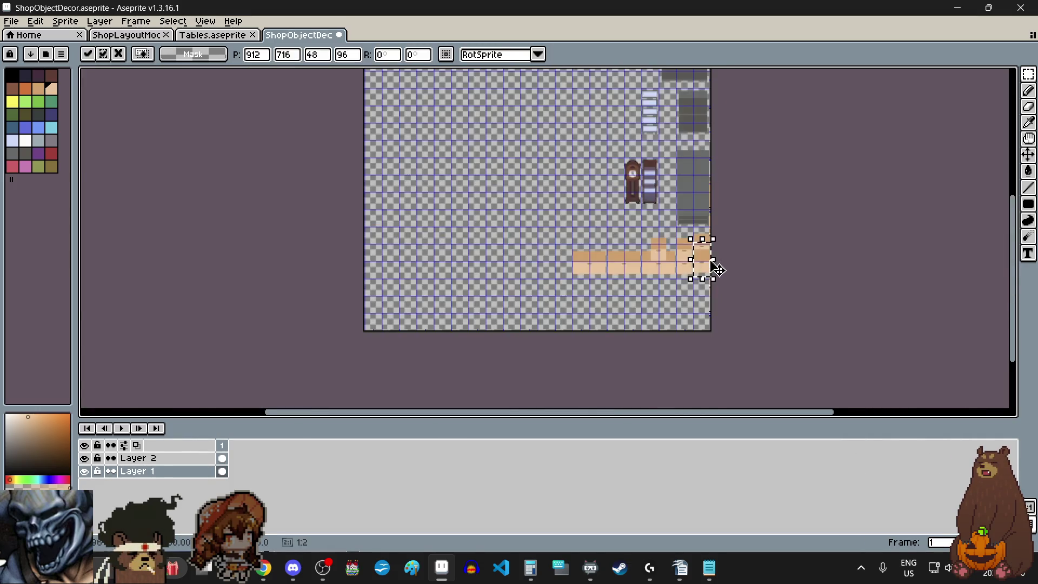
pyautogui.scroll(2, 710, 272)
pyautogui.moveTo(707, 271); pyautogui.dragTo(318, 174)
pyautogui.click(35, 21)
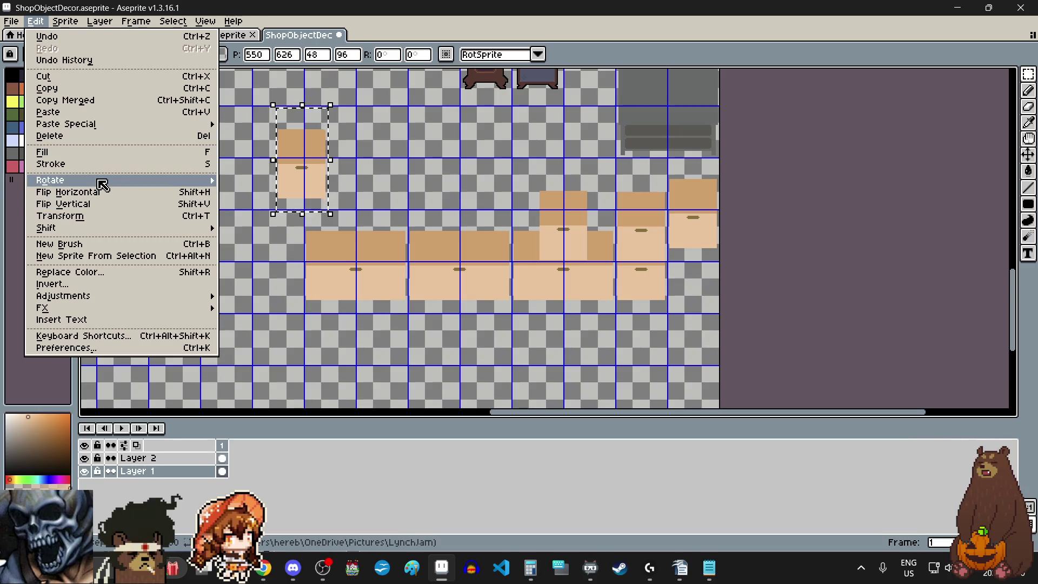
# Rotate the copied drawer 90° clockwise and place it above the middle drawers.
pyautogui.click(252, 195)
pyautogui.scroll(1, 301, 163)
pyautogui.scroll(1, 294, 190)
pyautogui.scroll(-2, 289, 184)
pyautogui.scroll(1, 290, 184)
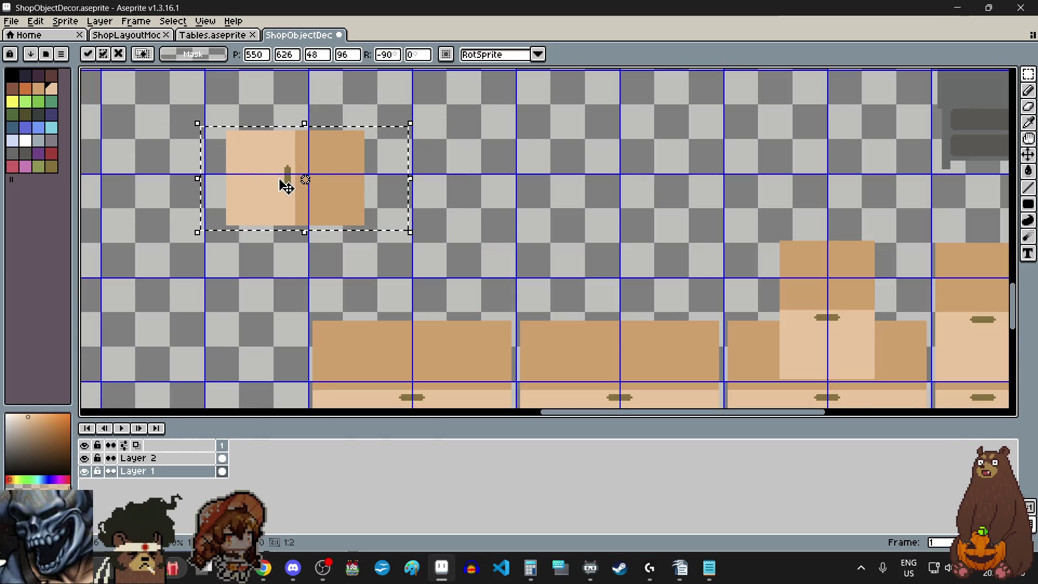
pyautogui.moveTo(286, 186)
pyautogui.mouseDown()
pyautogui.moveTo(605, 294)
pyautogui.moveTo(604, 234)
pyautogui.mouseUp()
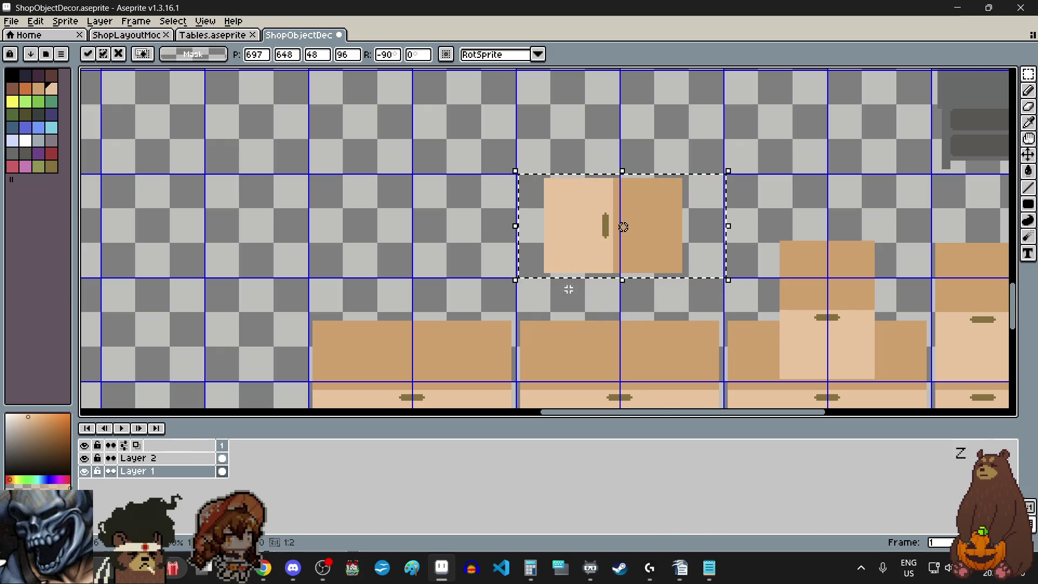
pyautogui.scroll(-2, 568, 290)
pyautogui.scroll(3, 619, 270)
pyautogui.scroll(-2, 621, 290)
pyautogui.scroll(2, 625, 190)
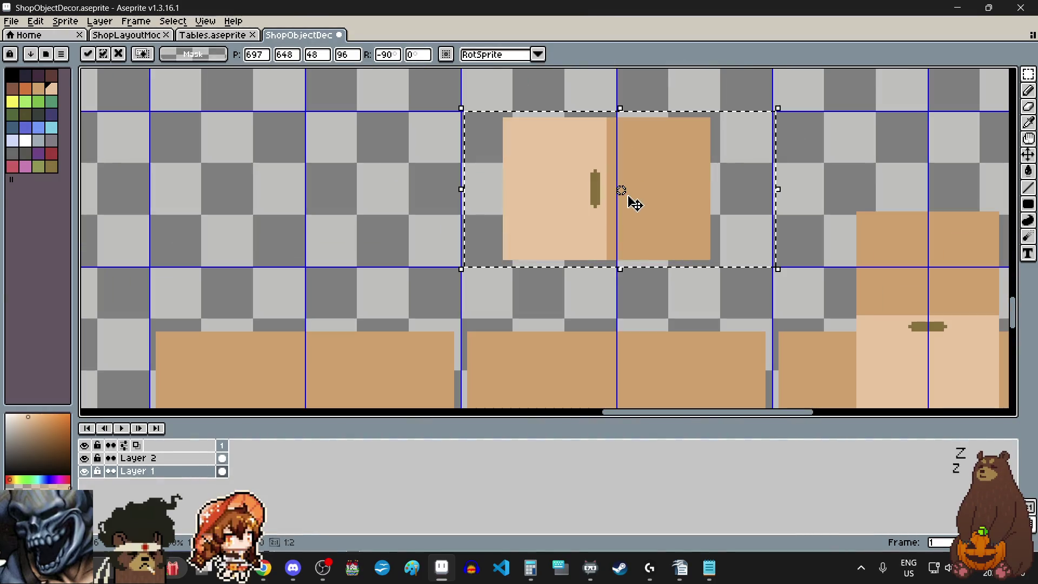
pyautogui.scroll(1, 608, 343)
pyautogui.moveTo(600, 190)
pyautogui.mouseDown()
pyautogui.moveTo(591, 268)
pyautogui.moveTo(589, 260)
pyautogui.mouseUp()
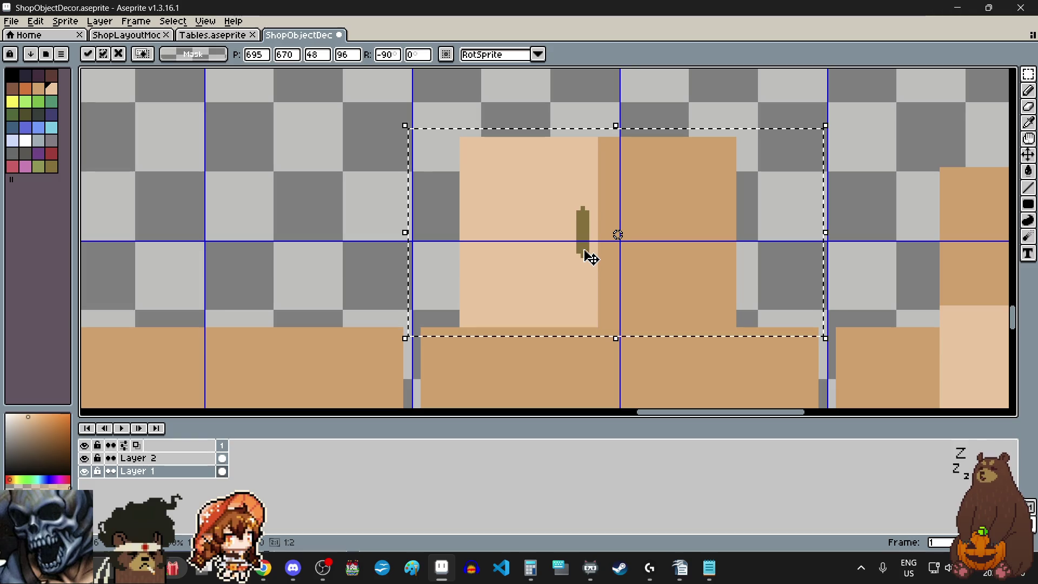
pyautogui.scroll(-3, 589, 236)
pyautogui.scroll(2, 592, 231)
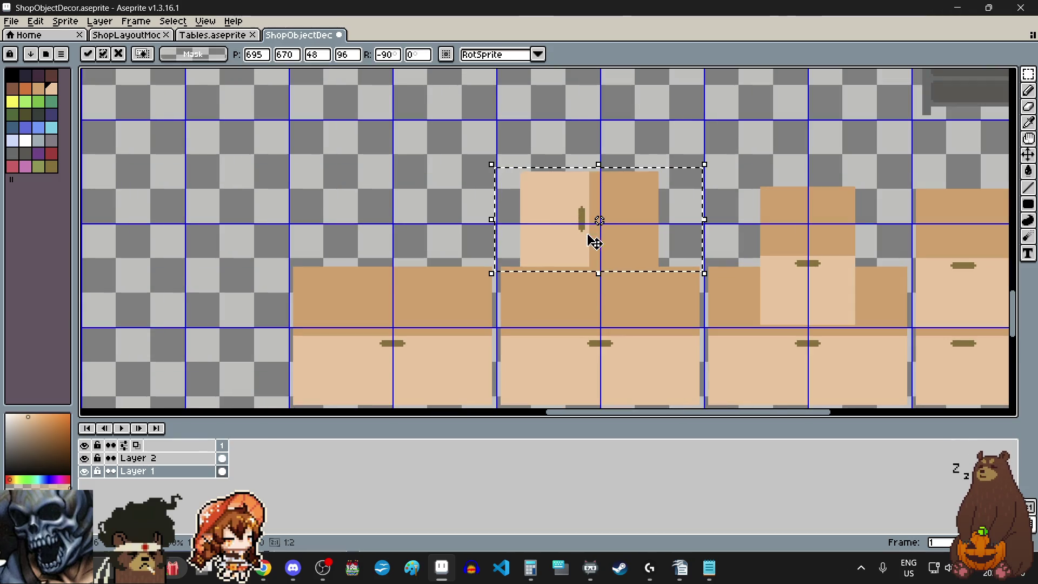
pyautogui.moveTo(597, 245); pyautogui.dragTo(597, 225)
pyautogui.click(441, 189)
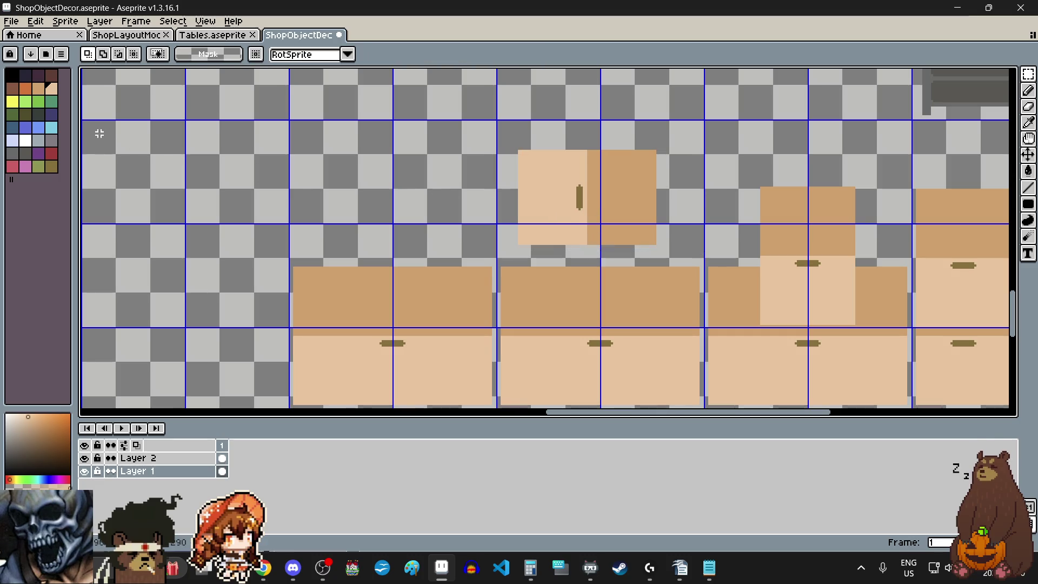
# Make black the current drawing colour.
pyautogui.click(14, 78)
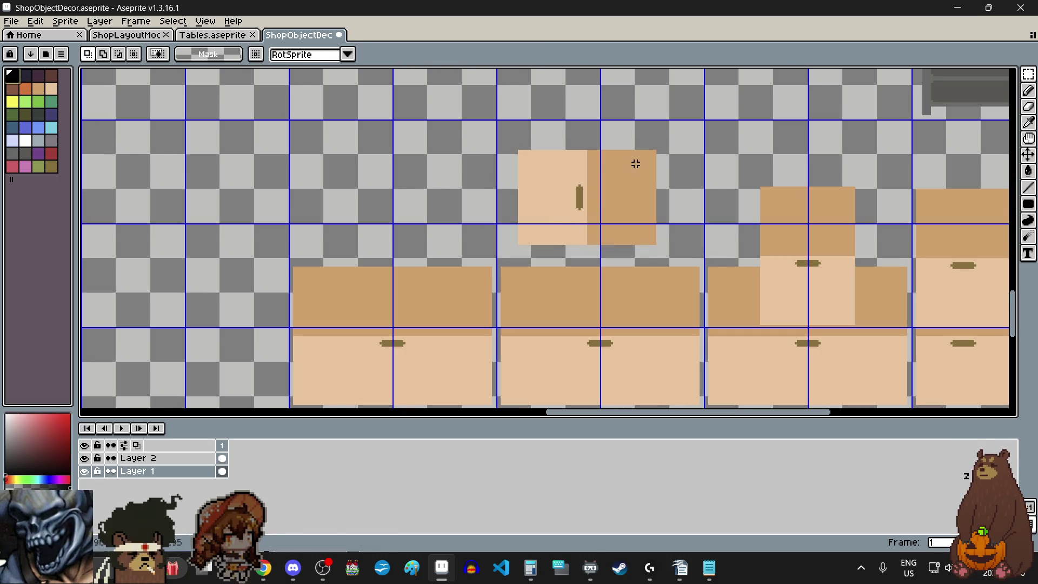
pyautogui.scroll(1, 635, 164)
# Sample the olive handle colour and fill the cabinet's right half with an olive panel.
pyautogui.click(1029, 122)
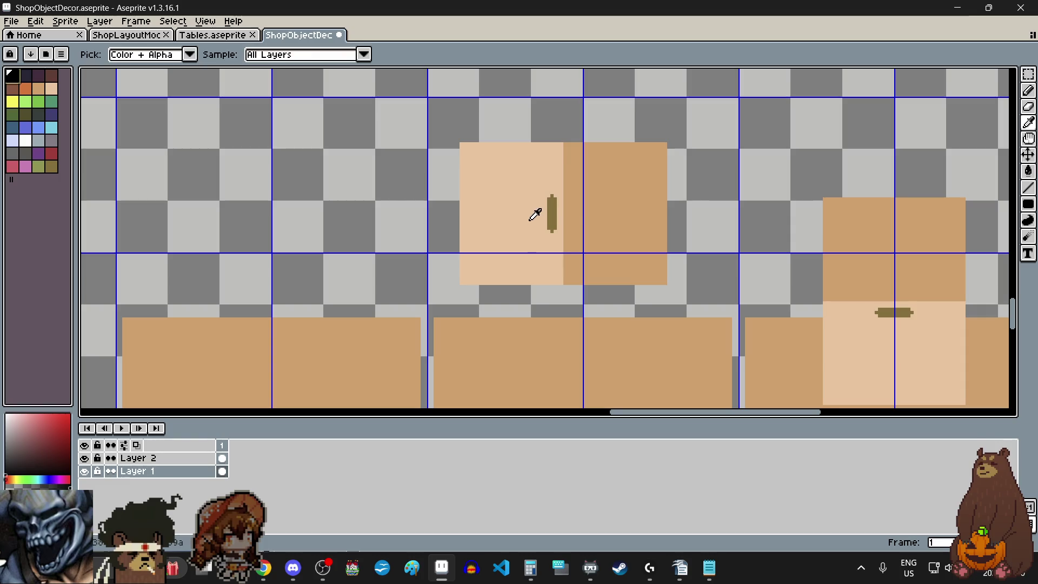
pyautogui.click(553, 209)
pyautogui.click(1029, 204)
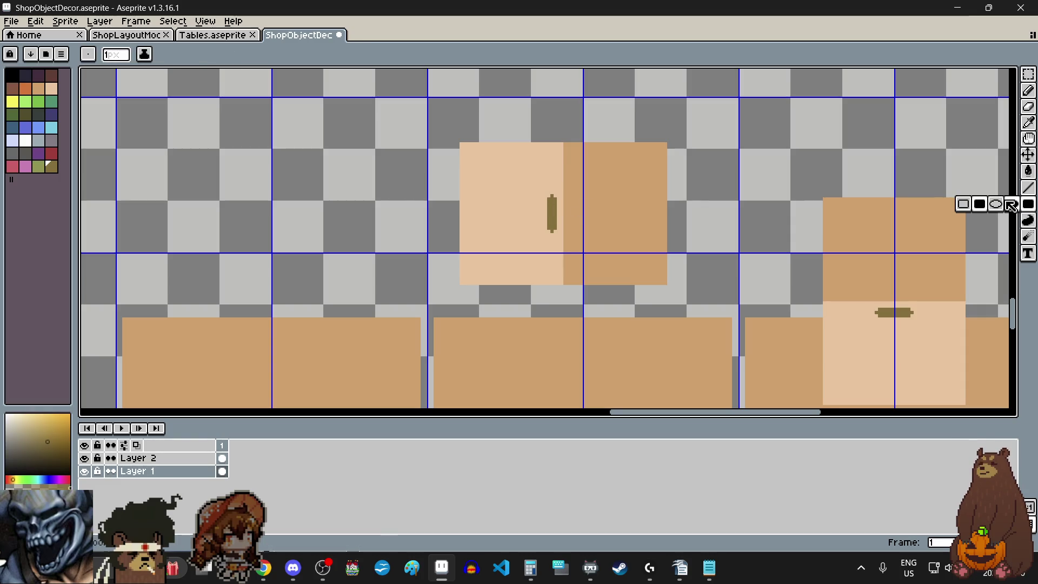
pyautogui.scroll(1, 563, 143)
pyautogui.scroll(1, 584, 166)
pyautogui.scroll(1, 573, 160)
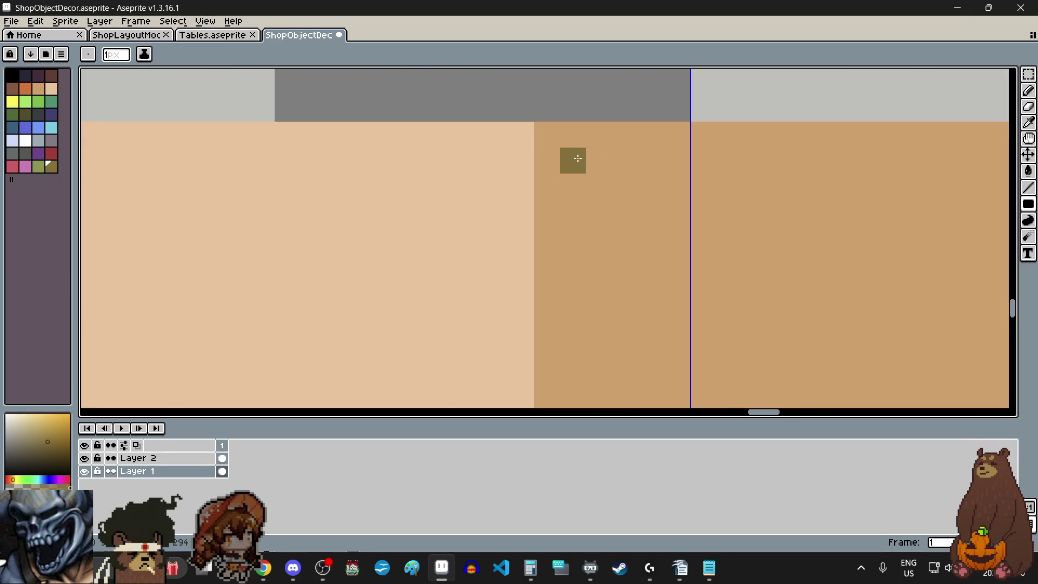
pyautogui.scroll(-3, 565, 151)
pyautogui.moveTo(565, 150)
pyautogui.mouseDown()
pyautogui.moveTo(725, 379)
pyautogui.moveTo(725, 341)
pyautogui.mouseUp()
pyautogui.scroll(1, 725, 378)
pyautogui.scroll(-2, 567, 333)
pyautogui.scroll(-2, 519, 320)
pyautogui.scroll(1, 509, 318)
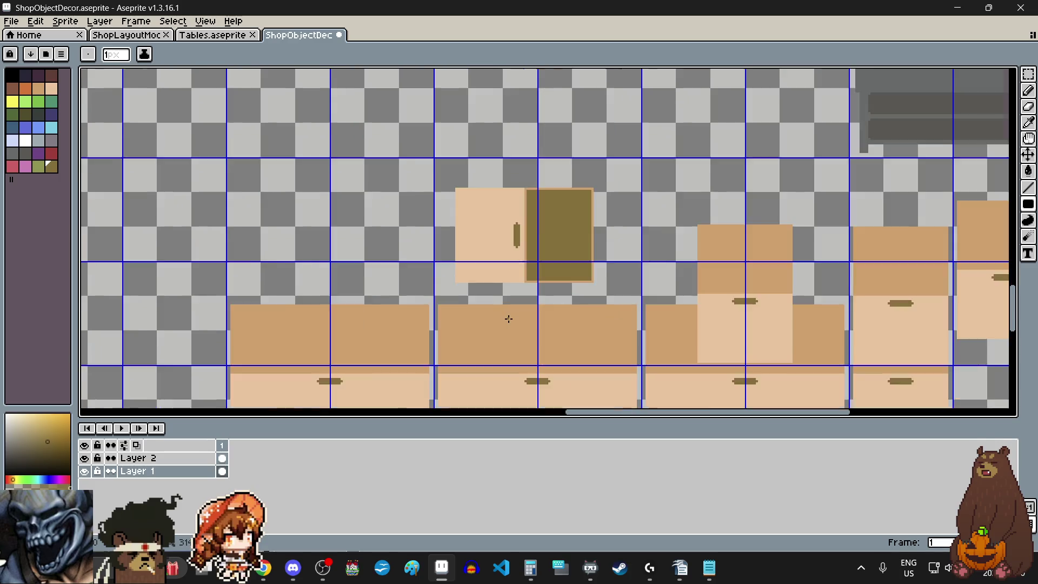
pyautogui.scroll(1, 508, 320)
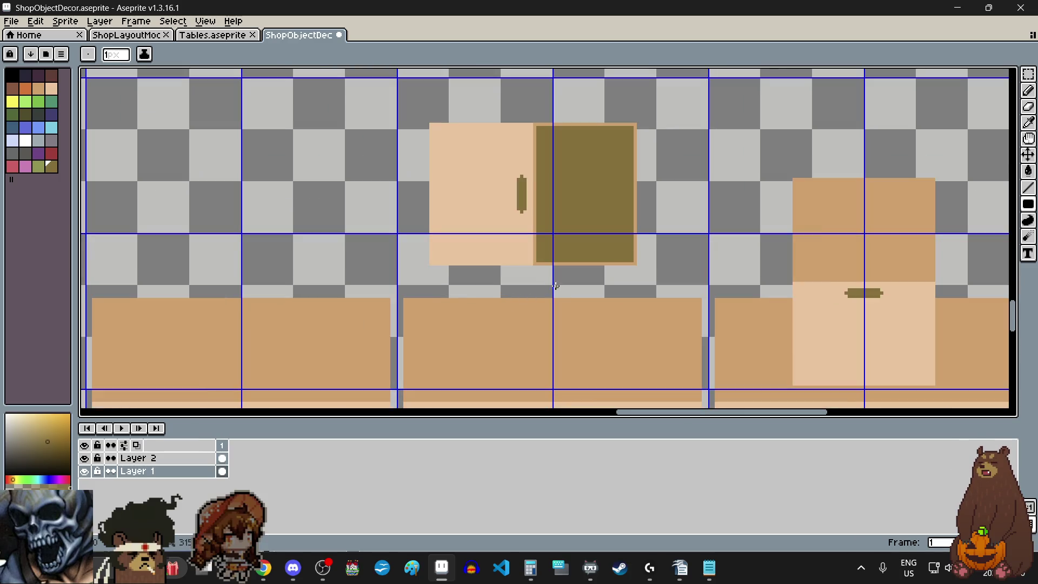
pyautogui.click(1029, 74)
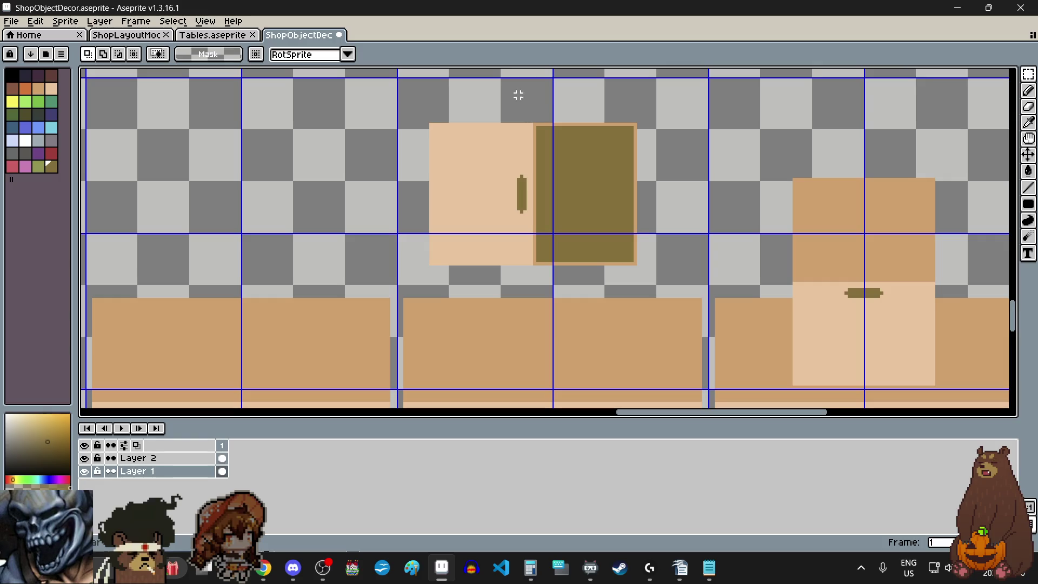
pyautogui.scroll(2, 369, 132)
pyautogui.scroll(2, 387, 130)
pyautogui.scroll(-3, 389, 127)
# Select the cabinet door piece, nudge it down one pixel and drop it in place.
pyautogui.moveTo(382, 121)
pyautogui.mouseDown()
pyautogui.moveTo(557, 244)
pyautogui.moveTo(660, 269)
pyautogui.mouseUp()
pyautogui.scroll(3, 568, 248)
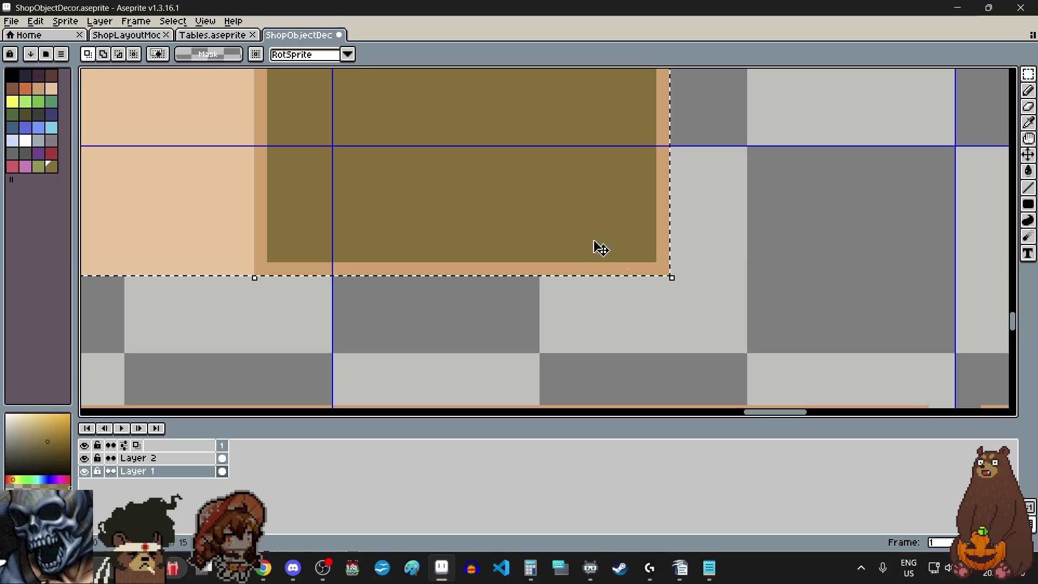
pyautogui.scroll(-4, 492, 229)
pyautogui.scroll(1, 482, 157)
pyautogui.moveTo(482, 157)
pyautogui.mouseDown()
pyautogui.moveTo(501, 218)
pyautogui.moveTo(476, 271)
pyautogui.mouseUp()
pyautogui.scroll(-3, 406, 255)
pyautogui.scroll(3, 406, 247)
pyautogui.scroll(1, 405, 250)
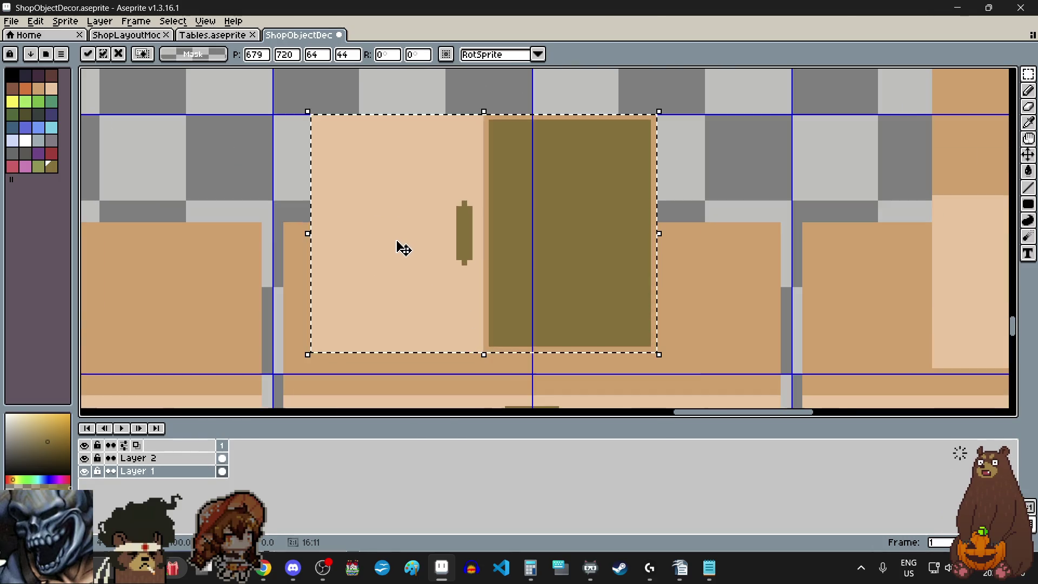
pyautogui.moveTo(401, 249)
pyautogui.mouseDown()
pyautogui.moveTo(379, 249)
pyautogui.moveTo(395, 255)
pyautogui.mouseUp()
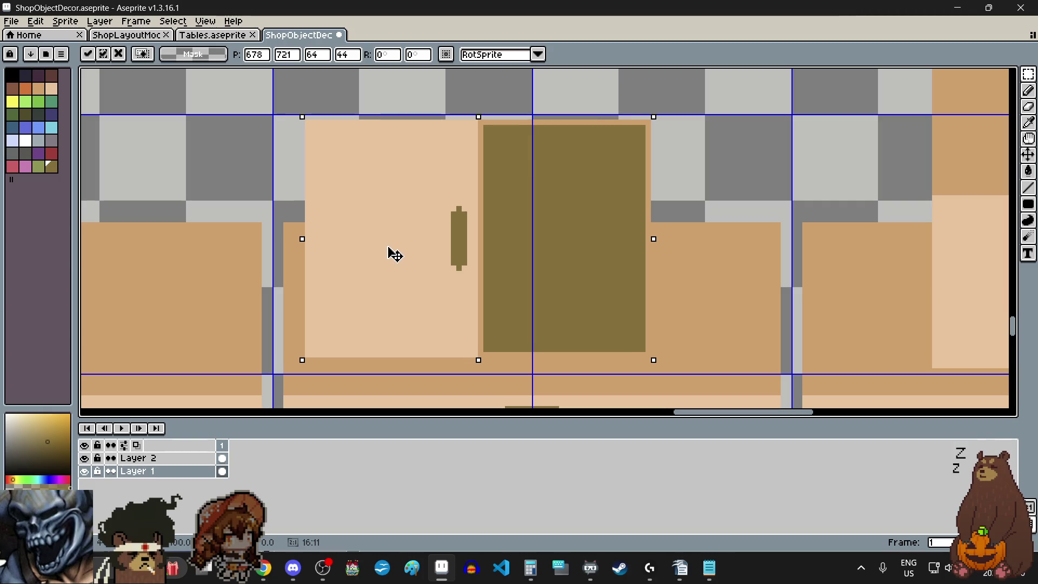
pyautogui.moveTo(395, 254); pyautogui.dragTo(395, 259)
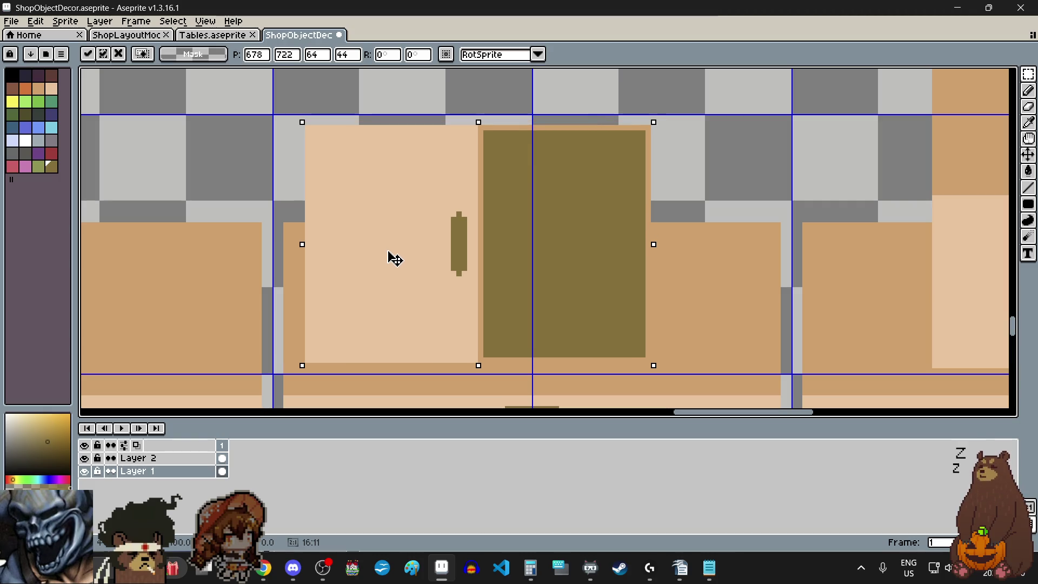
pyautogui.scroll(-3, 396, 259)
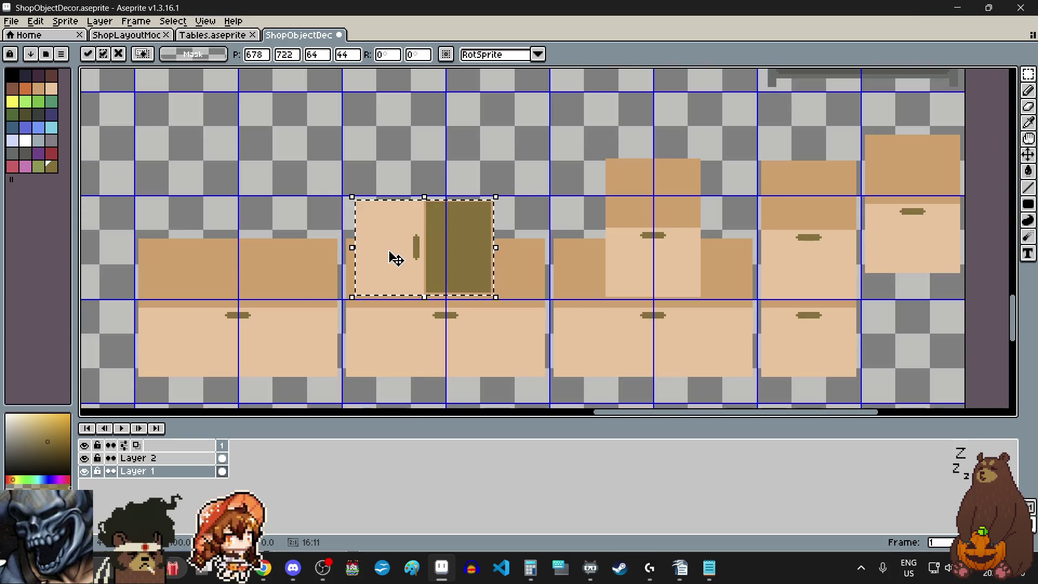
pyautogui.click(300, 170)
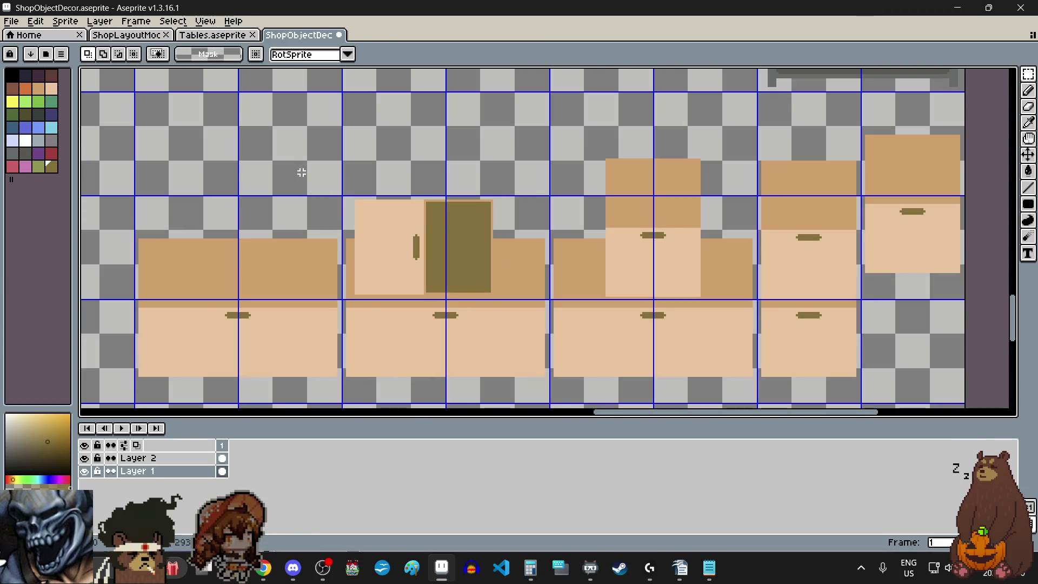
pyautogui.scroll(-1, 301, 179)
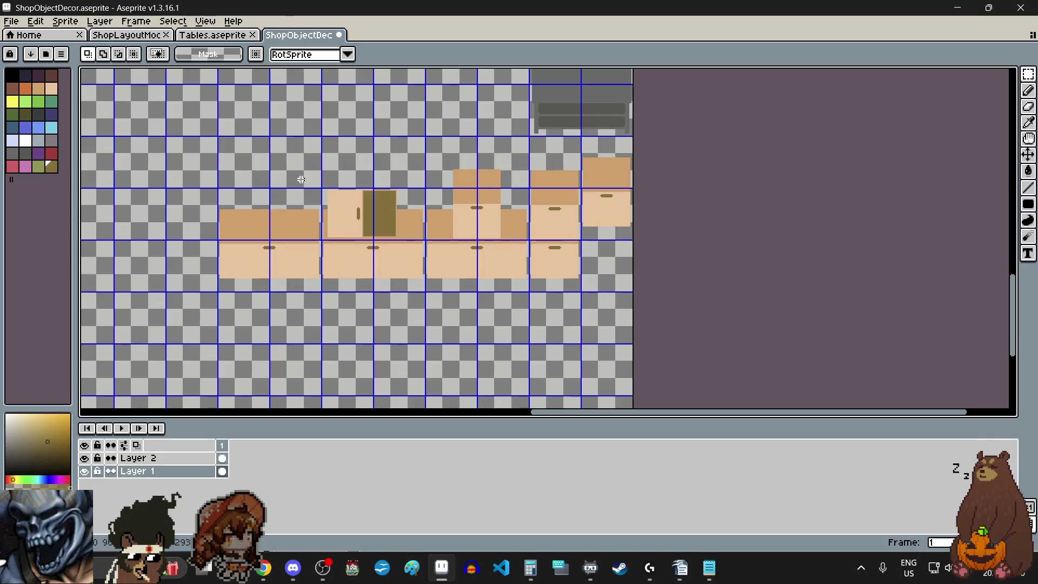
pyautogui.scroll(-1, 306, 181)
pyautogui.scroll(-1, 351, 213)
pyautogui.scroll(1, 400, 219)
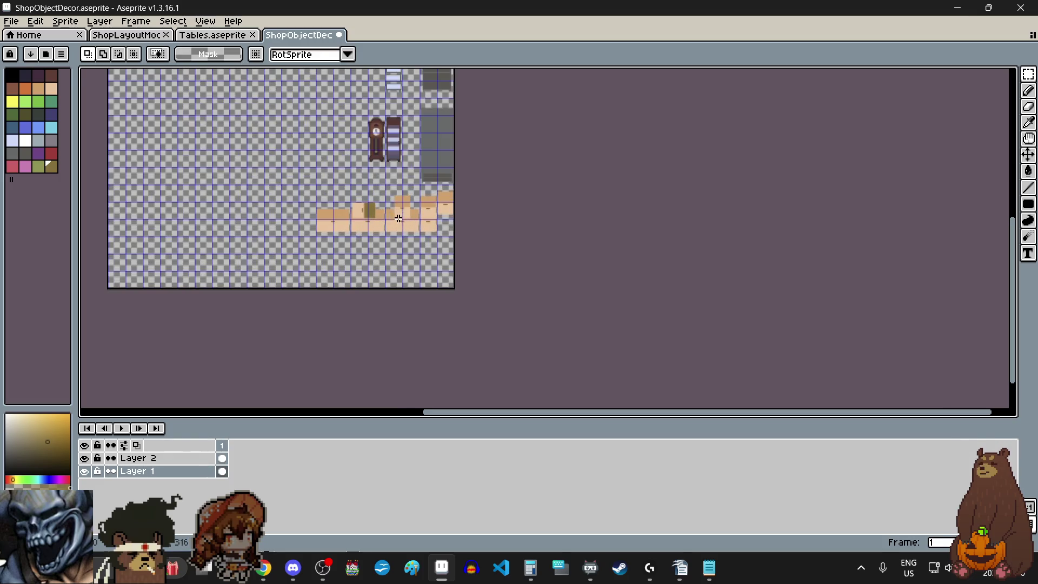
pyautogui.hscroll(-2, 401, 217)
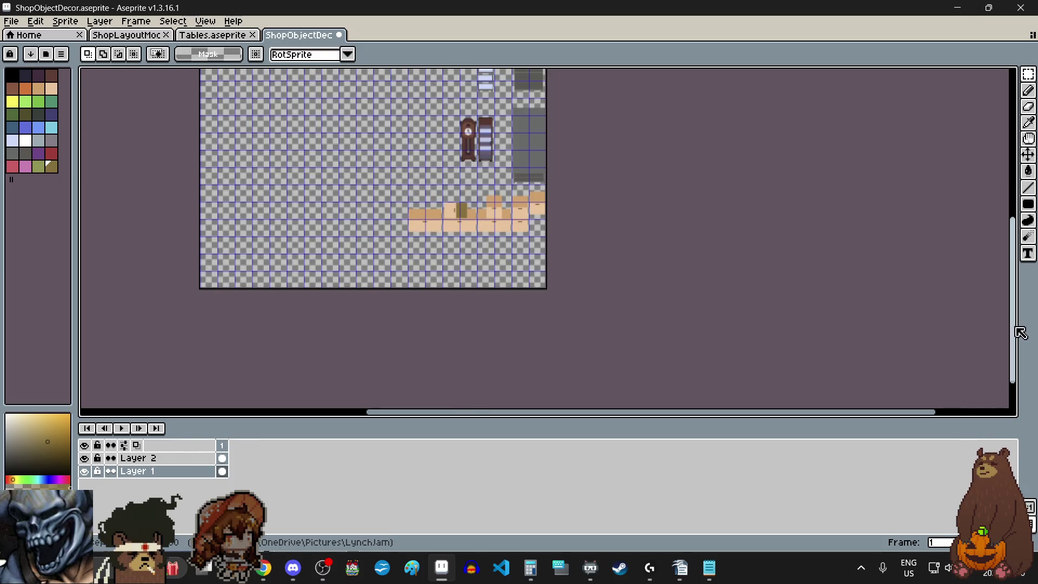
pyautogui.moveTo(1014, 328); pyautogui.dragTo(1014, 251)
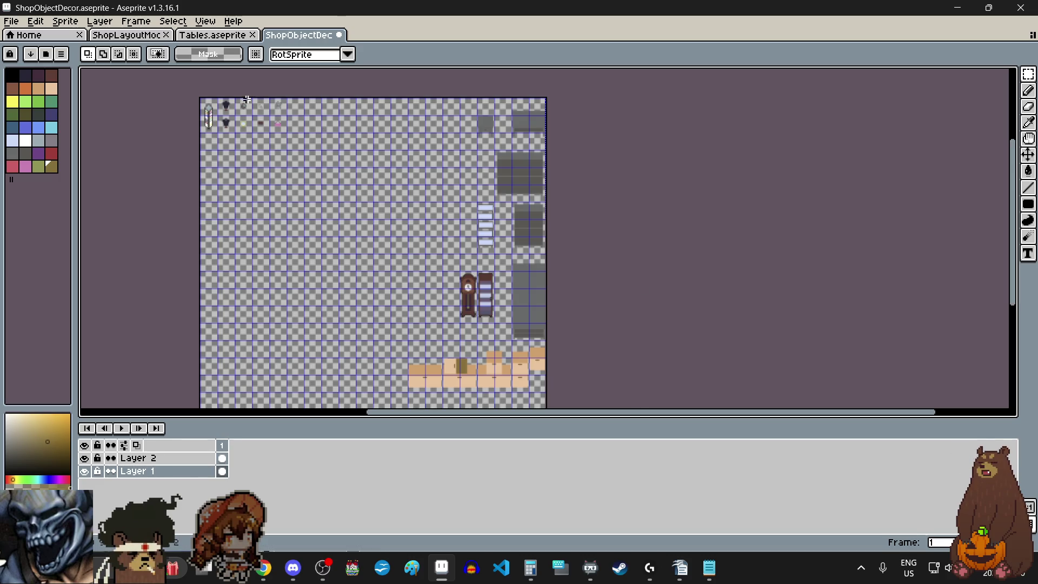
pyautogui.scroll(1, 247, 99)
pyautogui.scroll(1, 260, 121)
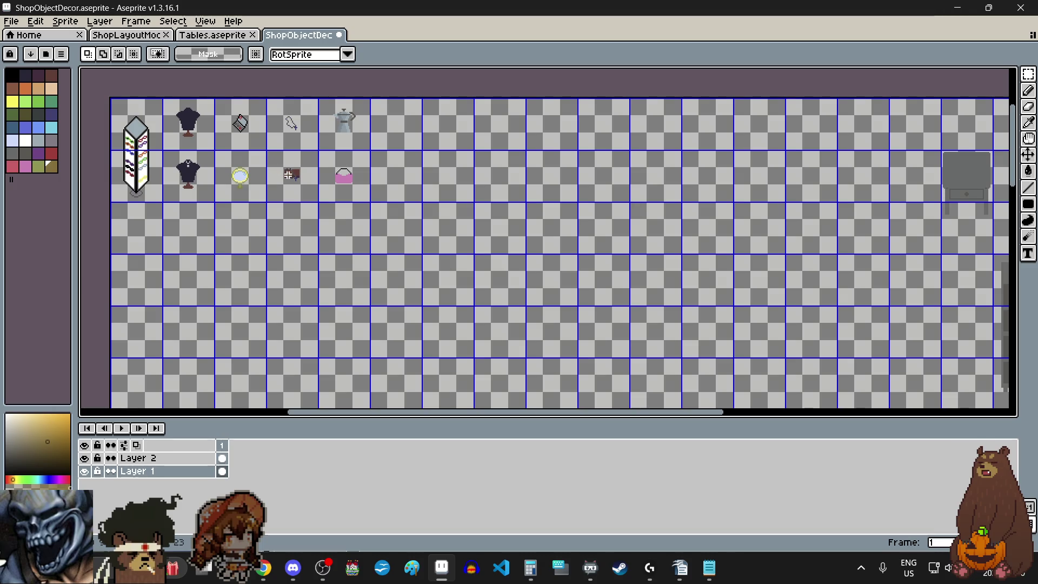
pyautogui.scroll(2, 288, 174)
pyautogui.scroll(2, 189, 124)
pyautogui.scroll(-5, 193, 128)
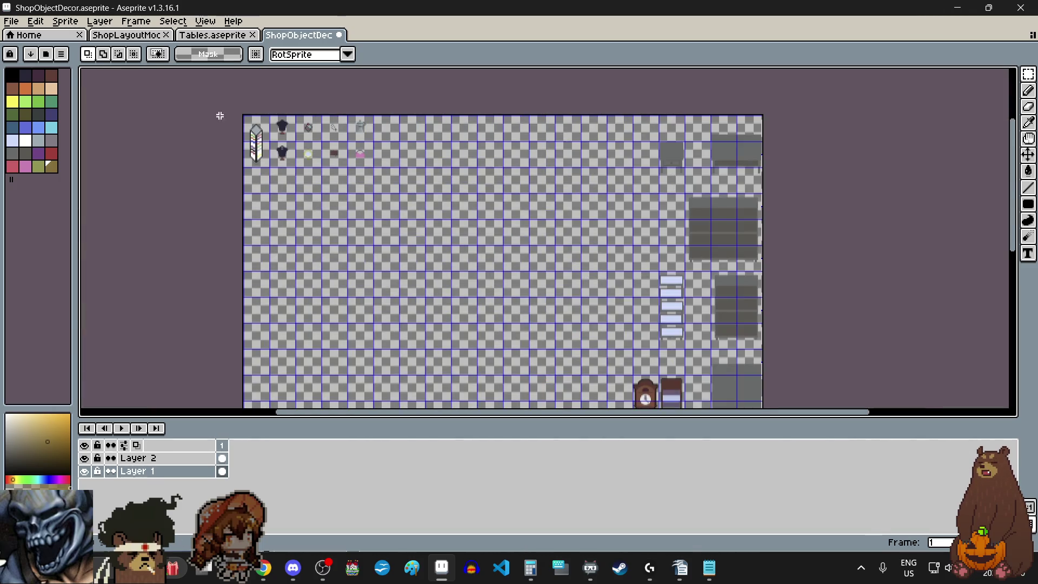
pyautogui.scroll(3, 273, 105)
pyautogui.scroll(1, 331, 202)
pyautogui.scroll(1, 327, 202)
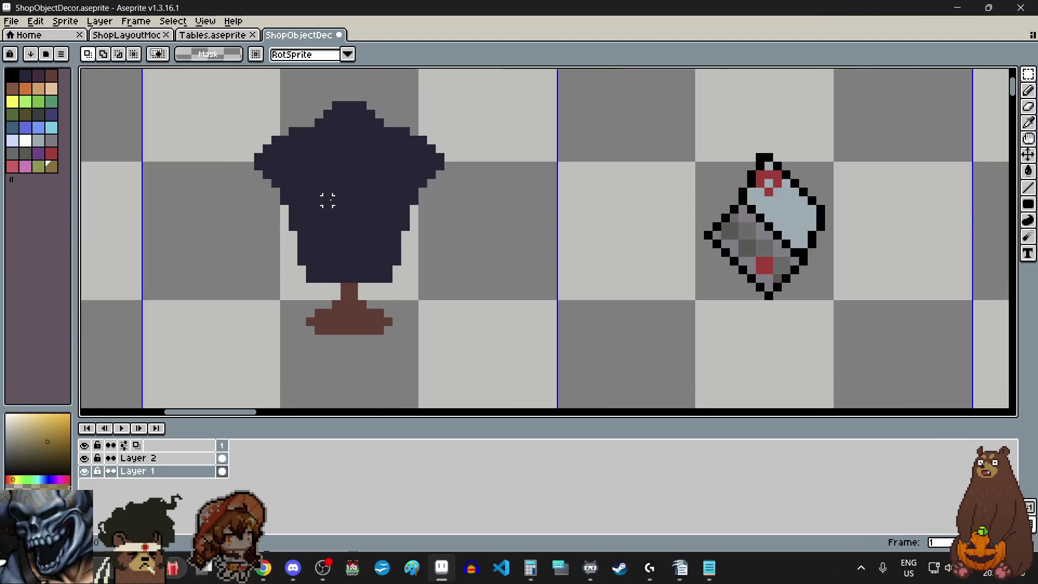
pyautogui.scroll(-2, 327, 202)
# Copy the dark mannequin and paste it centred in the empty cell beside the kettle.
pyautogui.moveTo(259, 119); pyautogui.dragTo(420, 313)
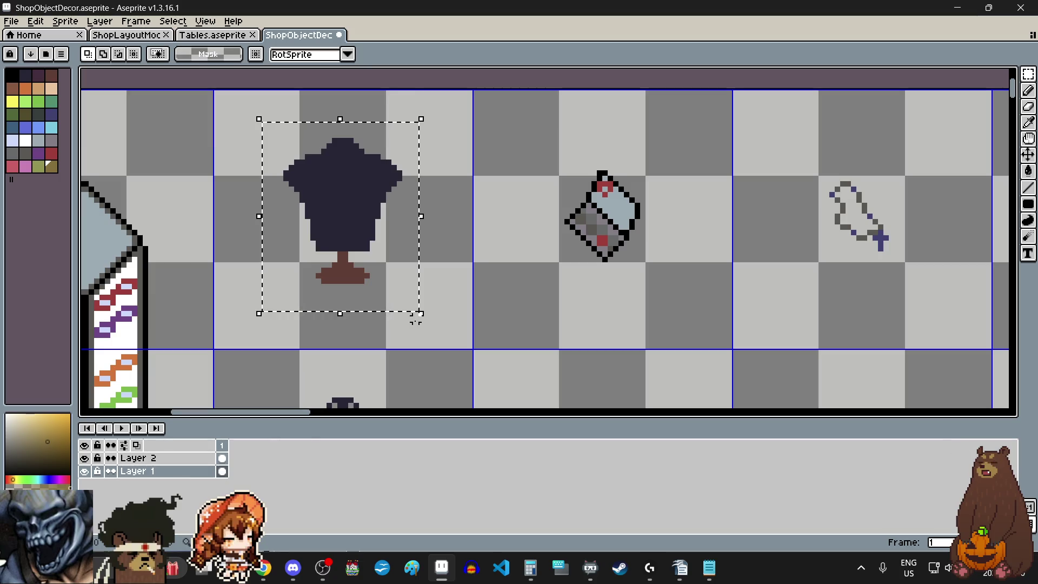
pyautogui.scroll(-4, 429, 303)
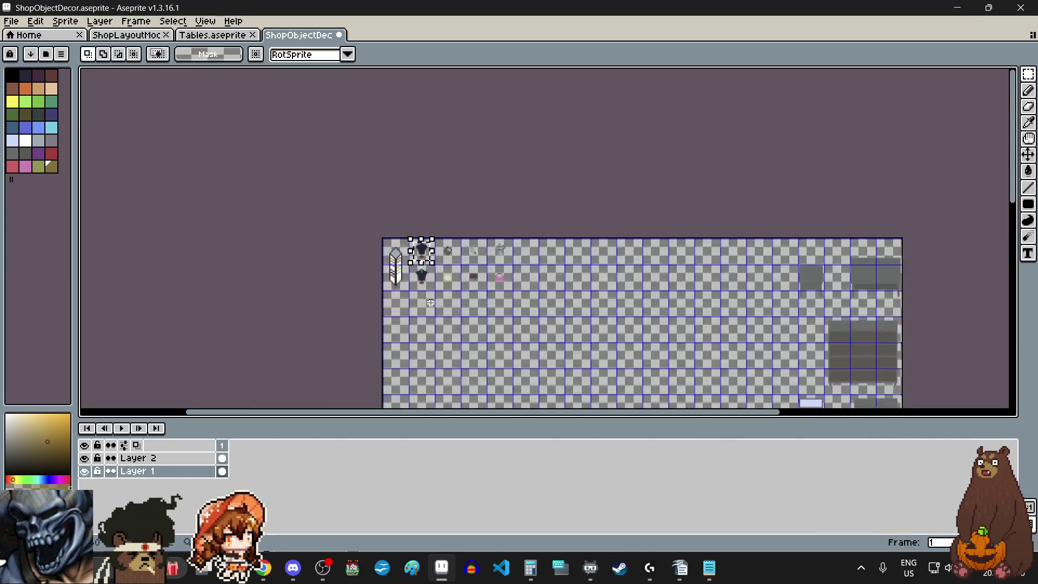
pyautogui.scroll(1, 542, 271)
pyautogui.hotkey('ctrl', 'd')
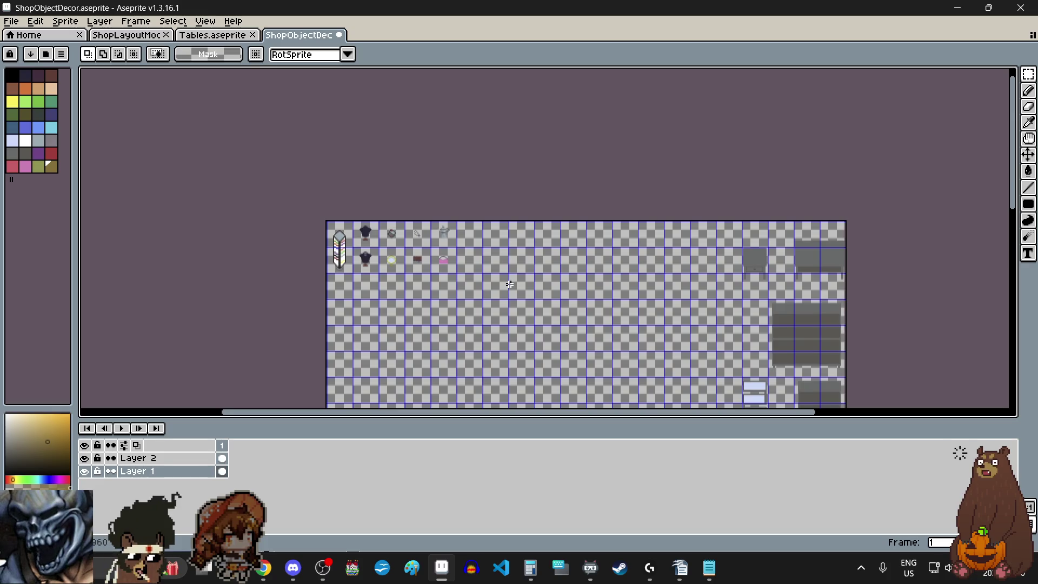
pyautogui.scroll(3, 470, 234)
pyautogui.hotkey('ctrl', 'v')
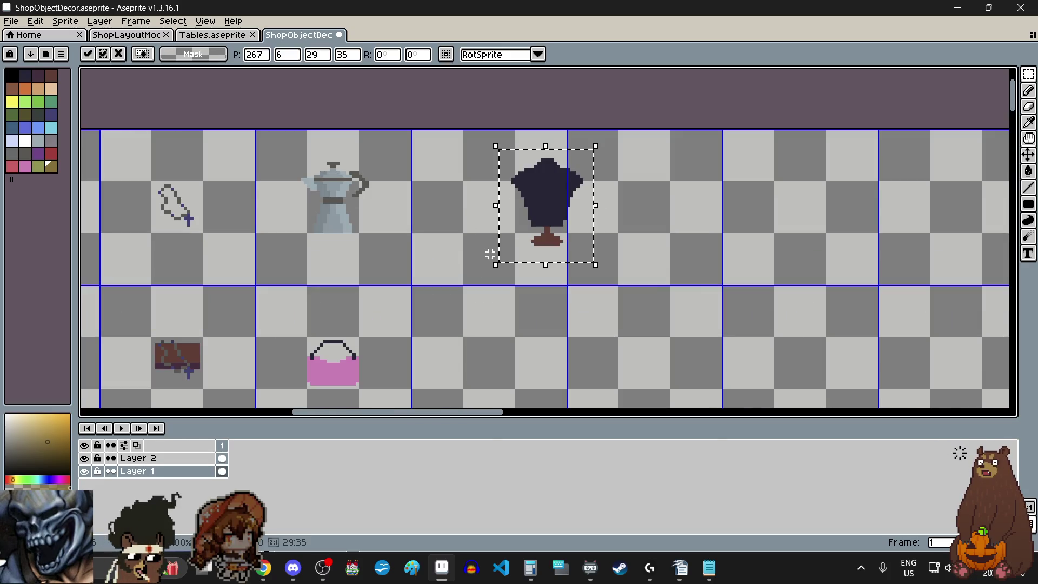
pyautogui.moveTo(559, 210); pyautogui.dragTo(499, 216)
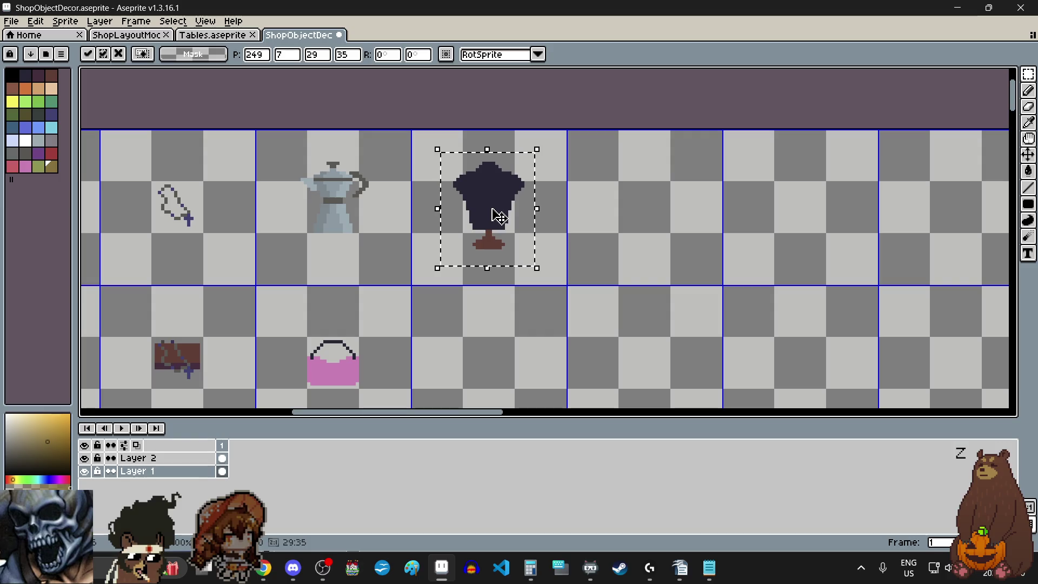
pyautogui.click(625, 311)
pyautogui.hscroll(-3, 589, 302)
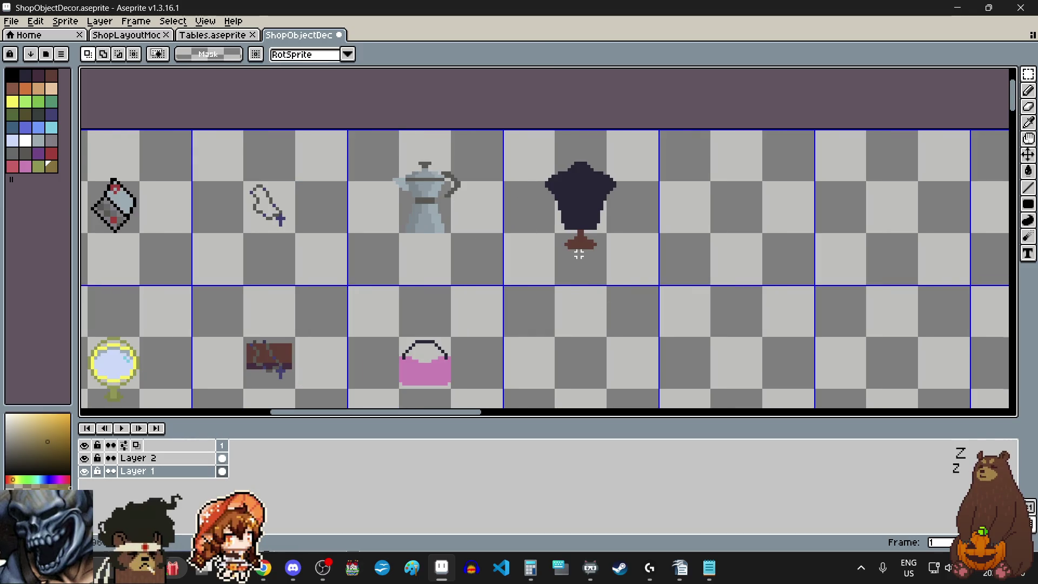
pyautogui.scroll(2, 559, 235)
# Select the copy's brown stand and move it down into the cell below.
pyautogui.moveTo(503, 161); pyautogui.dragTo(691, 303)
pyautogui.click(603, 232)
pyautogui.scroll(-2, 605, 233)
pyautogui.moveTo(605, 233); pyautogui.dragTo(608, 303)
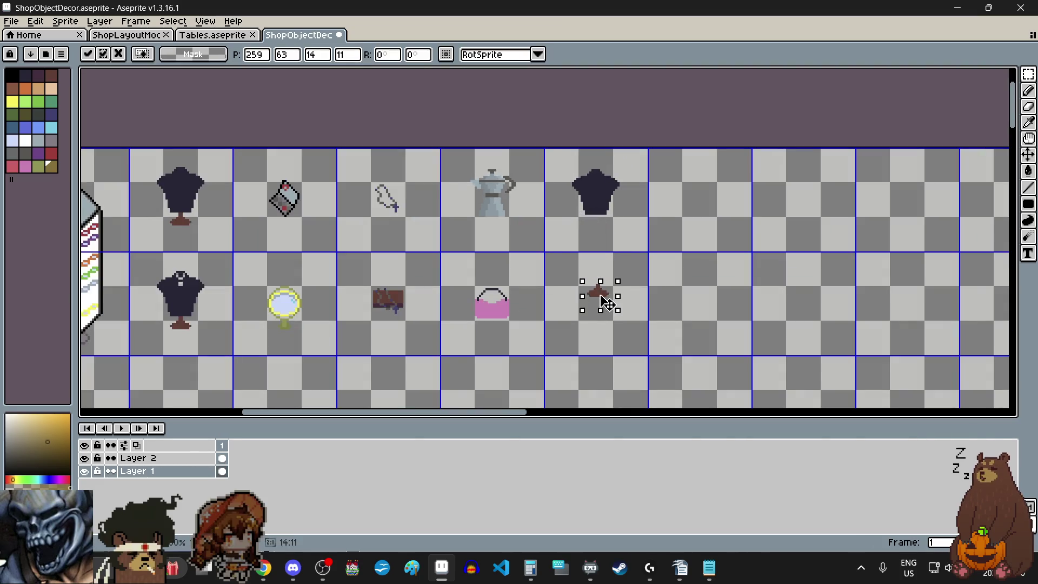
pyautogui.scroll(2, 606, 315)
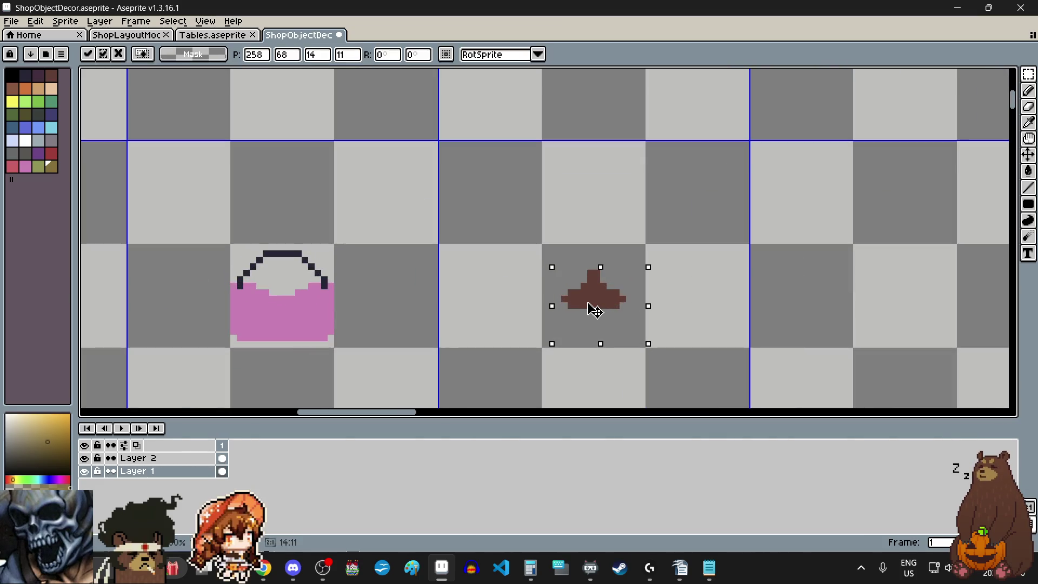
pyautogui.click(700, 285)
pyautogui.scroll(-1, 700, 286)
pyautogui.scroll(-1, 700, 290)
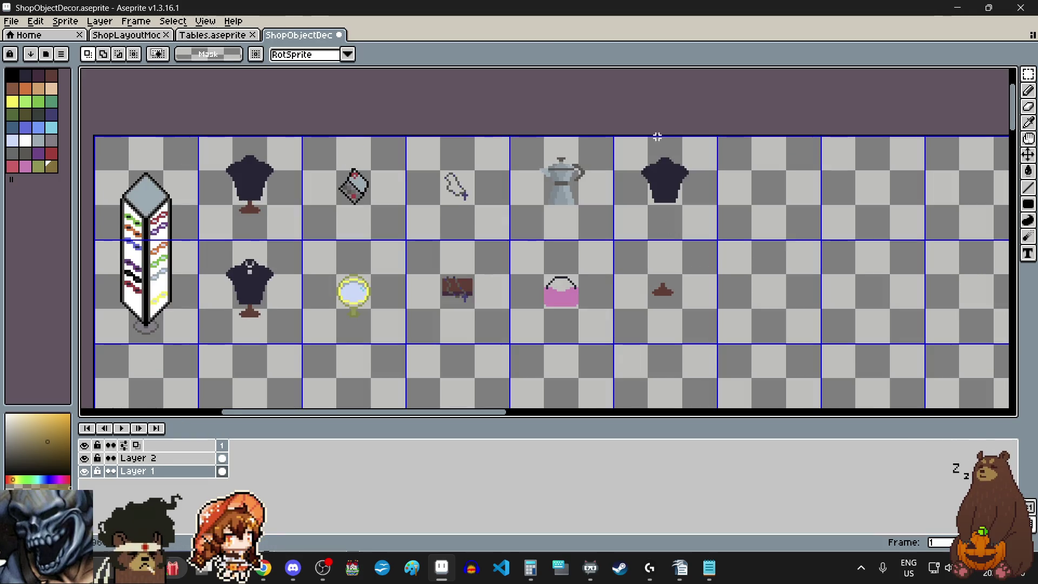
pyautogui.scroll(2, 688, 164)
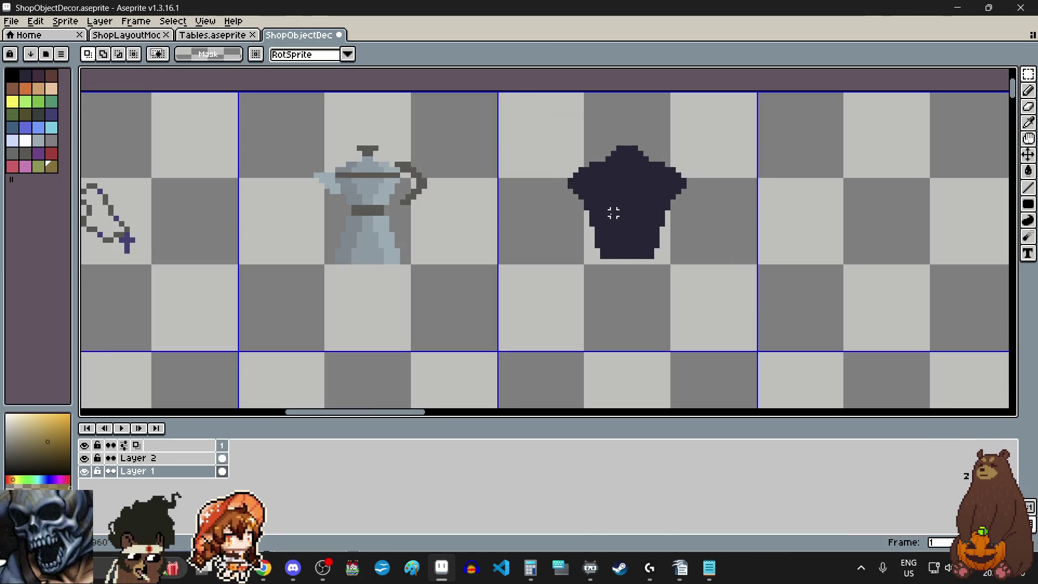
# Paint-bucket the stand-less mannequin copy solid white.
pyautogui.click(52, 88)
pyautogui.click(25, 139)
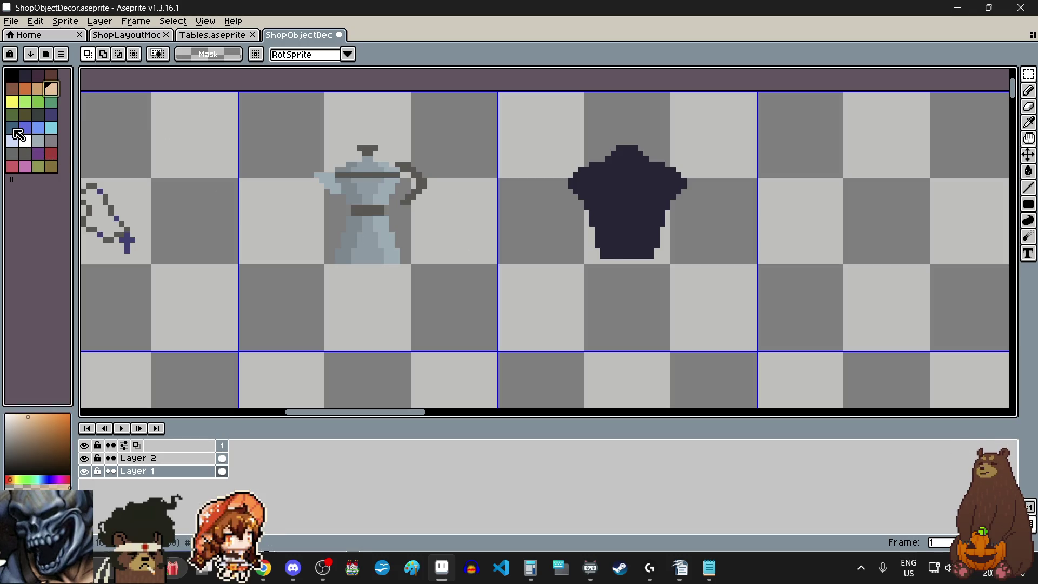
pyautogui.press('g')
pyautogui.click(646, 218)
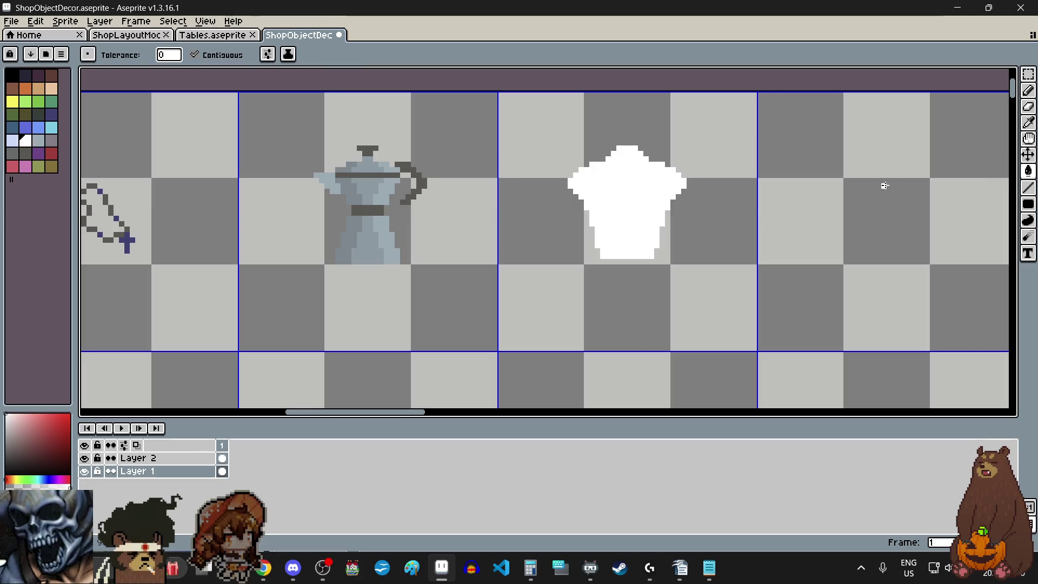
pyautogui.click(1028, 122)
pyautogui.scroll(-1, 608, 174)
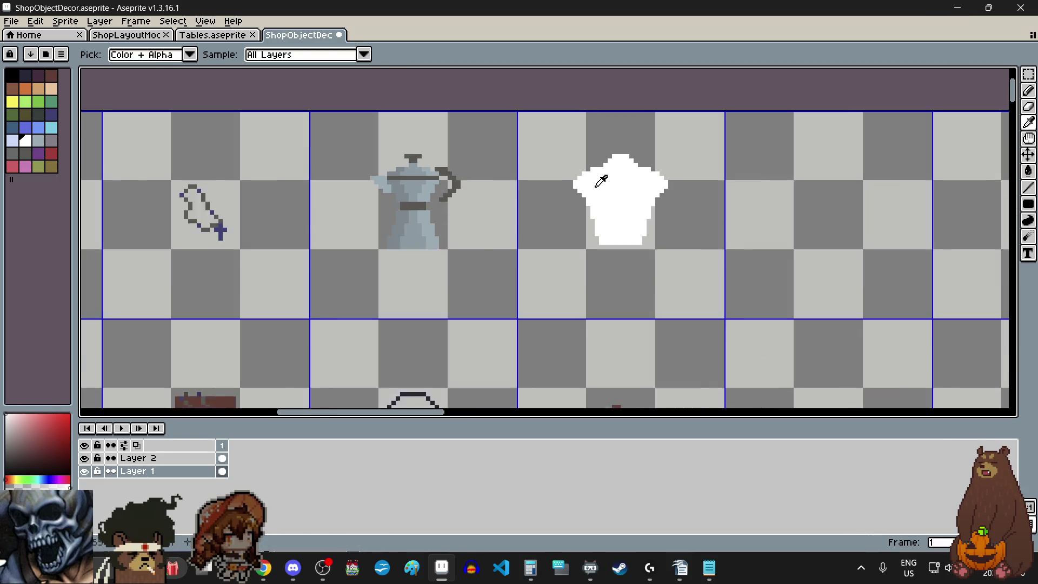
pyautogui.scroll(-1, 616, 213)
pyautogui.scroll(1, 617, 215)
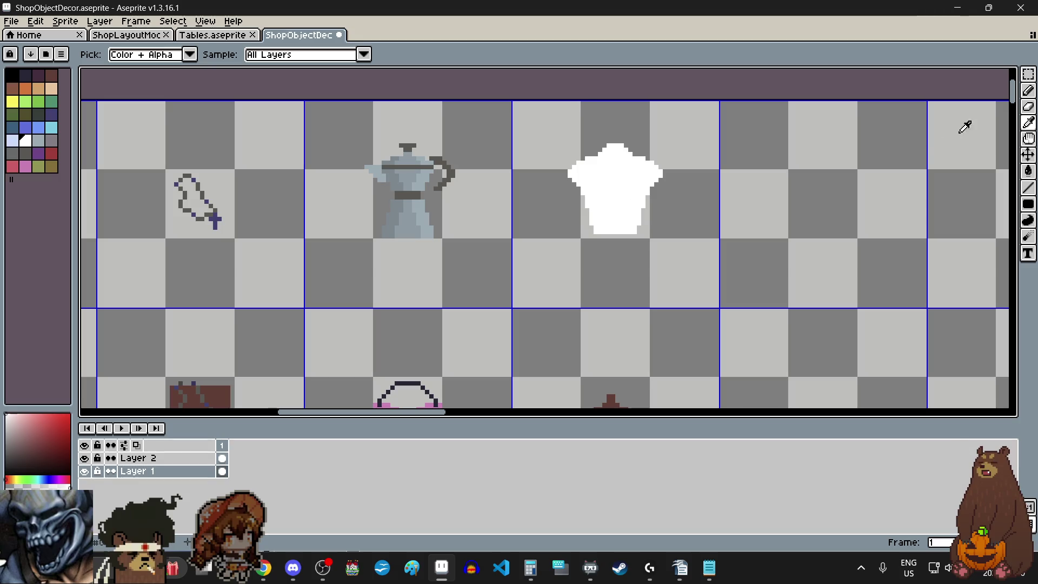
pyautogui.click(1029, 96)
pyautogui.scroll(2, 556, 276)
pyautogui.scroll(2, 582, 227)
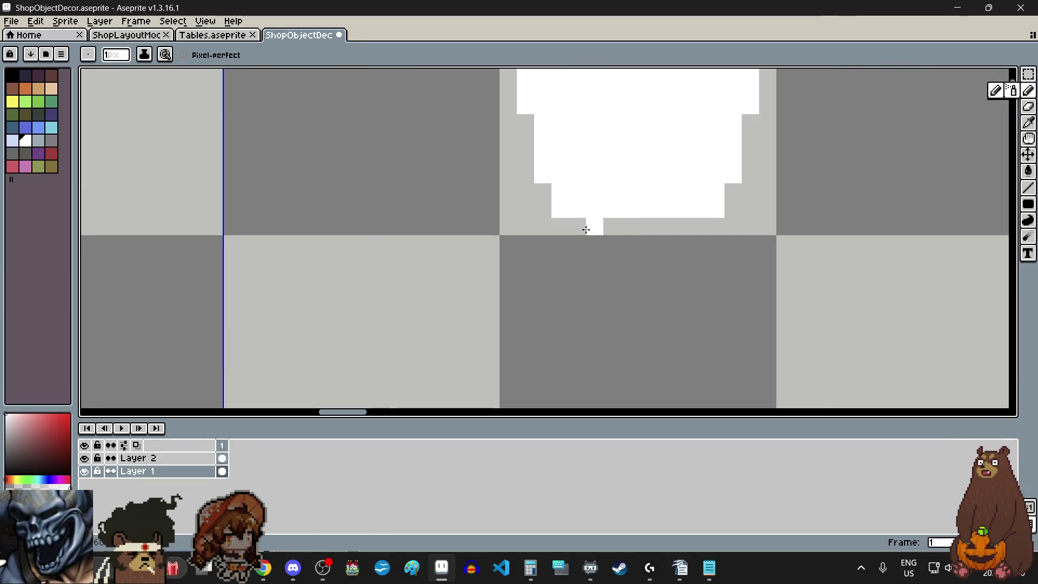
pyautogui.scroll(-4, 712, 226)
pyautogui.scroll(3, 600, 268)
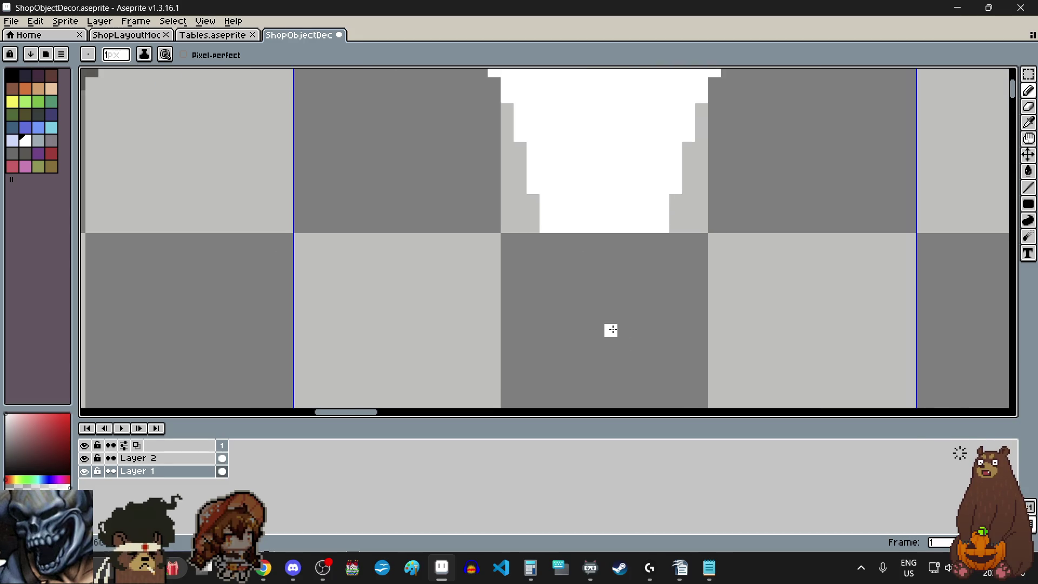
pyautogui.scroll(-2, 577, 309)
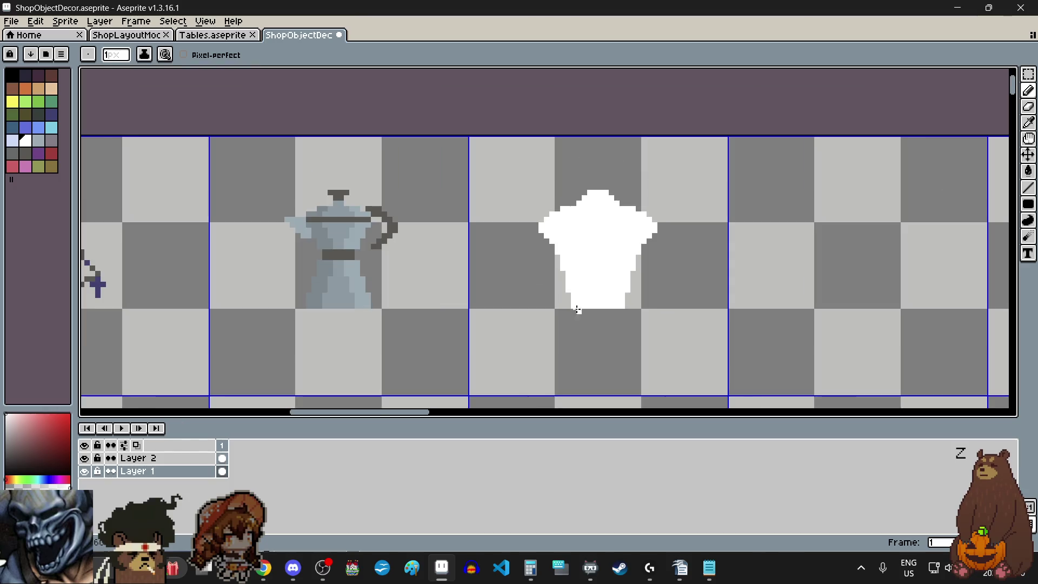
pyautogui.scroll(2, 579, 317)
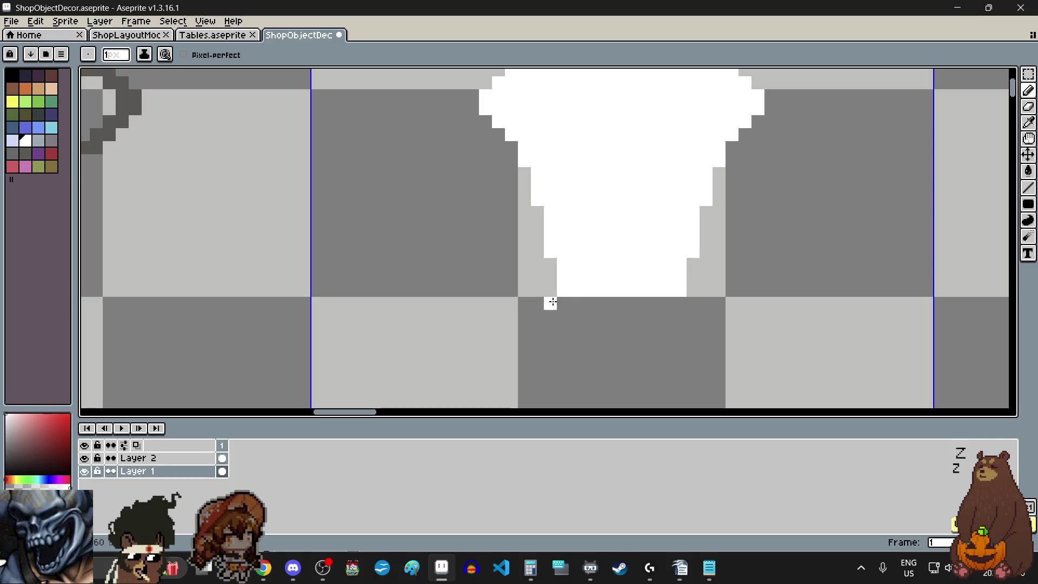
# Paint white pixel rows along the silhouette's base to widen it, undoing one wrong stroke.
pyautogui.moveTo(551, 302); pyautogui.dragTo(676, 305)
pyautogui.scroll(-3, 673, 313)
pyautogui.scroll(1, 658, 328)
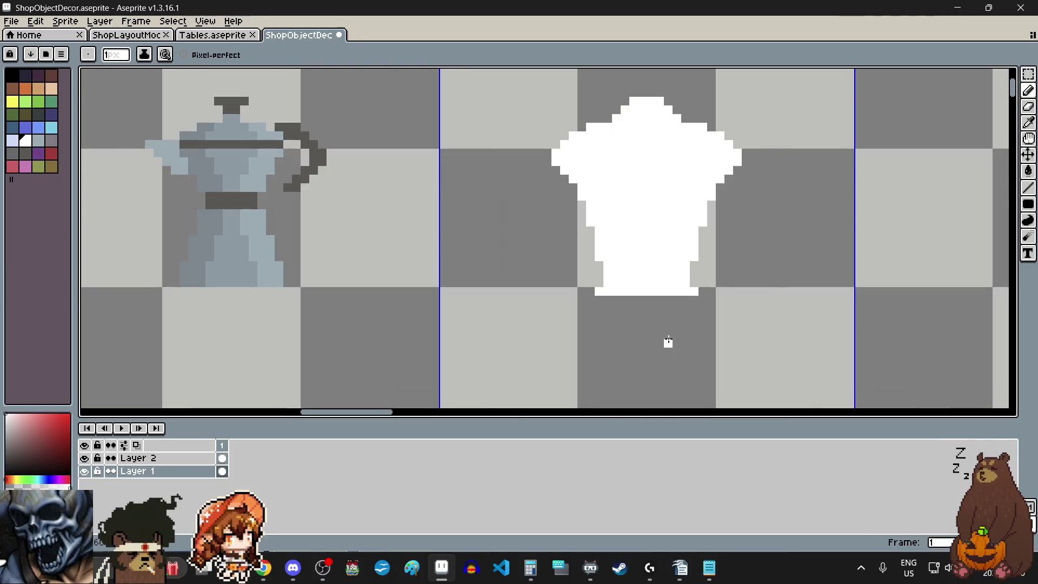
pyautogui.scroll(1, 654, 328)
pyautogui.scroll(1, 632, 313)
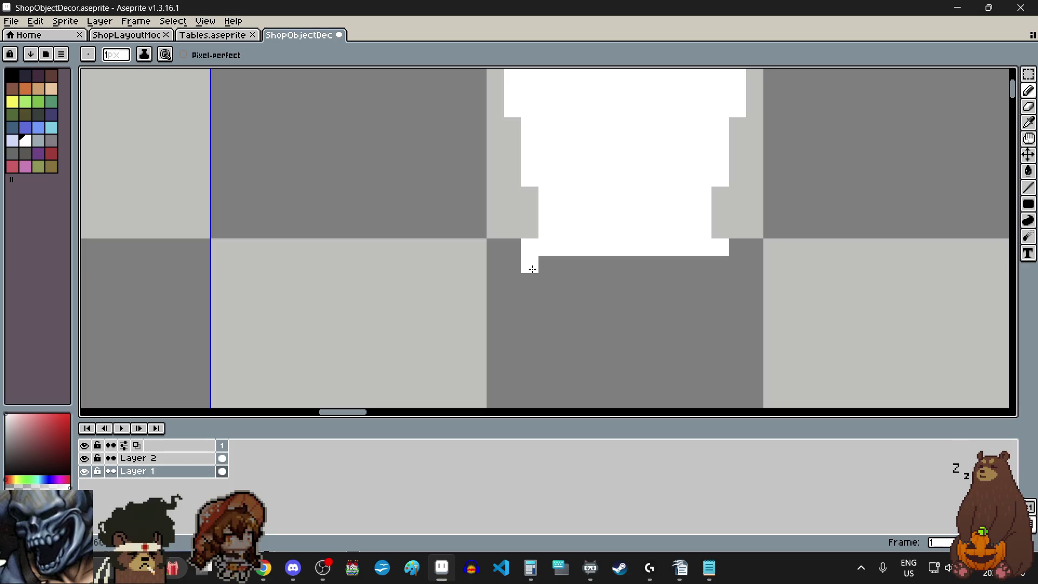
pyautogui.scroll(-3, 507, 265)
pyautogui.scroll(1, 507, 265)
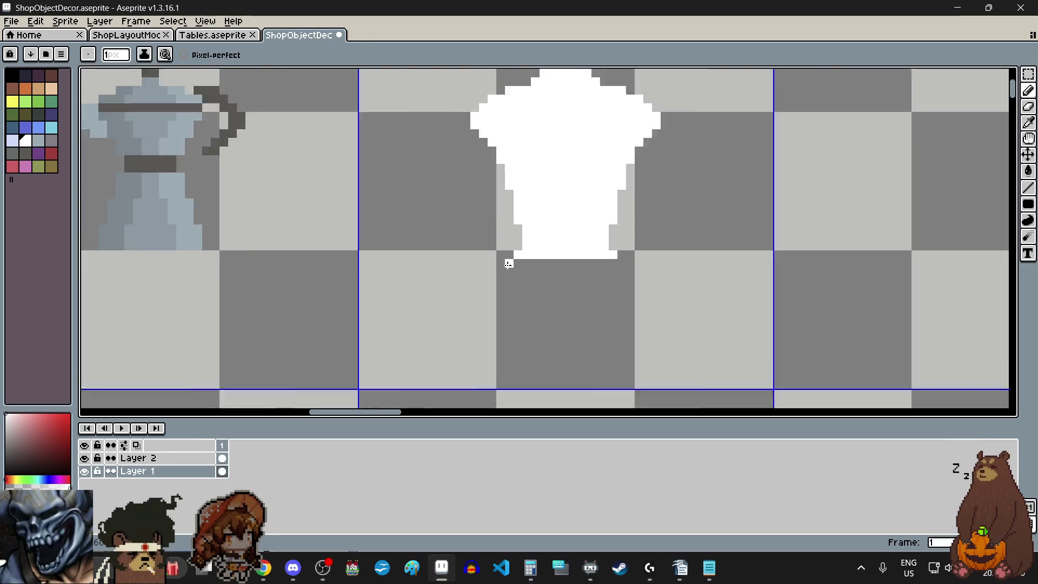
pyautogui.scroll(1, 507, 265)
pyautogui.moveTo(509, 264); pyautogui.dragTo(670, 265)
pyautogui.scroll(-3, 674, 262)
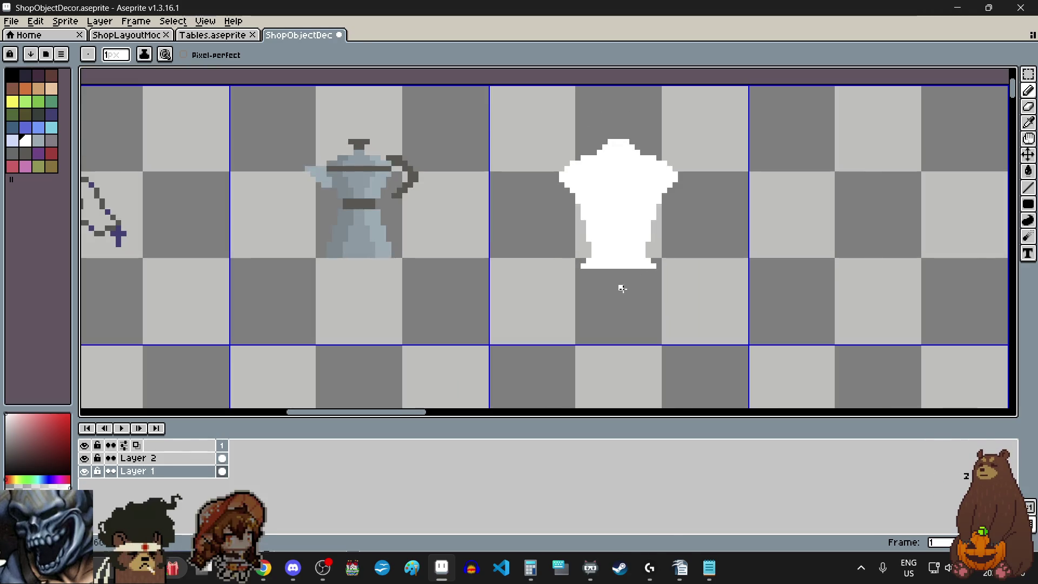
pyautogui.scroll(1, 621, 284)
pyautogui.scroll(1, 601, 276)
pyautogui.moveTo(477, 230); pyautogui.dragTo(715, 236)
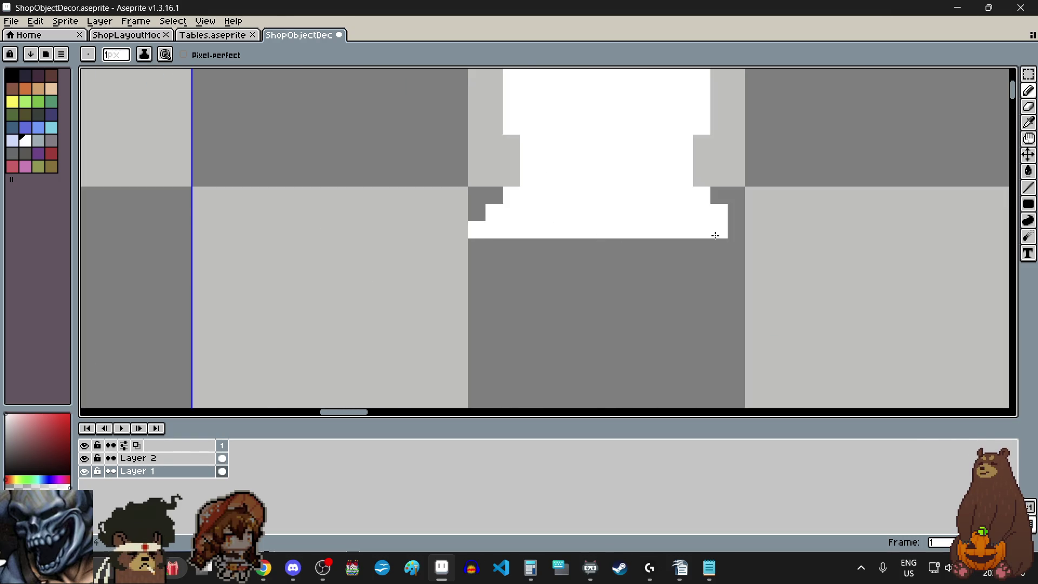
pyautogui.scroll(-3, 735, 234)
pyautogui.click(563, 284)
pyautogui.scroll(1, 562, 283)
pyautogui.scroll(1, 556, 276)
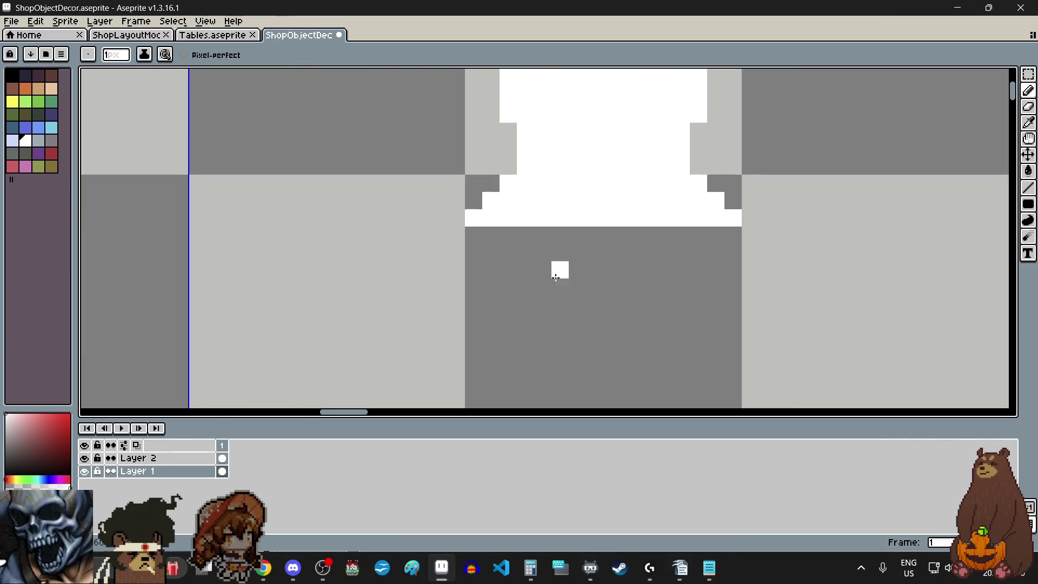
pyautogui.moveTo(477, 237); pyautogui.dragTo(684, 239)
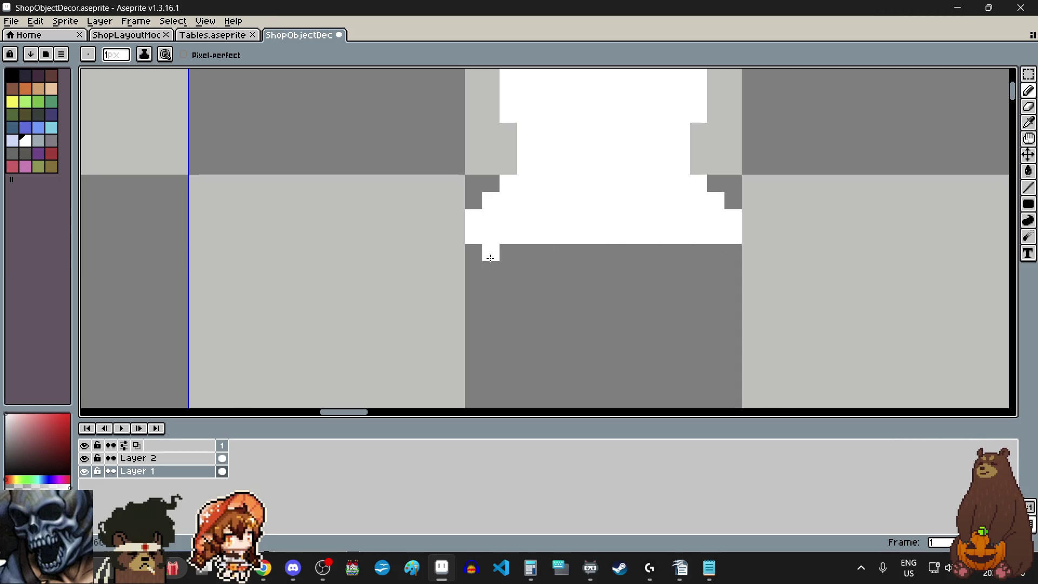
pyautogui.moveTo(534, 261); pyautogui.dragTo(675, 261)
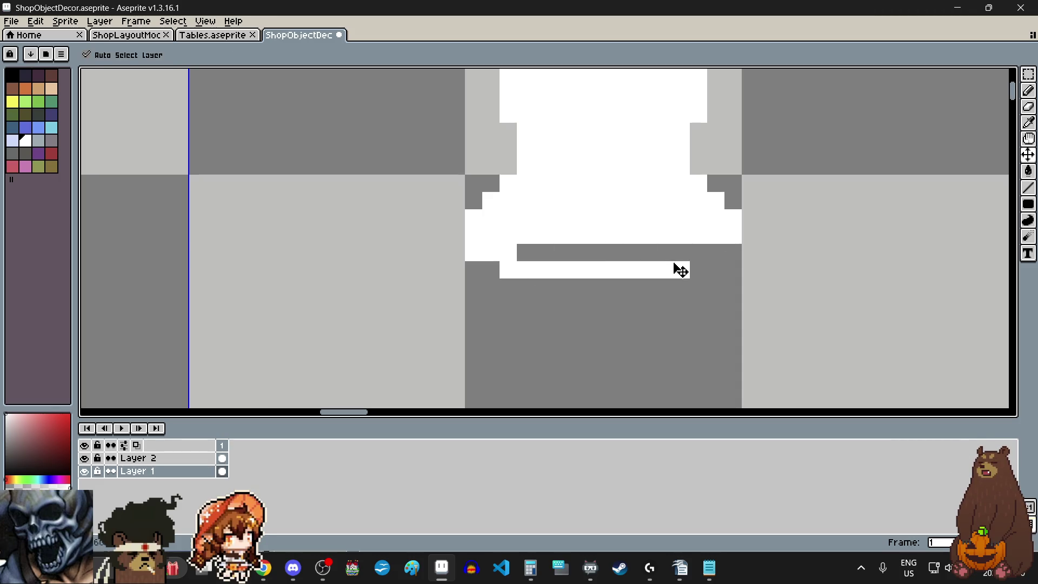
pyautogui.hotkey('ctrl', 'z')
pyautogui.hotkey('ctrl', 'z')
pyautogui.hotkey('ctrl', 'z')
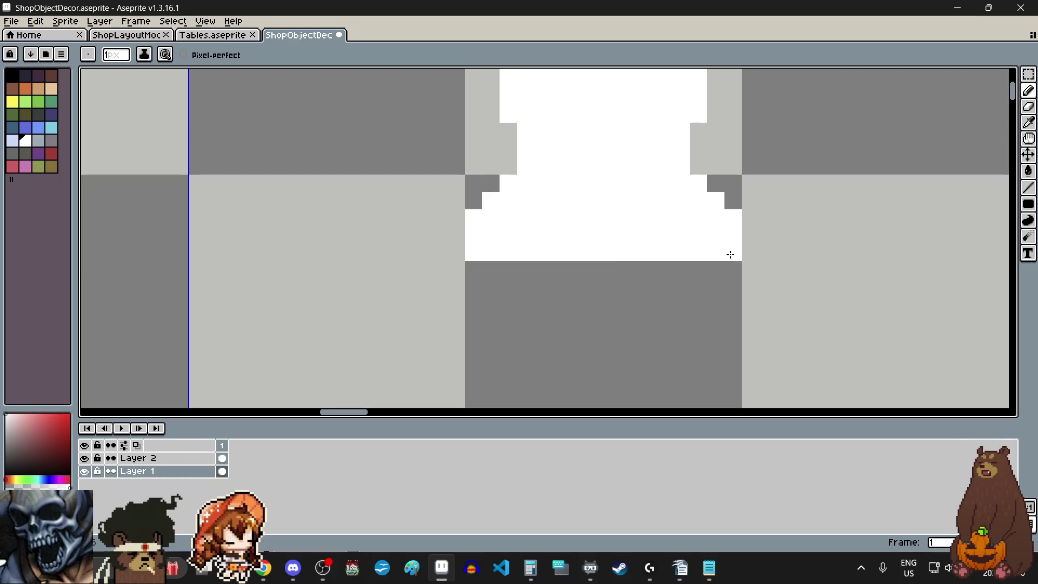
pyautogui.scroll(-3, 610, 294)
pyautogui.scroll(-1, 638, 301)
pyautogui.scroll(1, 653, 292)
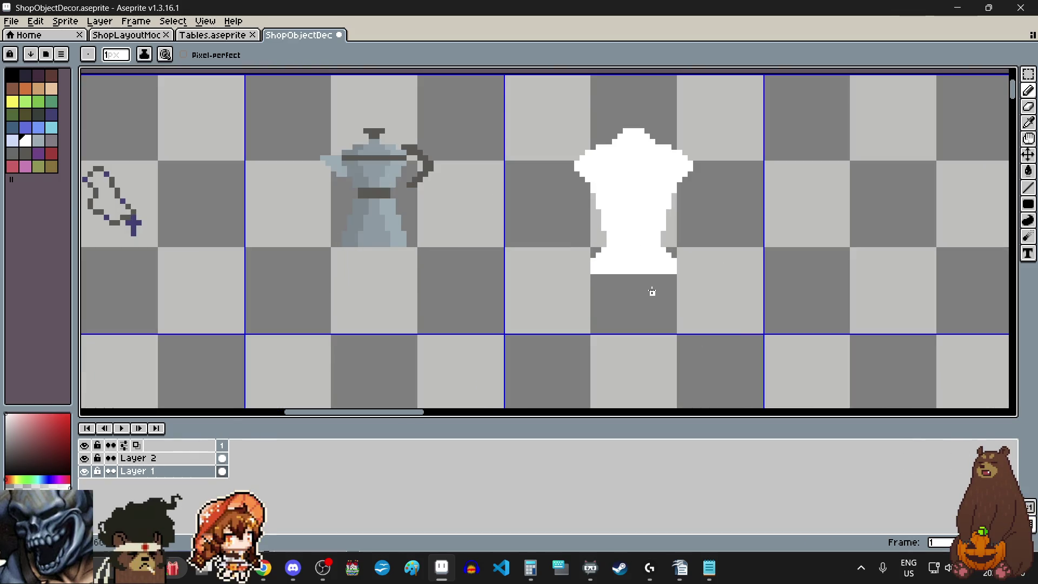
pyautogui.scroll(1, 652, 292)
pyautogui.scroll(1, 658, 299)
pyautogui.scroll(1, 658, 300)
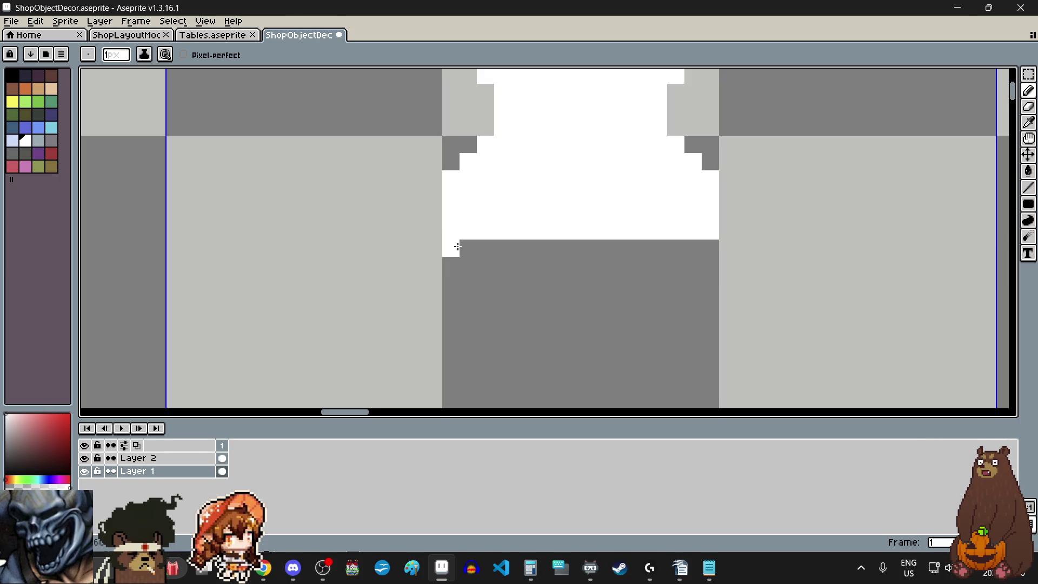
# Fill the remaining grey gaps in the new base rows with single white pixels.
pyautogui.click(469, 247)
pyautogui.click(497, 250)
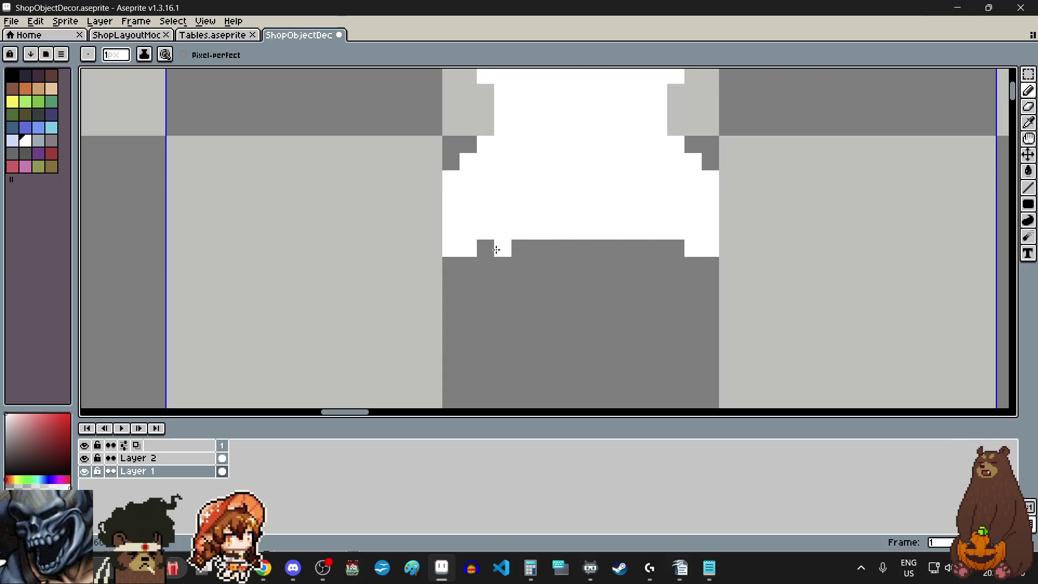
pyautogui.click(498, 249)
pyautogui.click(675, 249)
pyautogui.click(652, 246)
pyautogui.click(536, 254)
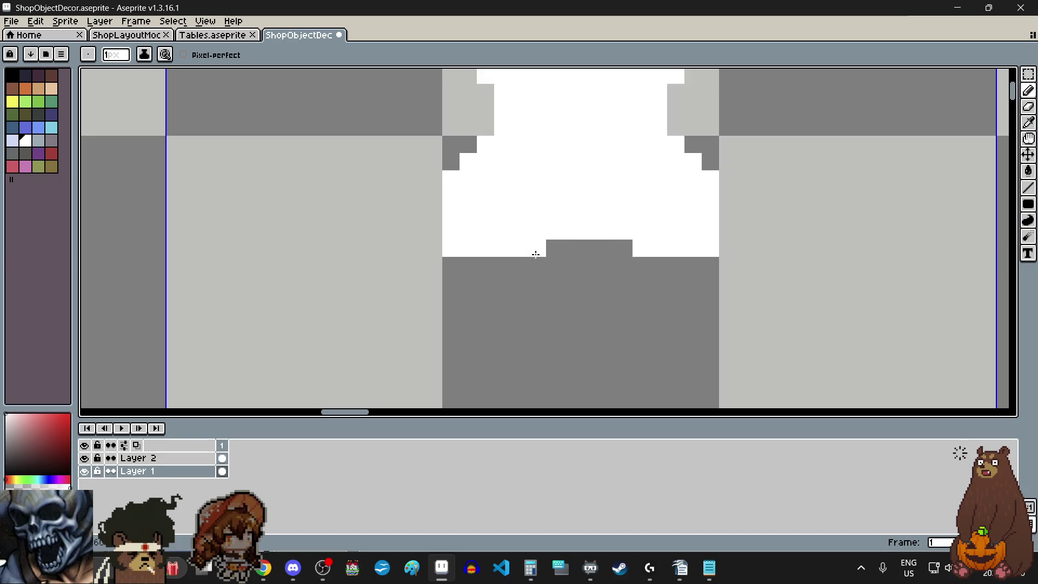
pyautogui.scroll(-3, 538, 295)
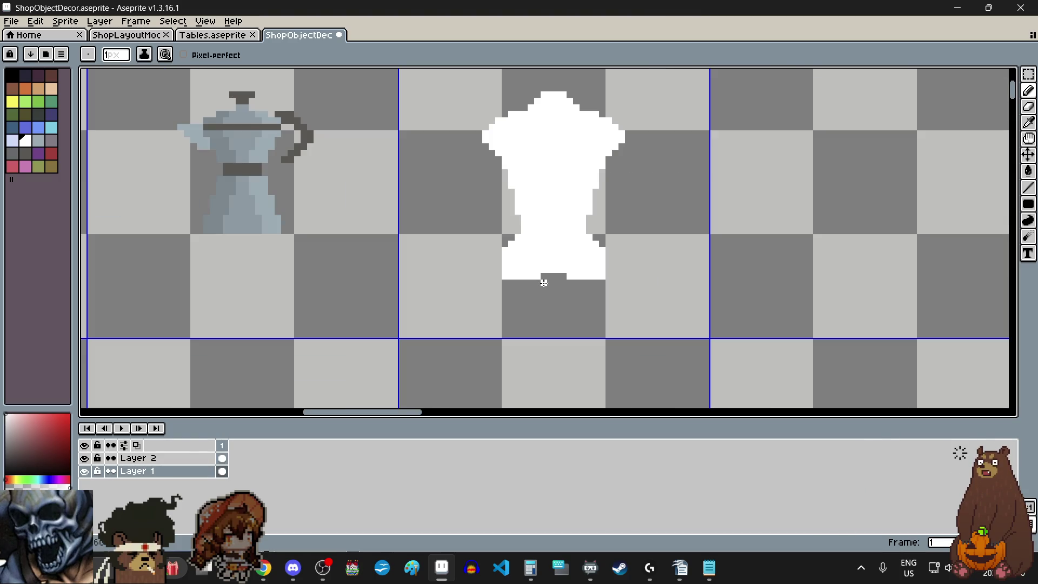
pyautogui.scroll(2, 544, 283)
# Add a new white bottom row and extend the base edge down two pixels around the centre notch.
pyautogui.click(413, 282)
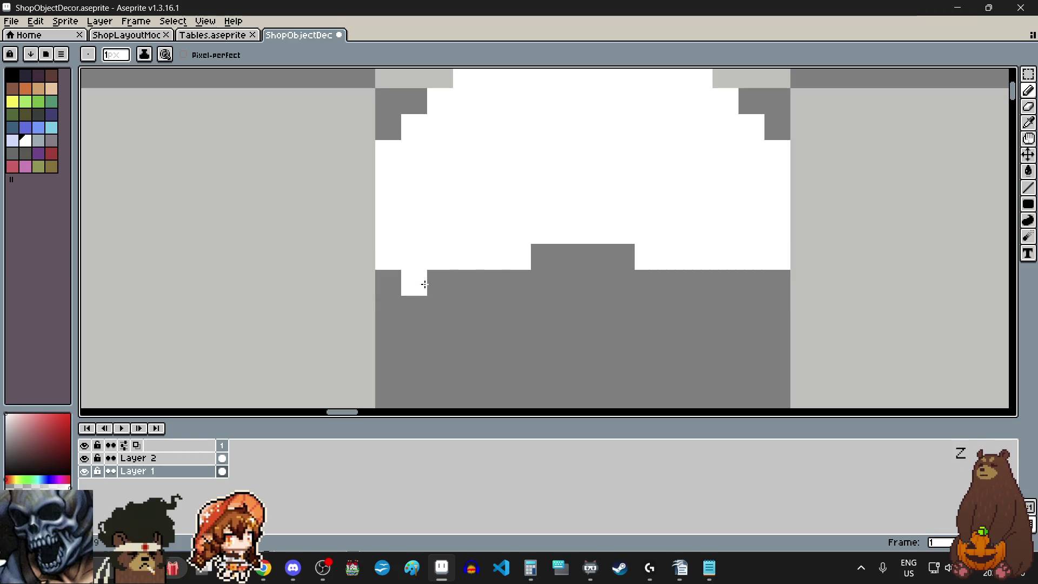
pyautogui.moveTo(424, 284); pyautogui.dragTo(495, 281)
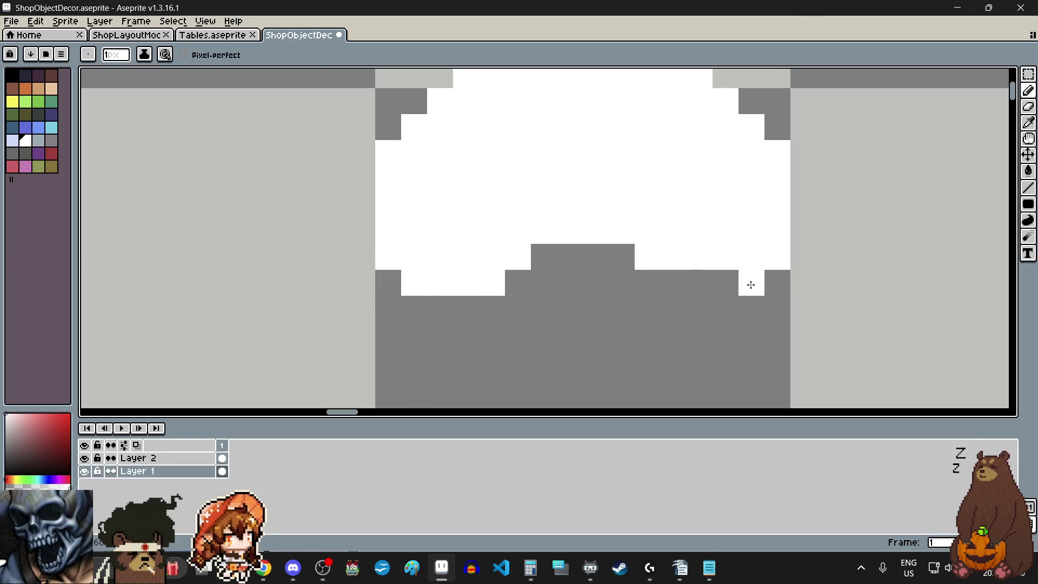
pyautogui.moveTo(735, 285); pyautogui.dragTo(673, 284)
pyautogui.click(544, 256)
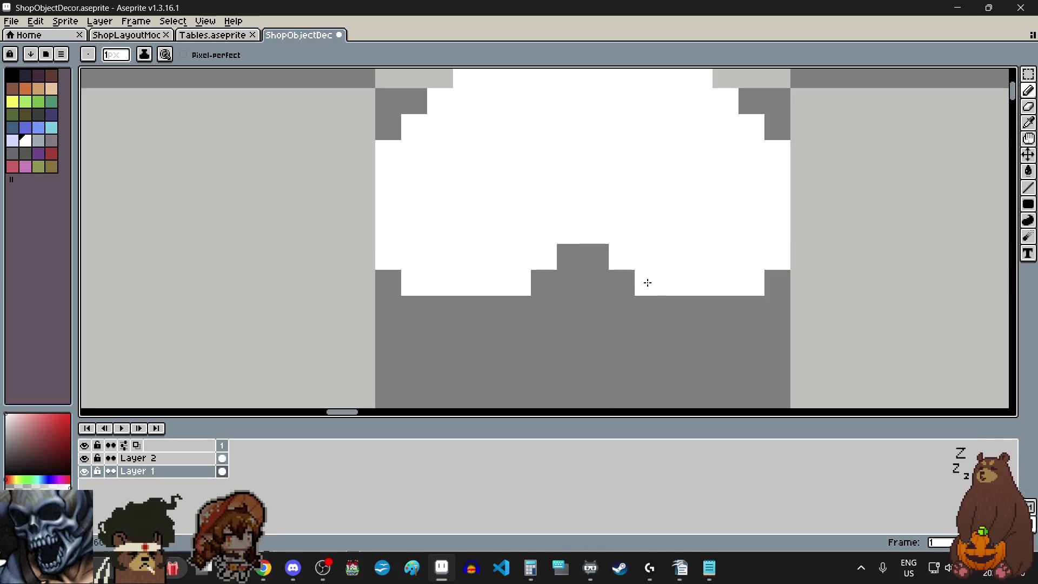
pyautogui.scroll(-2, 648, 282)
pyautogui.scroll(-2, 520, 325)
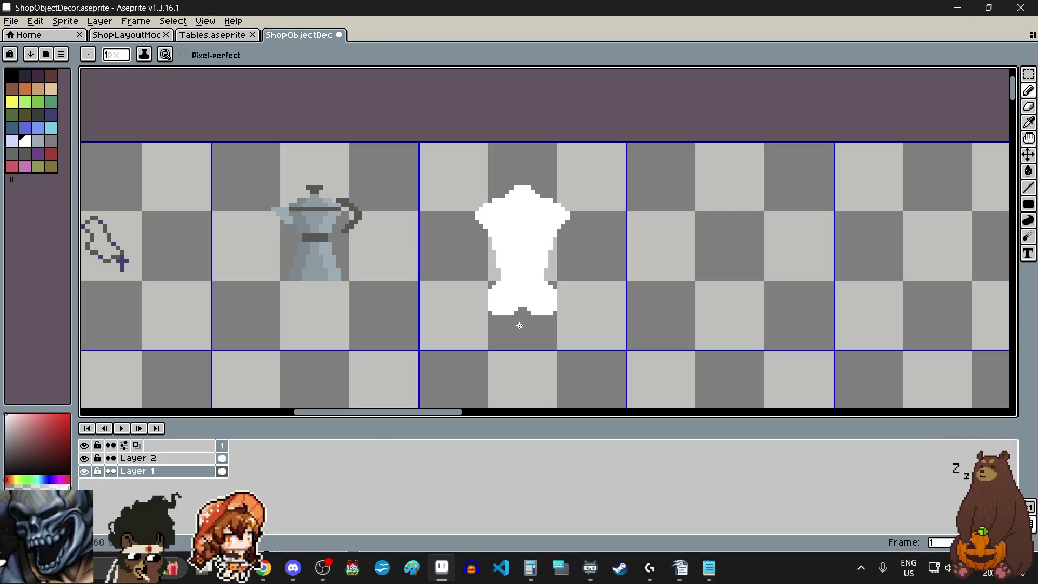
pyautogui.scroll(1, 512, 317)
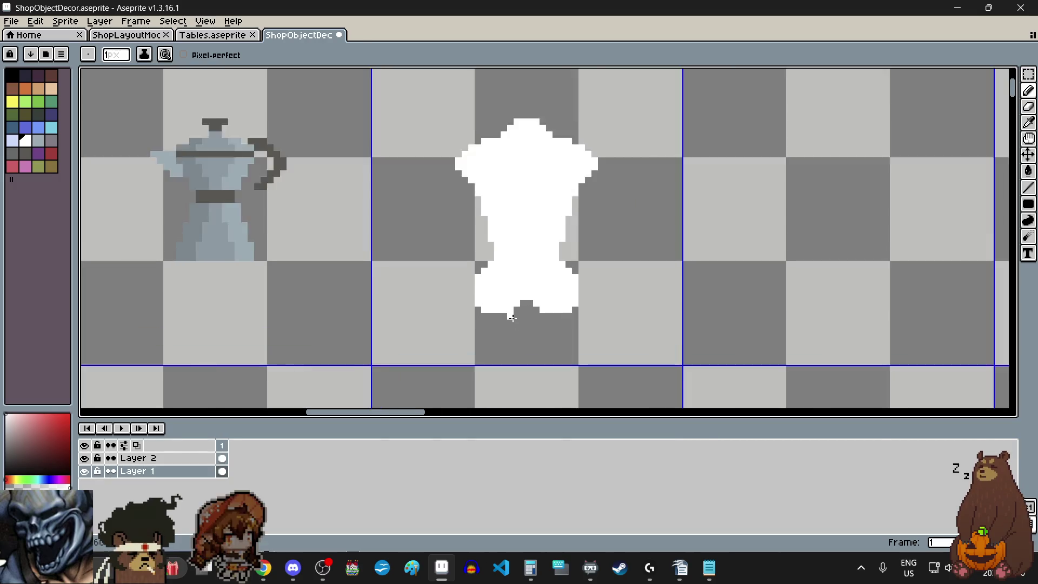
pyautogui.scroll(2, 517, 308)
pyautogui.scroll(1, 519, 311)
pyautogui.scroll(-3, 519, 311)
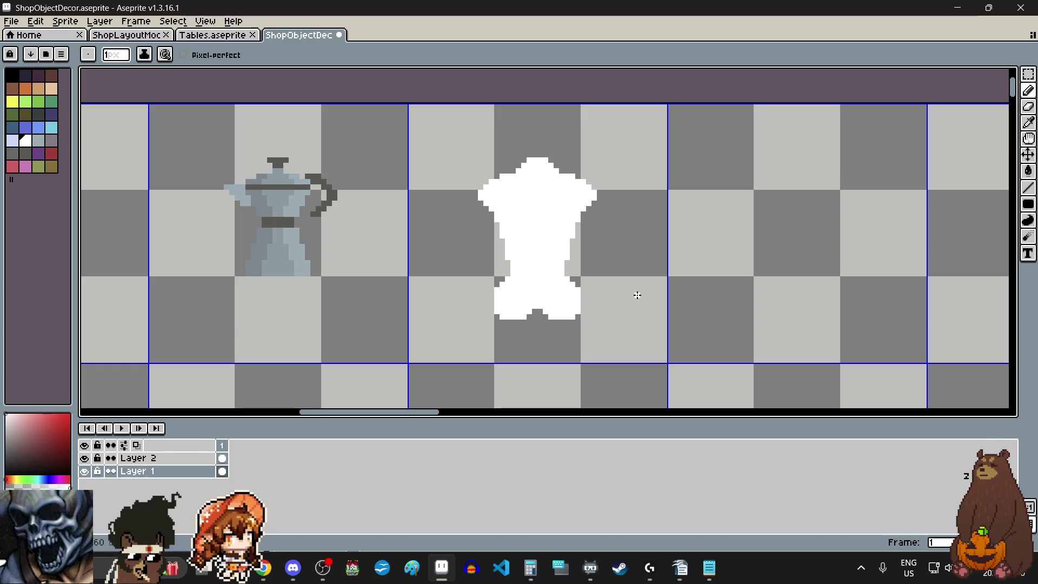
pyautogui.scroll(-1, 629, 316)
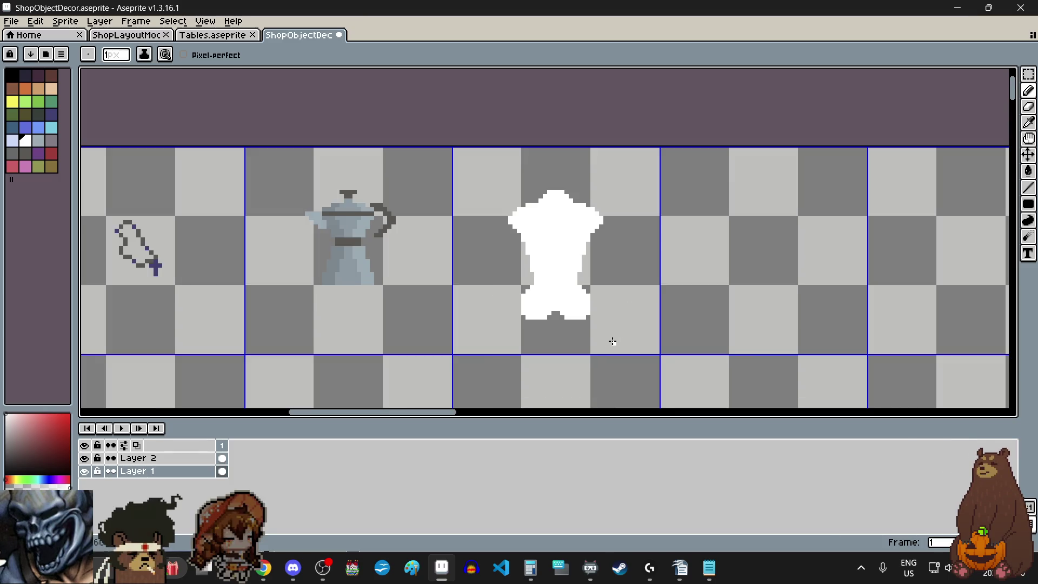
pyautogui.scroll(1, 612, 342)
pyautogui.scroll(1, 592, 333)
pyautogui.scroll(1, 568, 325)
pyautogui.scroll(1, 562, 322)
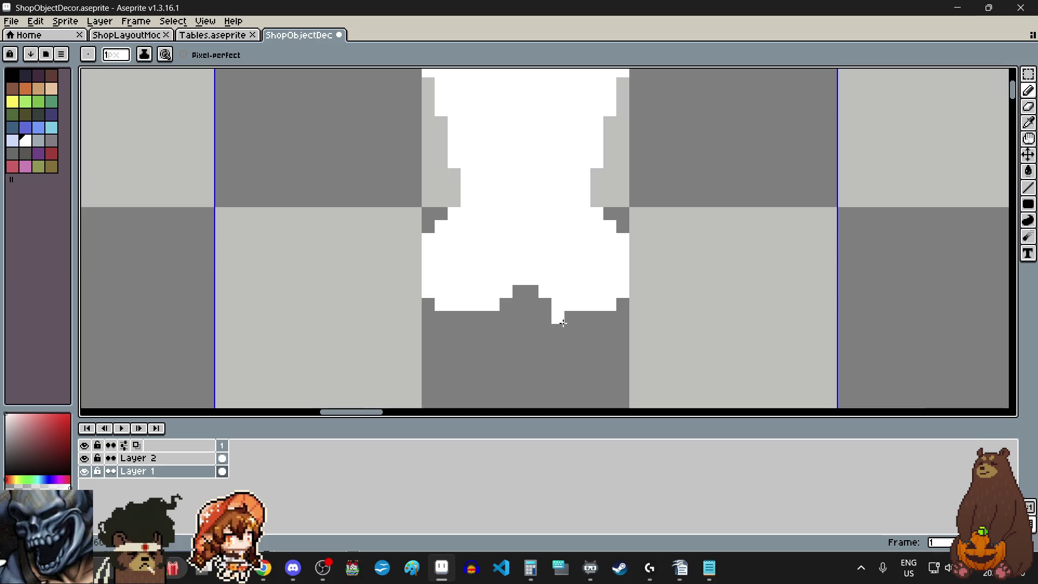
pyautogui.scroll(3, 562, 322)
pyautogui.scroll(-3, 510, 330)
pyautogui.scroll(-2, 484, 344)
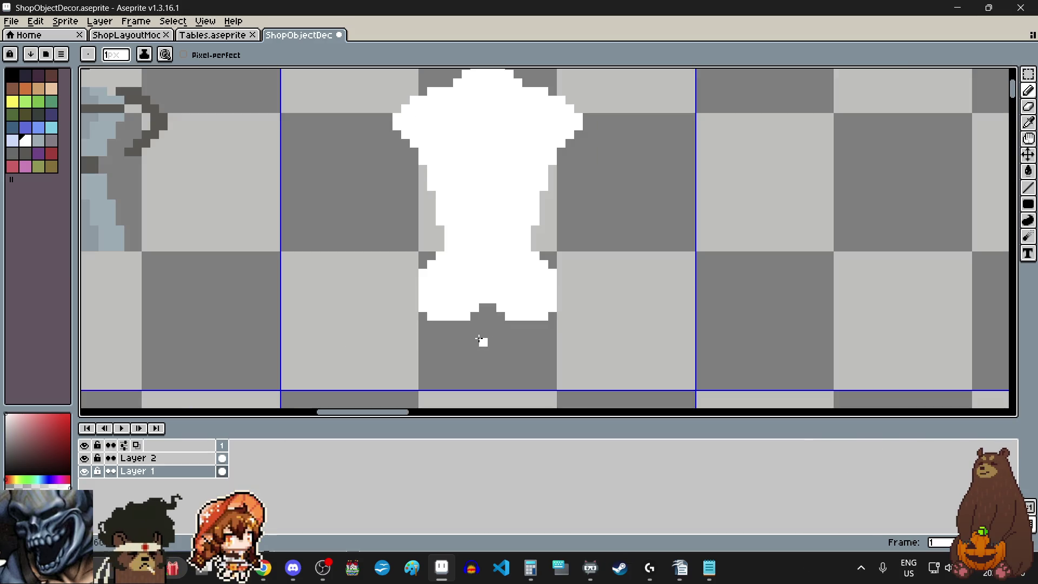
pyautogui.scroll(3, 468, 326)
pyautogui.scroll(-3, 476, 336)
pyautogui.scroll(3, 475, 336)
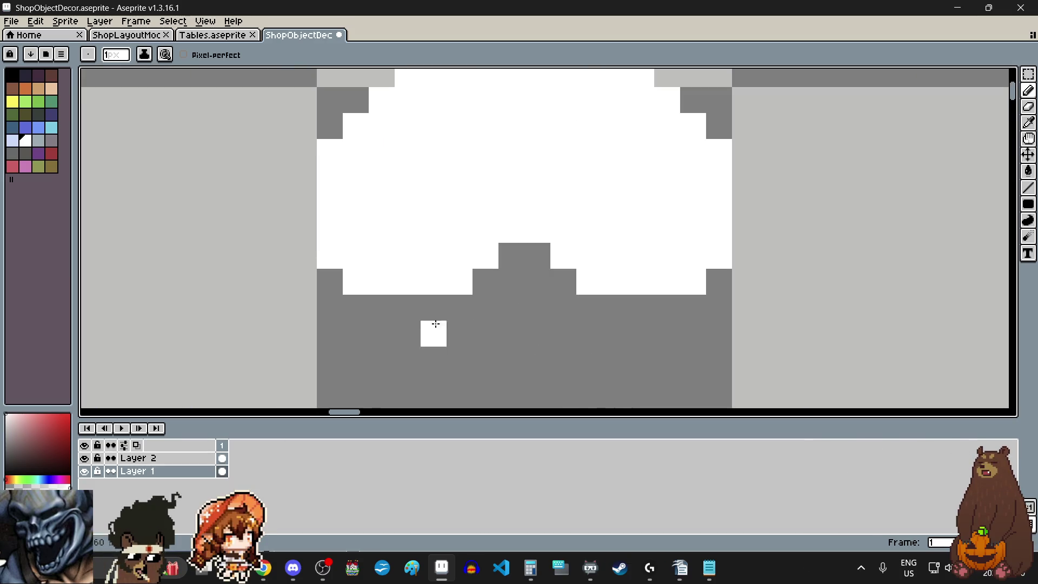
pyautogui.moveTo(417, 303); pyautogui.dragTo(465, 317)
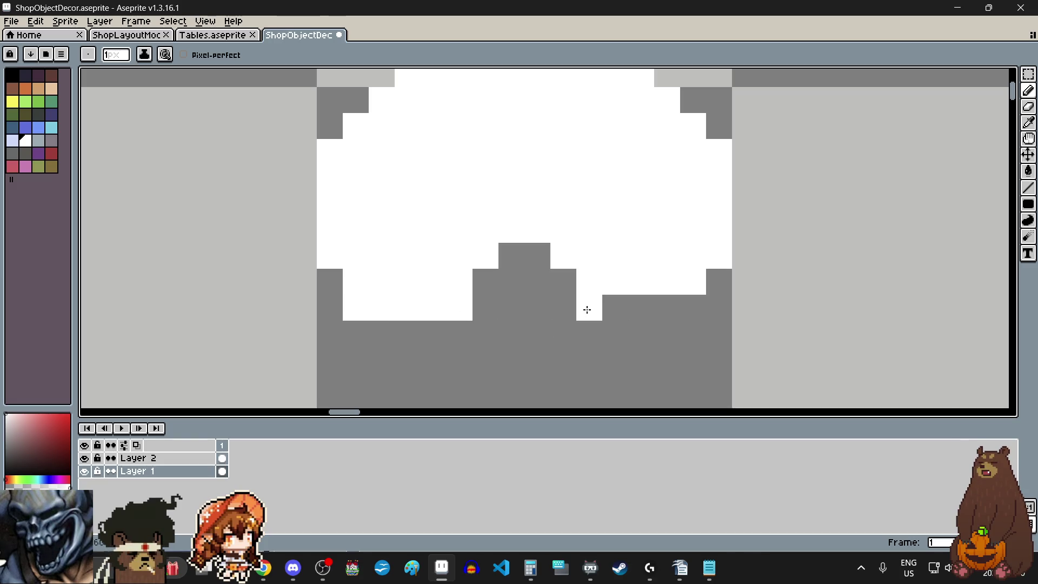
pyautogui.scroll(-3, 687, 312)
pyautogui.scroll(-1, 562, 338)
pyautogui.scroll(1, 563, 338)
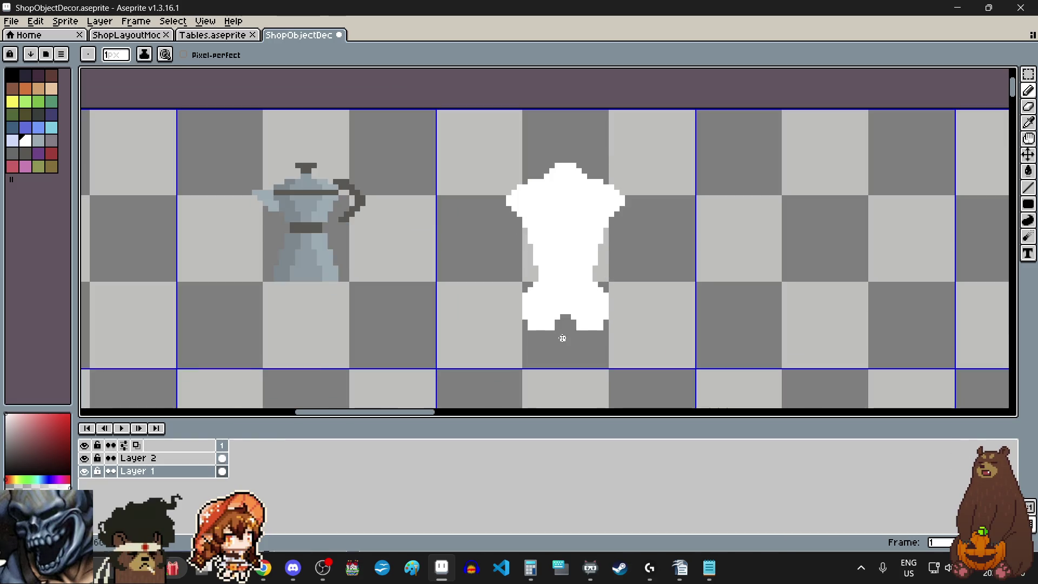
pyautogui.scroll(1, 562, 338)
pyautogui.scroll(-1, 562, 338)
pyautogui.scroll(-1, 579, 345)
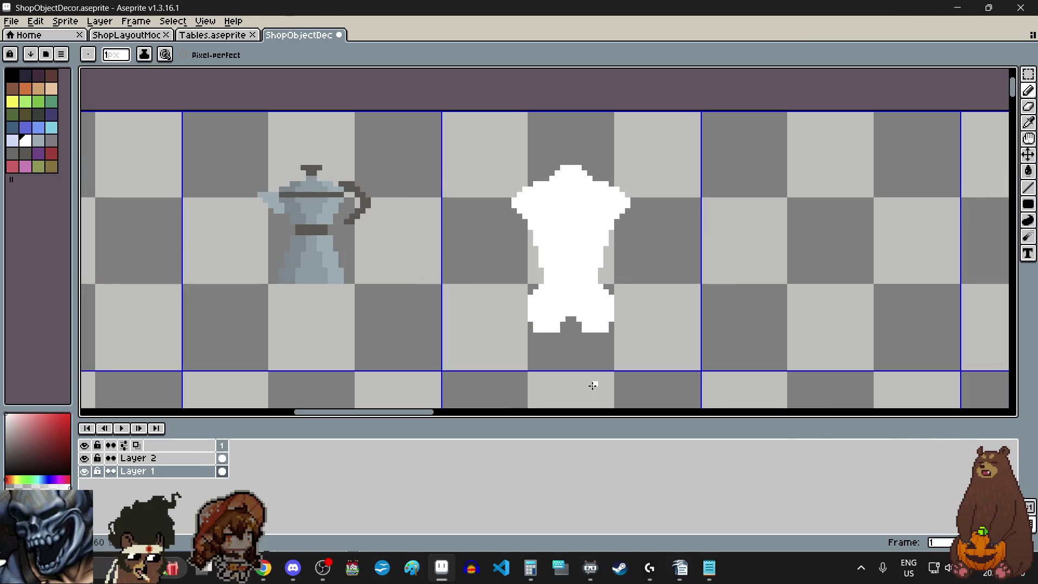
pyautogui.scroll(2, 573, 362)
pyautogui.scroll(2, 579, 319)
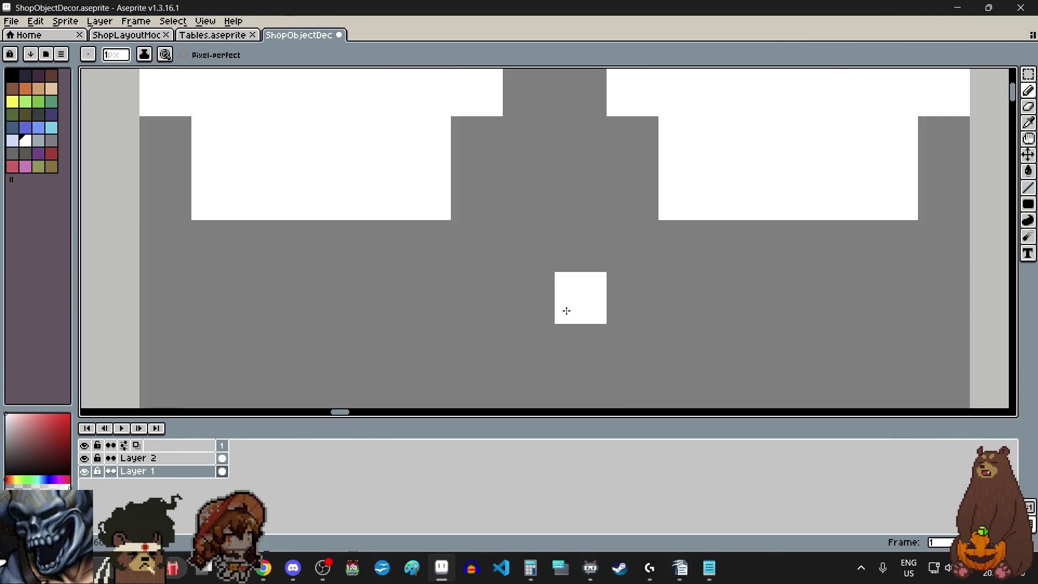
# Even the left and right base blocks, fill the grey torso notch white, and undo a stray erase.
pyautogui.moveTo(245, 253); pyautogui.dragTo(431, 250)
pyautogui.moveTo(686, 247); pyautogui.dragTo(869, 241)
pyautogui.scroll(-3, 591, 293)
pyautogui.scroll(-1, 593, 306)
pyautogui.scroll(-1, 593, 307)
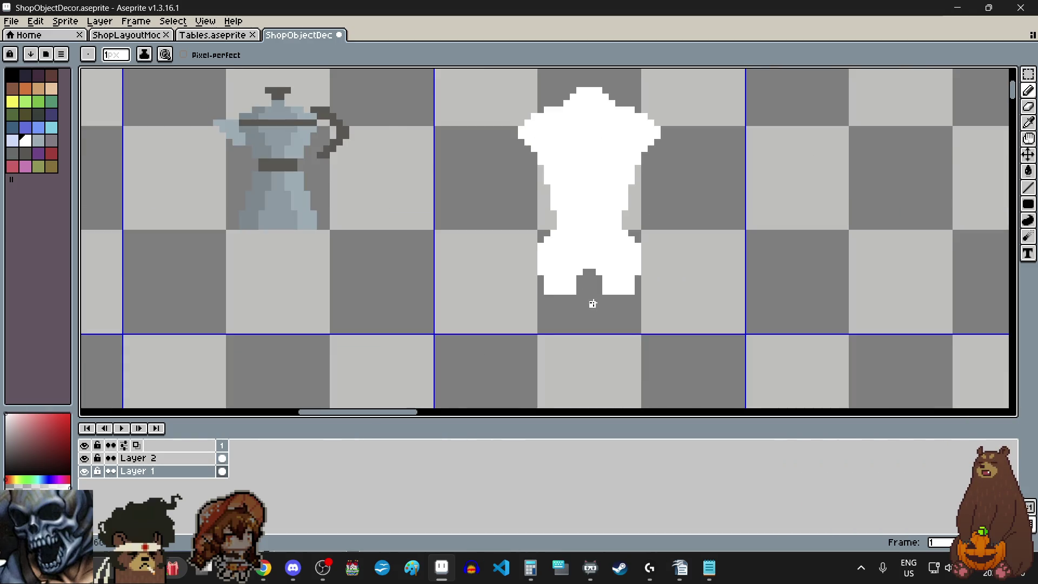
pyautogui.scroll(-1, 591, 296)
pyautogui.scroll(1, 606, 234)
pyautogui.scroll(1, 608, 235)
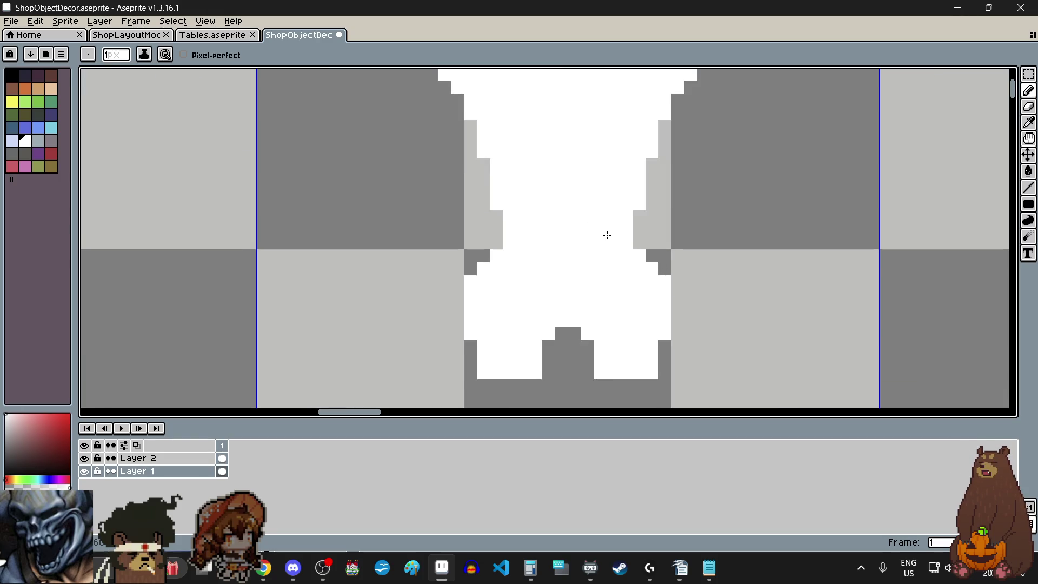
pyautogui.scroll(-2, 633, 271)
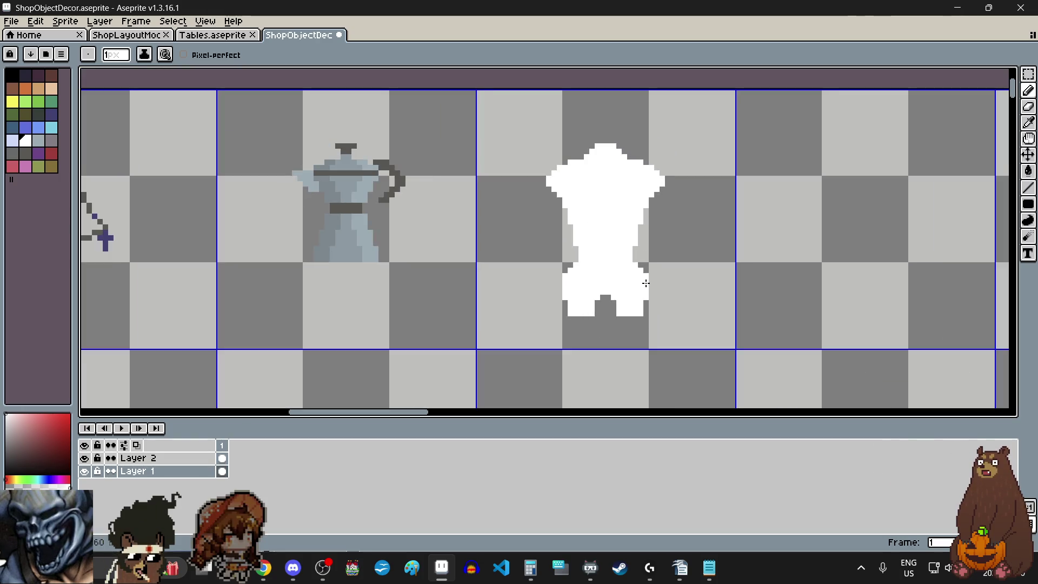
pyautogui.scroll(-2, 650, 284)
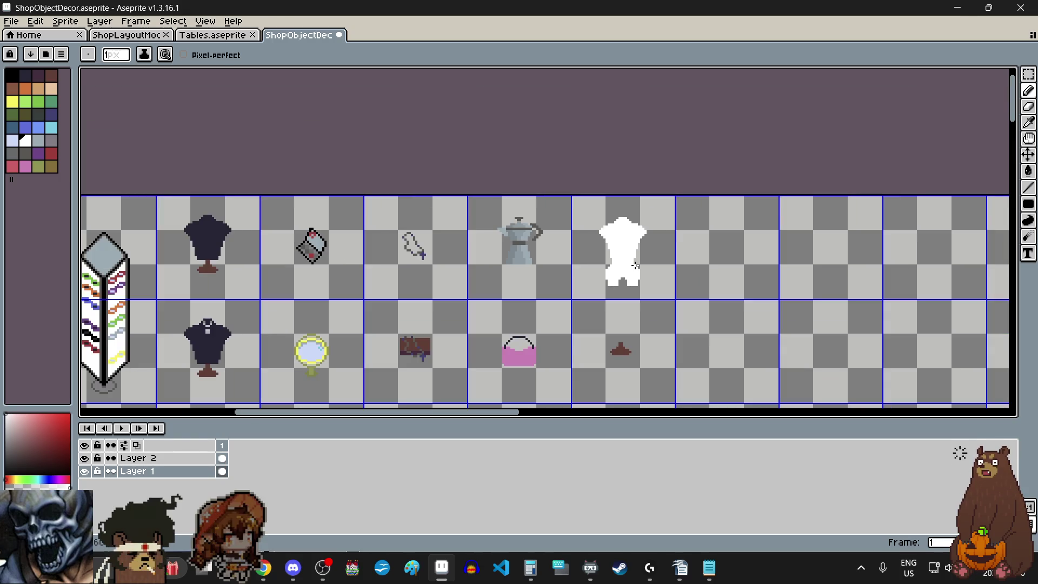
pyautogui.scroll(1, 634, 276)
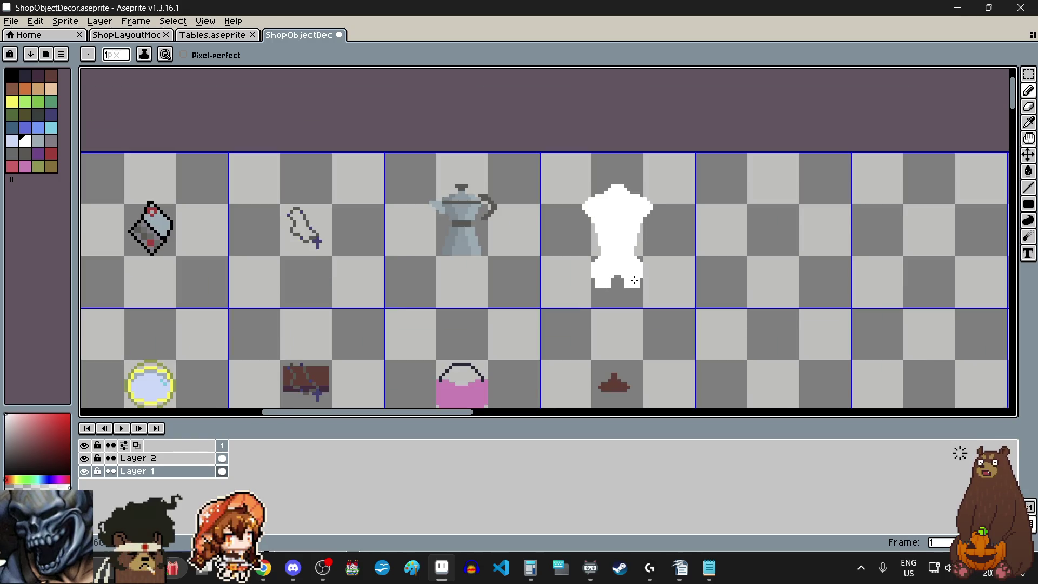
pyautogui.scroll(3, 634, 280)
pyautogui.moveTo(572, 259); pyautogui.dragTo(590, 247)
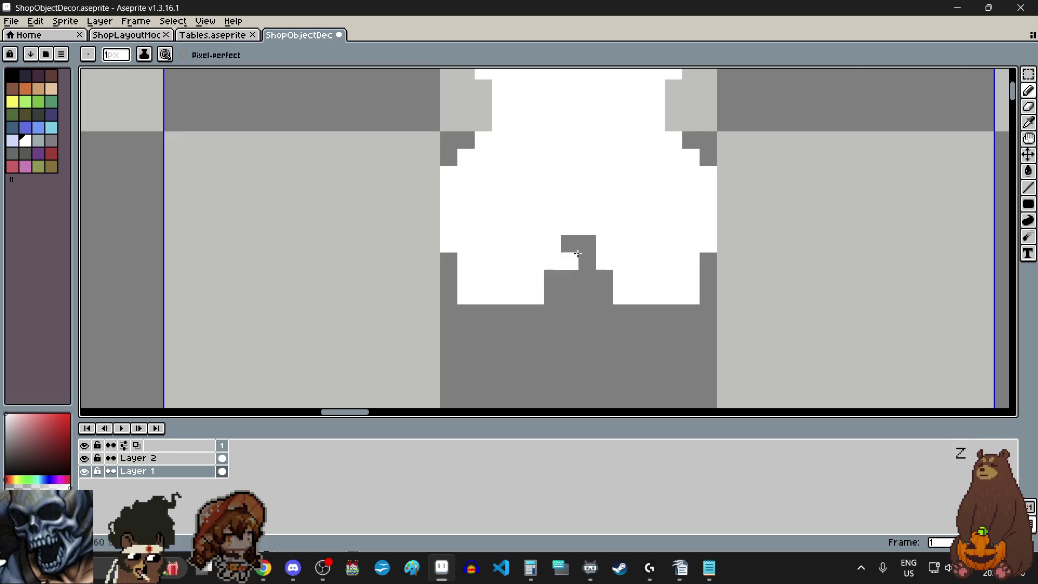
pyautogui.scroll(-2, 600, 308)
pyautogui.scroll(1, 613, 327)
pyautogui.scroll(2, 609, 326)
pyautogui.scroll(-2, 607, 326)
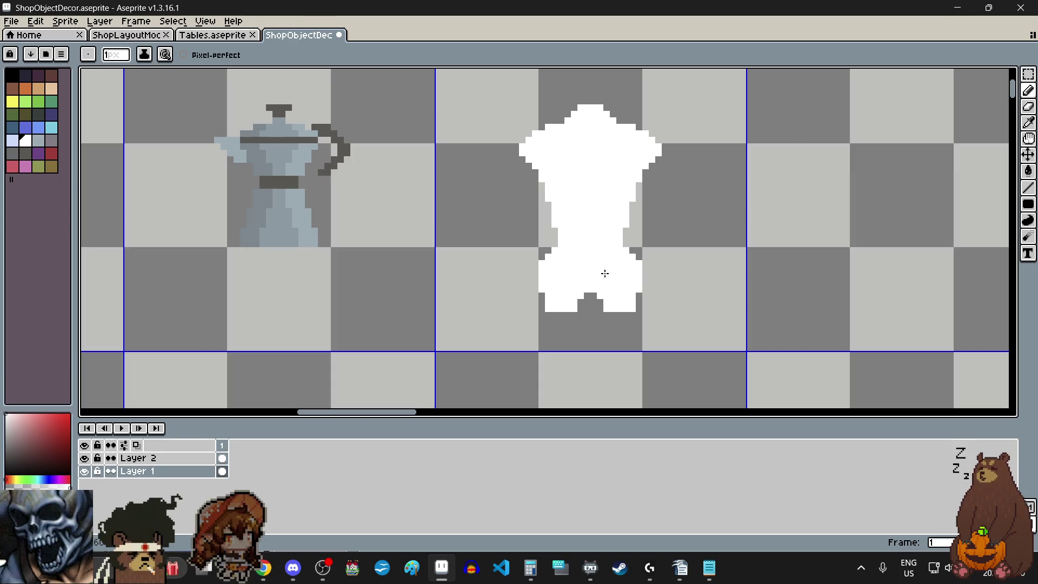
pyautogui.scroll(2, 604, 273)
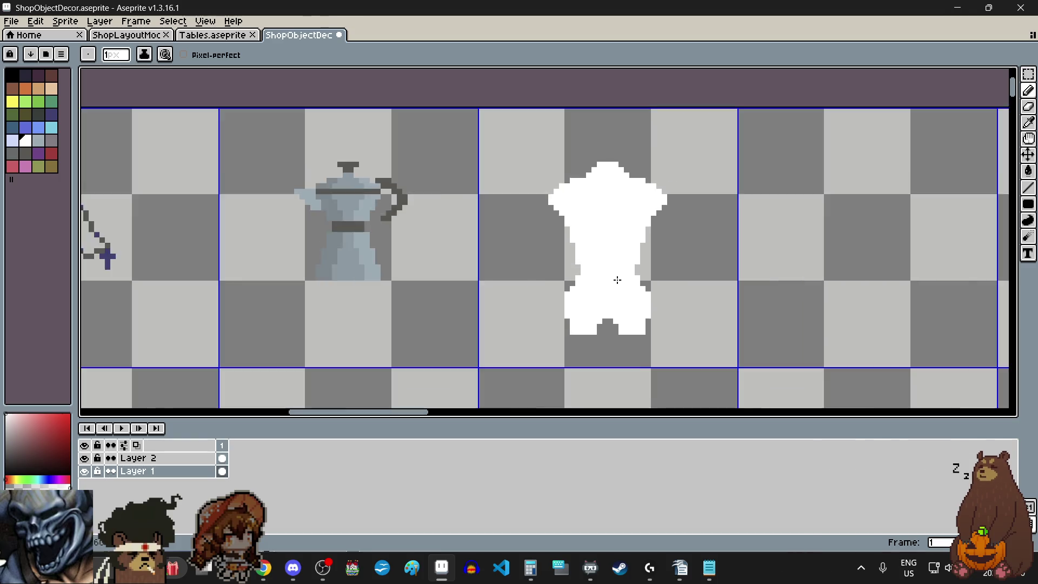
pyautogui.scroll(-2, 616, 328)
pyautogui.scroll(-2, 617, 328)
pyautogui.scroll(1, 617, 330)
pyautogui.scroll(1, 617, 329)
pyautogui.scroll(1, 616, 331)
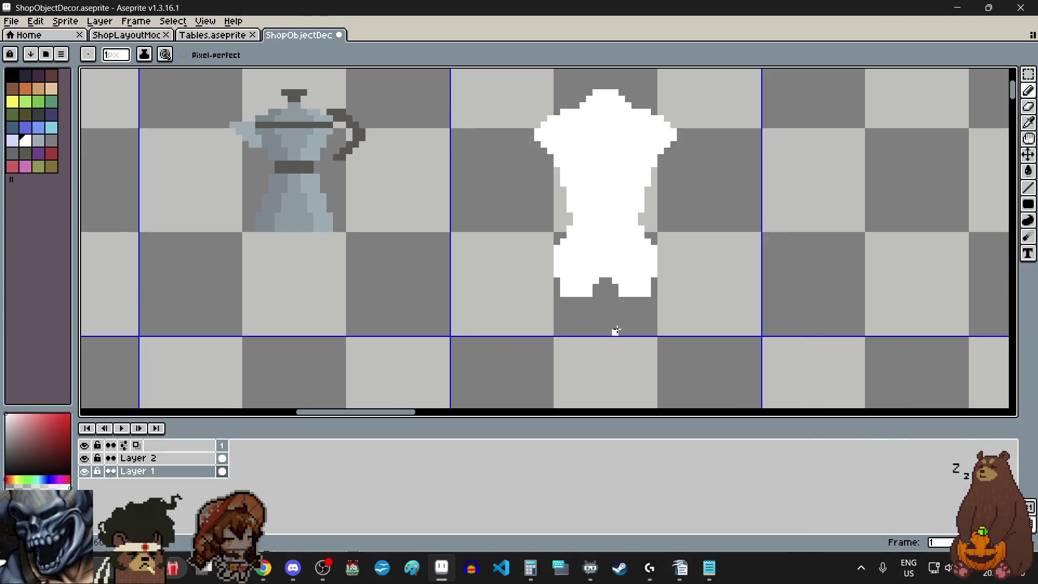
pyautogui.scroll(-2, 608, 318)
pyautogui.scroll(-1, 608, 319)
pyautogui.scroll(2, 608, 318)
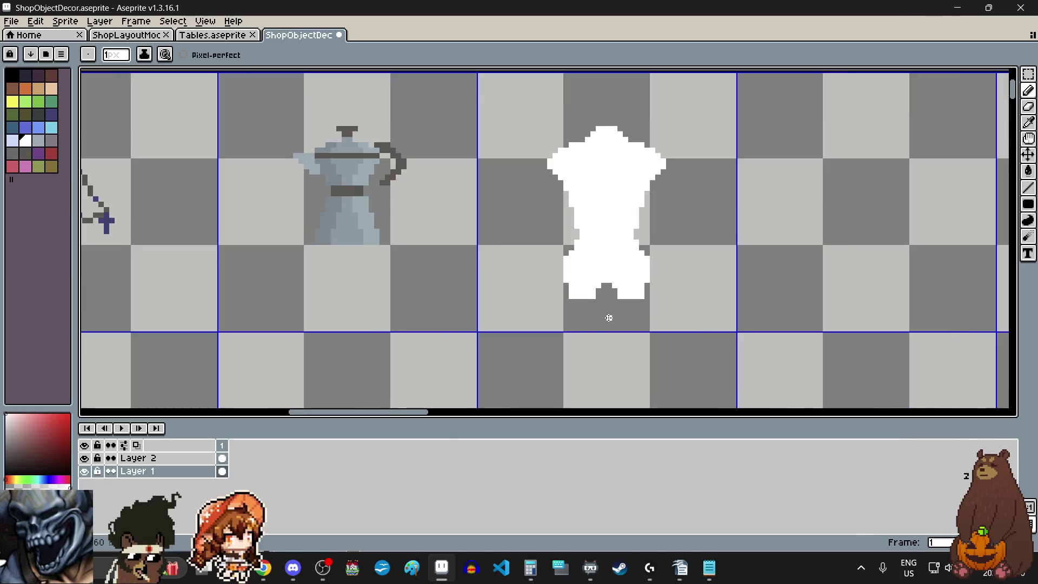
pyautogui.scroll(1, 609, 318)
pyautogui.scroll(1, 608, 318)
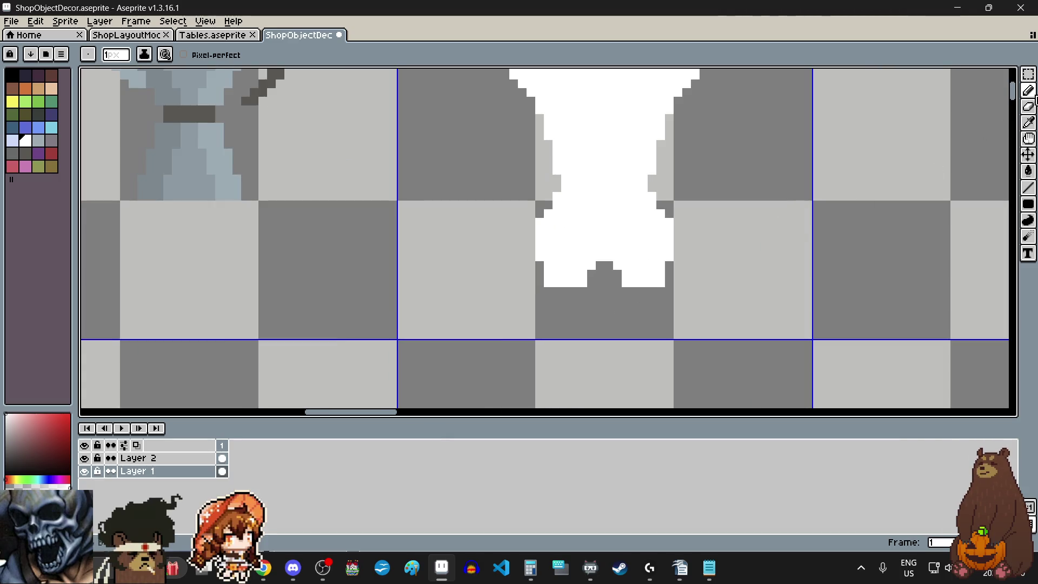
pyautogui.click(1028, 106)
pyautogui.scroll(1, 656, 239)
pyautogui.scroll(1, 657, 239)
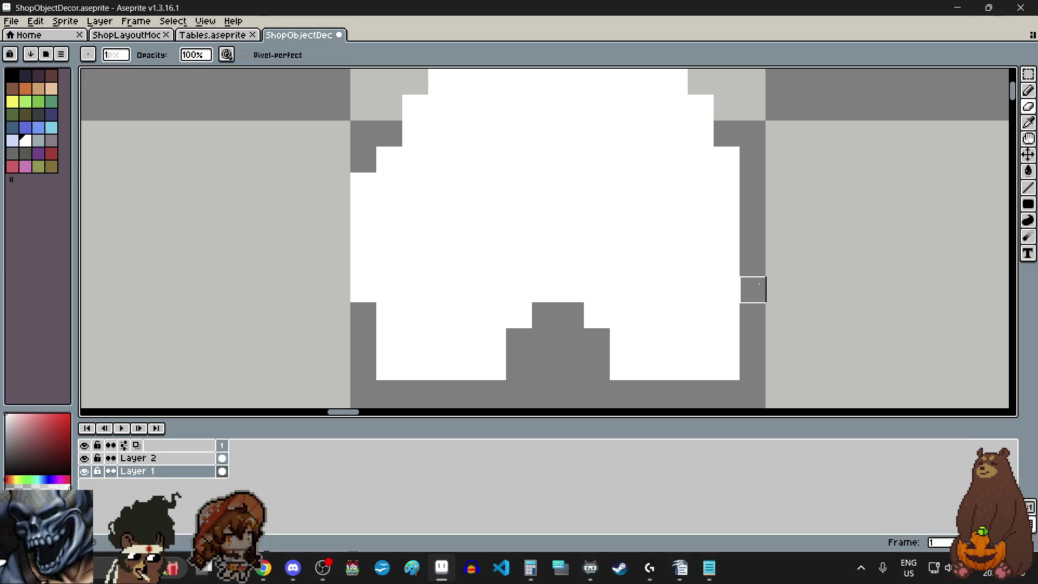
pyautogui.scroll(-2, 752, 289)
pyautogui.scroll(3, 632, 267)
pyautogui.moveTo(527, 338)
pyautogui.mouseDown()
pyautogui.moveTo(563, 302)
pyautogui.moveTo(528, 267)
pyautogui.mouseUp()
pyautogui.scroll(-3, 529, 267)
pyautogui.hotkey('ctrl', 'z')
pyautogui.hotkey('ctrl', 'z')
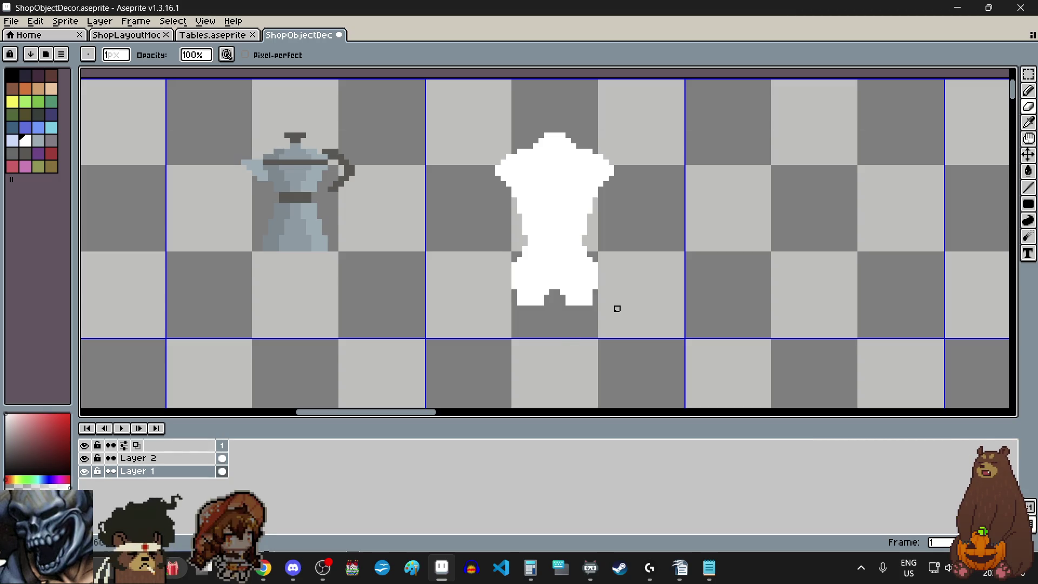
pyautogui.scroll(-1, 618, 324)
# Marquee the brown stand and move it lower in its cell.
pyautogui.press('m')
pyautogui.scroll(-1, 605, 317)
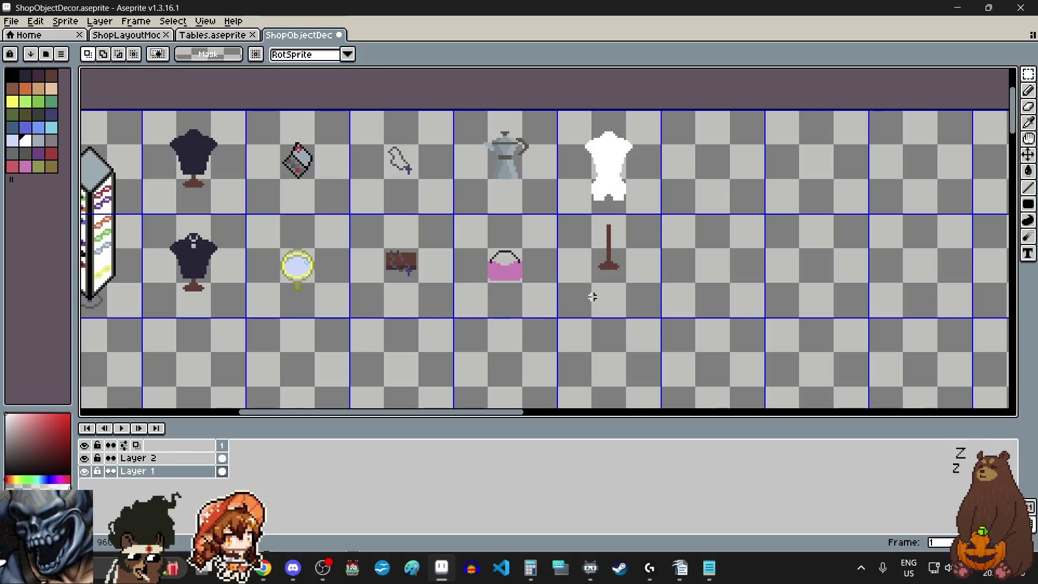
pyautogui.scroll(2, 592, 297)
pyautogui.moveTo(539, 121); pyautogui.dragTo(637, 291)
pyautogui.moveTo(589, 221); pyautogui.dragTo(585, 297)
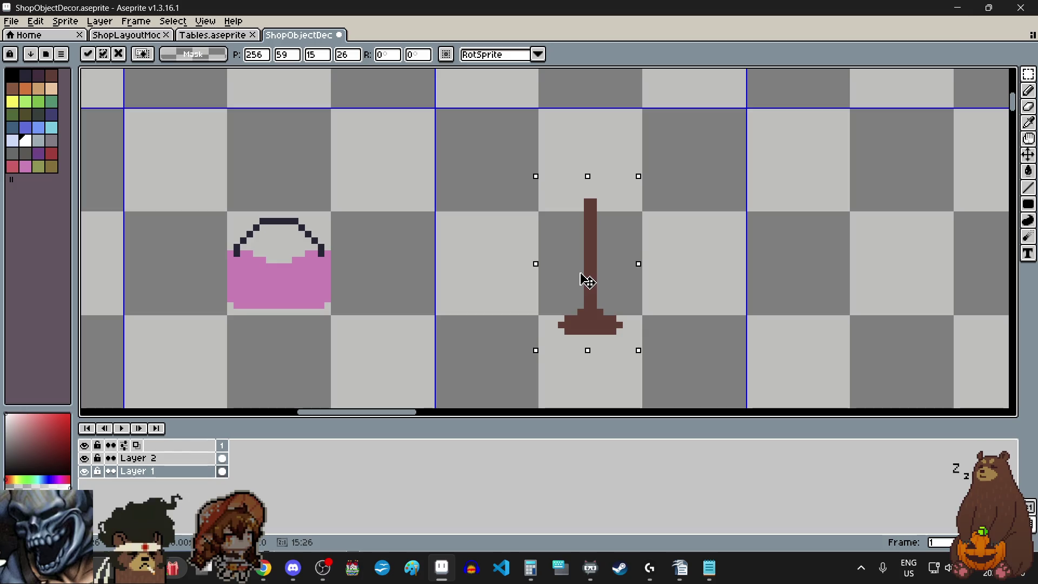
pyautogui.scroll(-1, 586, 297)
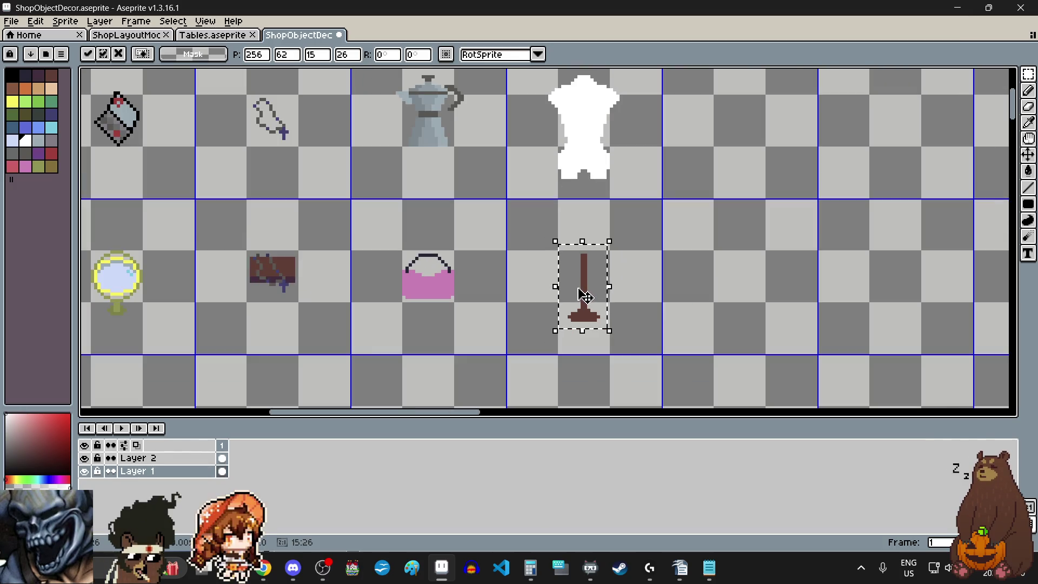
pyautogui.scroll(-1, 584, 293)
pyautogui.scroll(1, 582, 294)
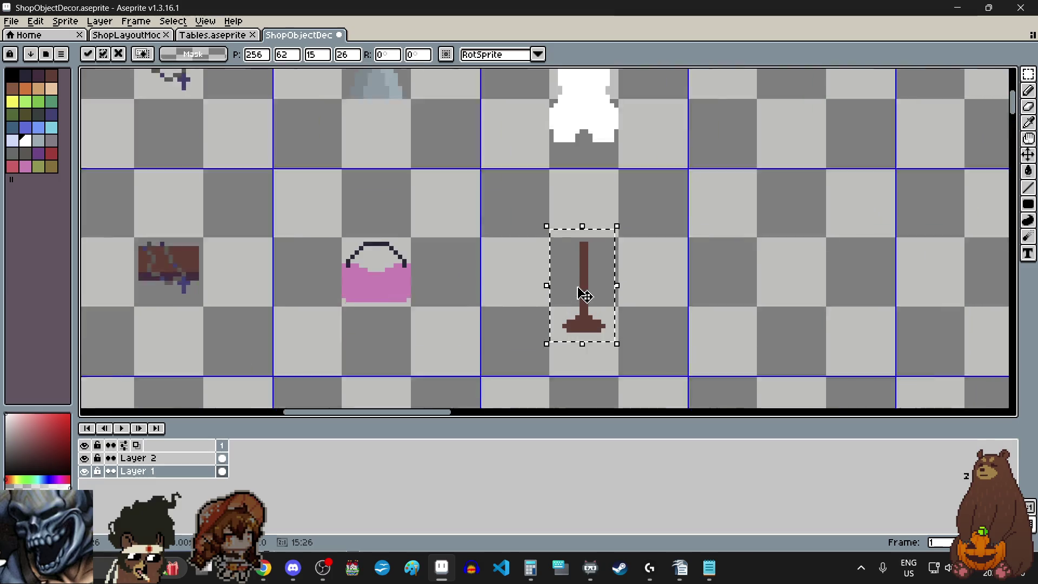
pyautogui.scroll(1, 587, 308)
pyautogui.hotkey('ctrl', 'd')
pyautogui.scroll(-1, 721, 281)
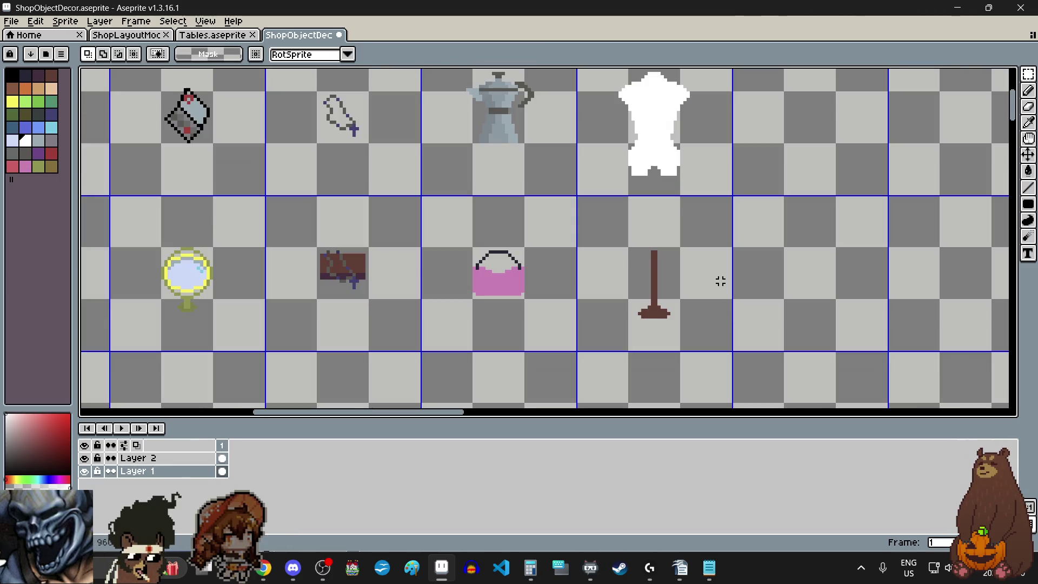
pyautogui.scroll(-1, 719, 280)
pyautogui.scroll(1, 620, 134)
# Select the white torso and lower it onto the brown stand.
pyautogui.moveTo(620, 134); pyautogui.dragTo(728, 267)
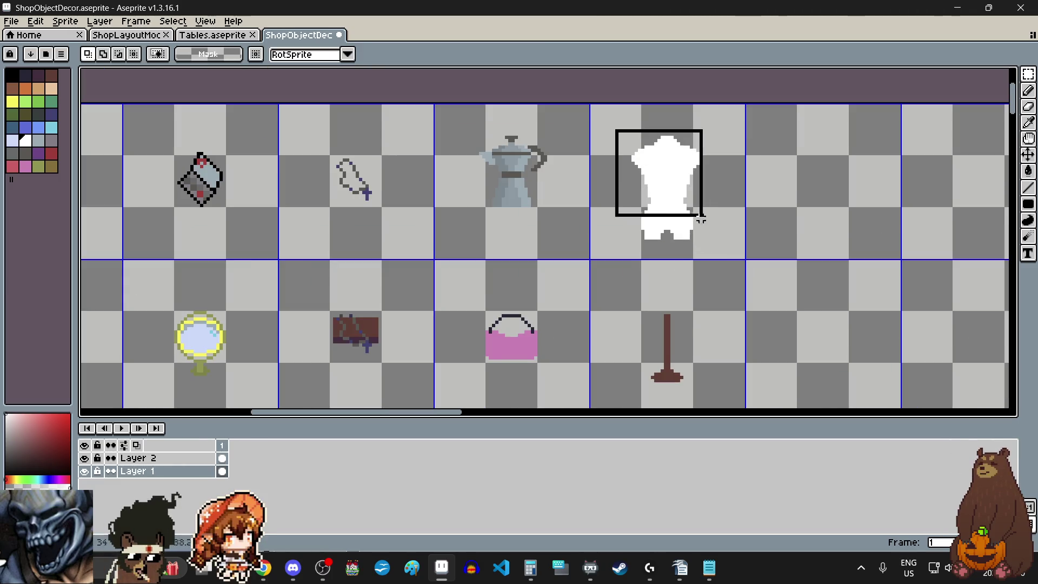
pyautogui.moveTo(686, 203); pyautogui.dragTo(686, 284)
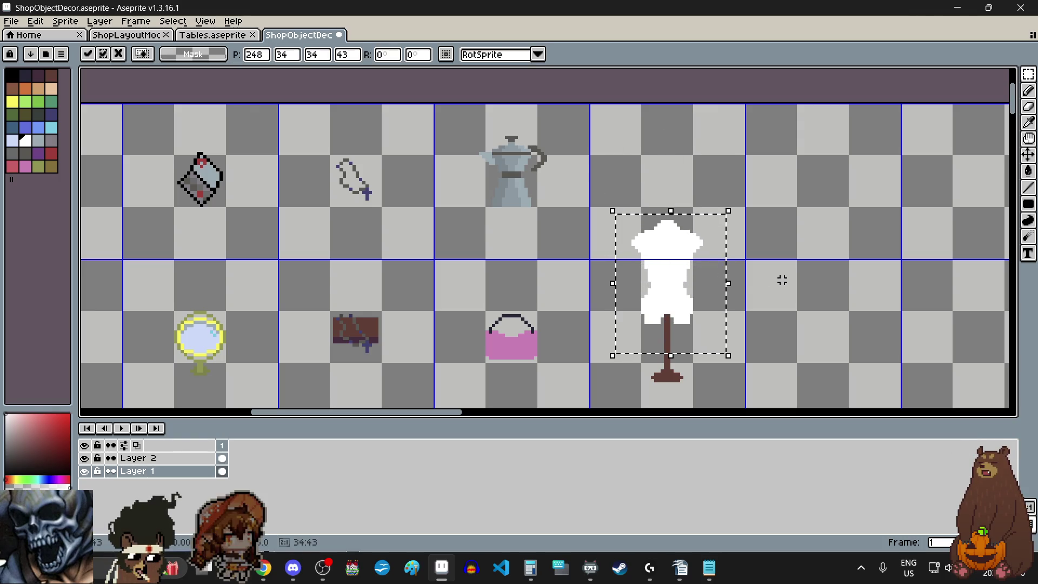
pyautogui.click(798, 313)
pyautogui.scroll(-1, 798, 312)
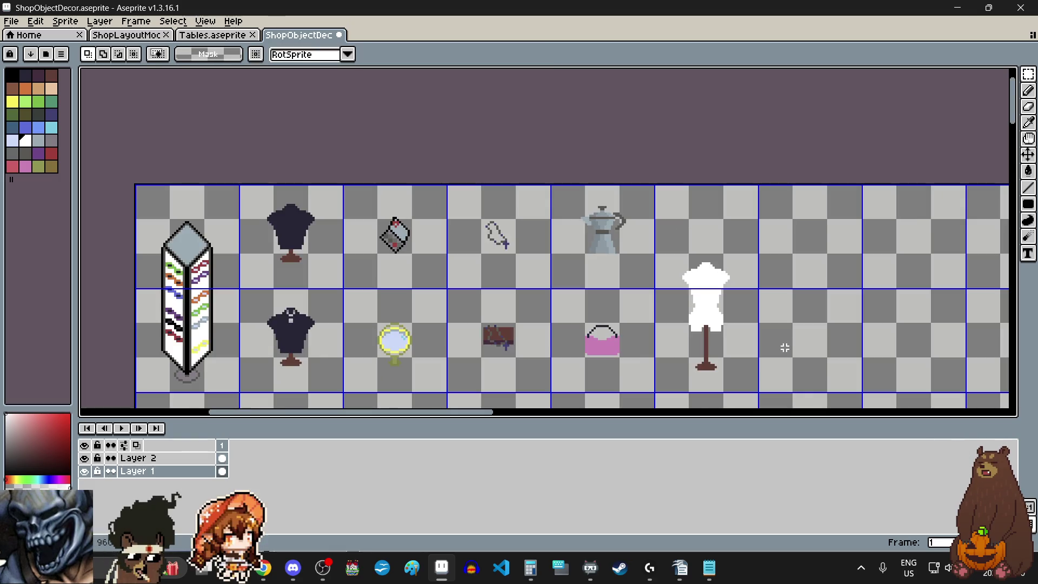
pyautogui.scroll(-2, 776, 276)
pyautogui.scroll(1, 776, 276)
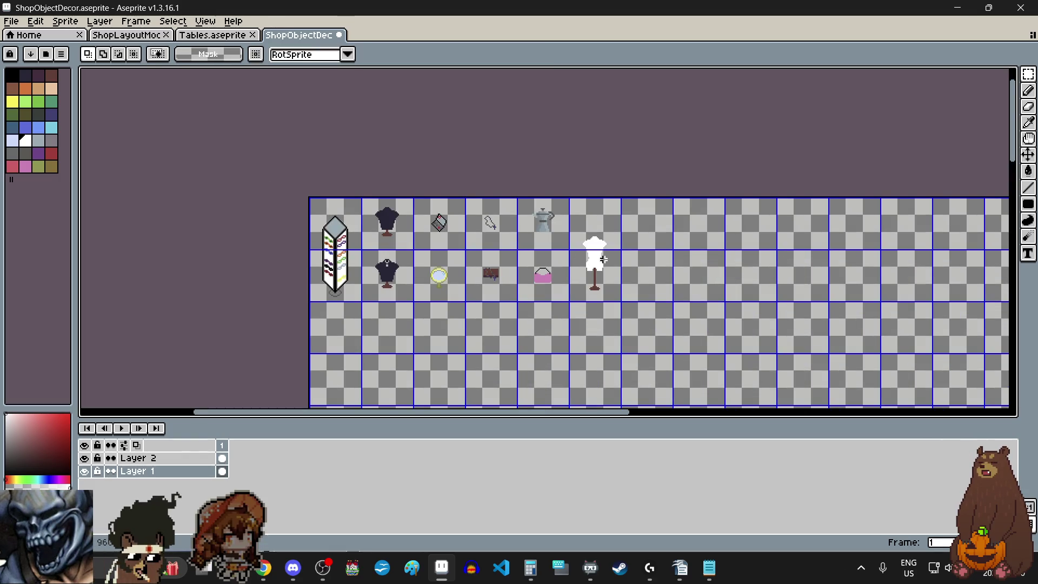
pyautogui.scroll(1, 580, 248)
pyautogui.scroll(1, 579, 249)
# Select the assembled mannequin and raise it a few pixels to its final position.
pyautogui.moveTo(562, 200); pyautogui.dragTo(660, 372)
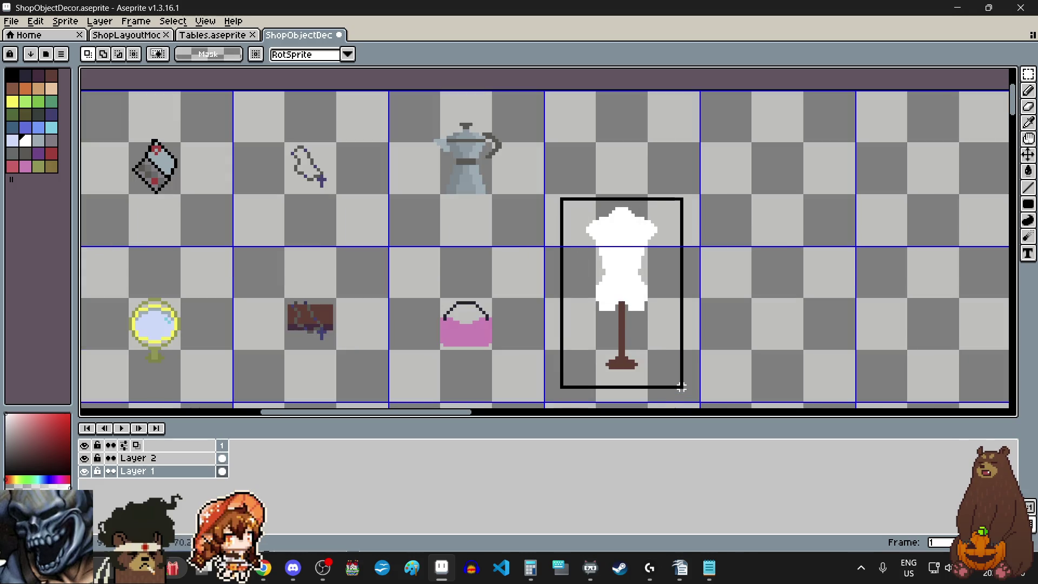
pyautogui.scroll(3, 622, 376)
pyautogui.click(640, 322)
pyautogui.moveTo(639, 321); pyautogui.dragTo(640, 305)
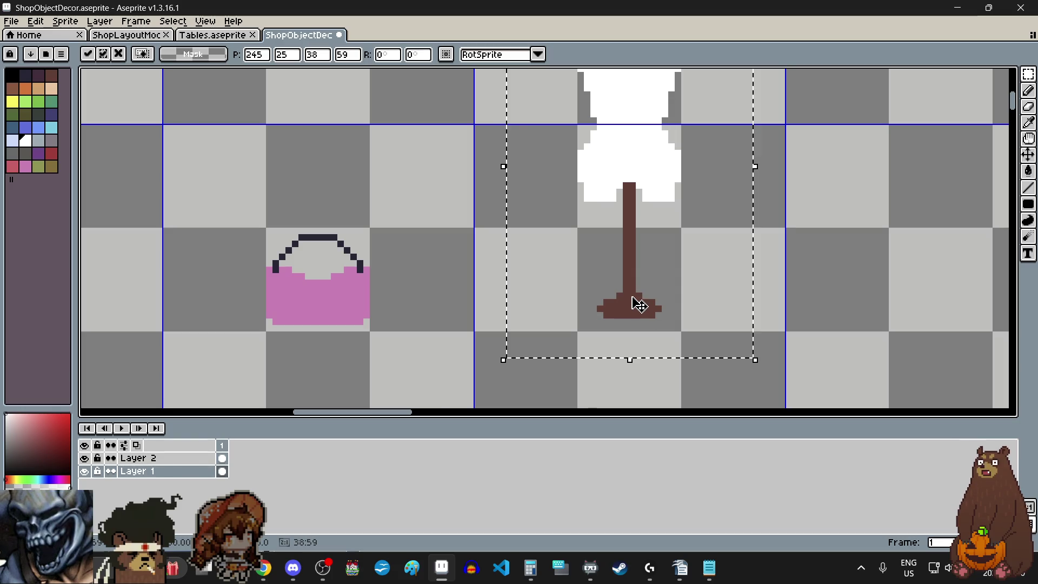
pyautogui.scroll(-3, 640, 306)
pyautogui.scroll(-1, 639, 306)
pyautogui.scroll(2, 634, 262)
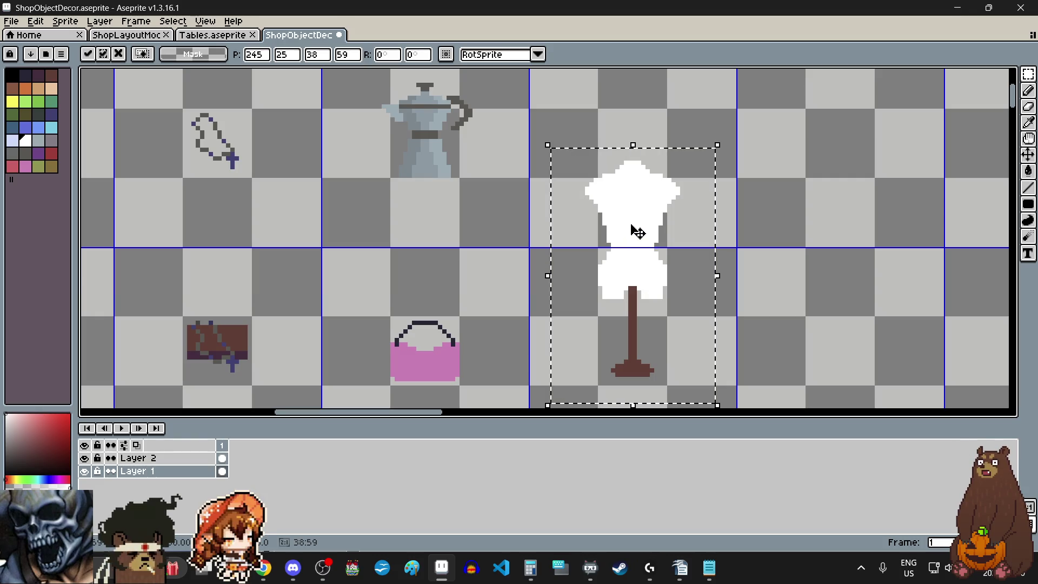
pyautogui.press('Up')
pyautogui.press('Up')
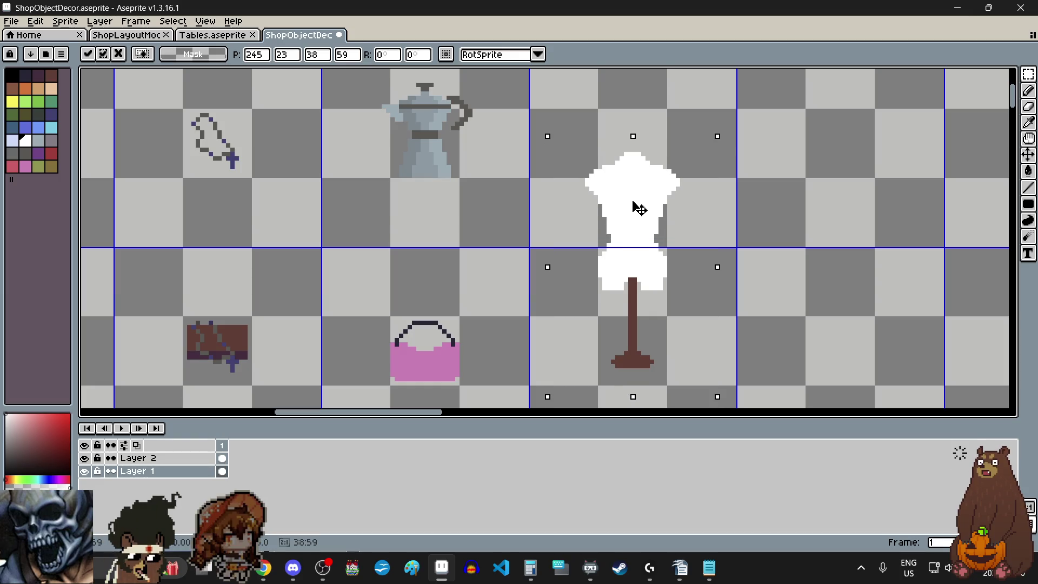
pyautogui.click(786, 305)
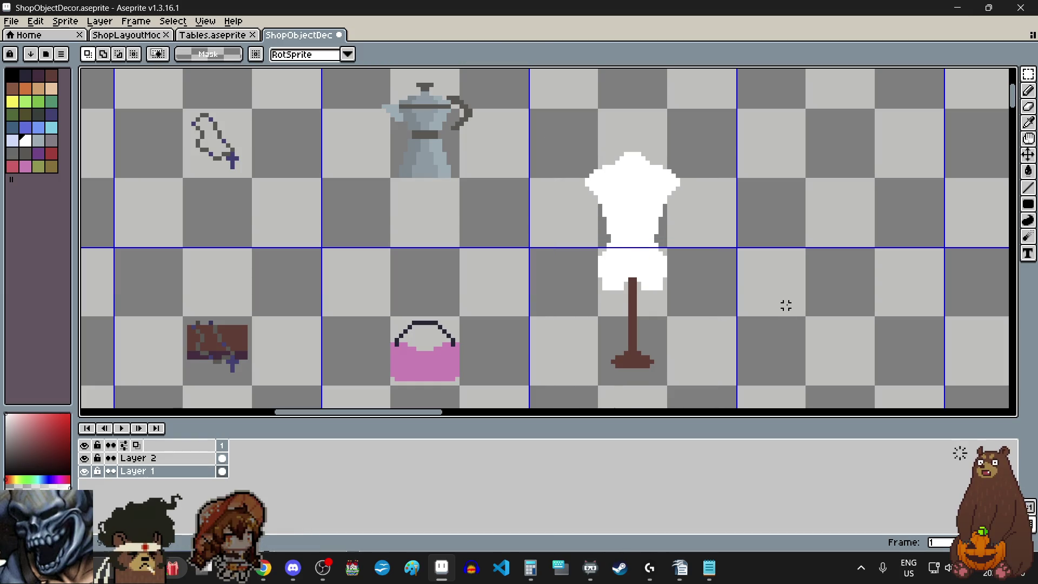
pyautogui.click(1029, 74)
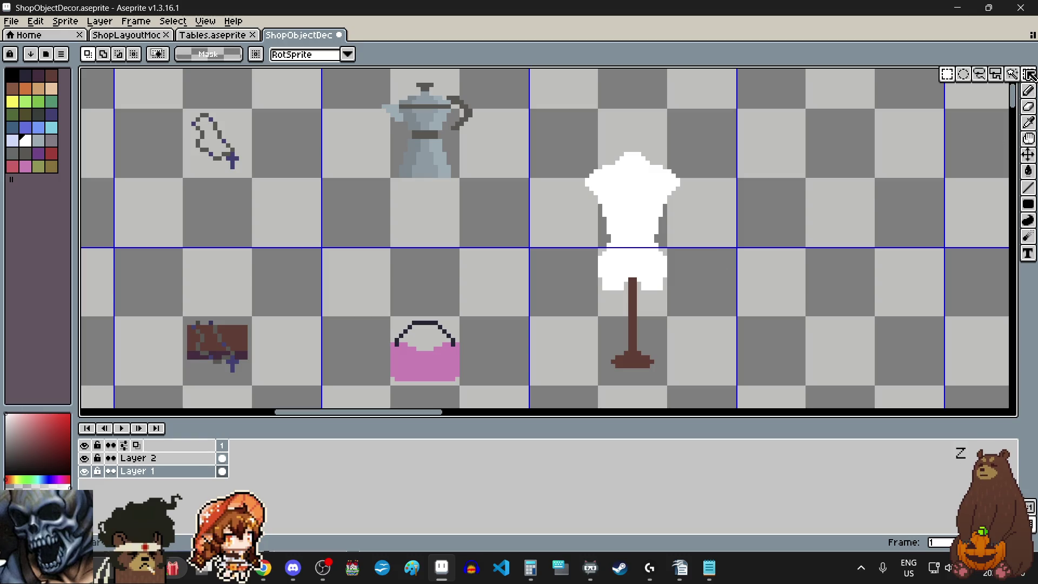
# Select the white torso area and fill it with brown using the Paint Bucket.
pyautogui.click(642, 221)
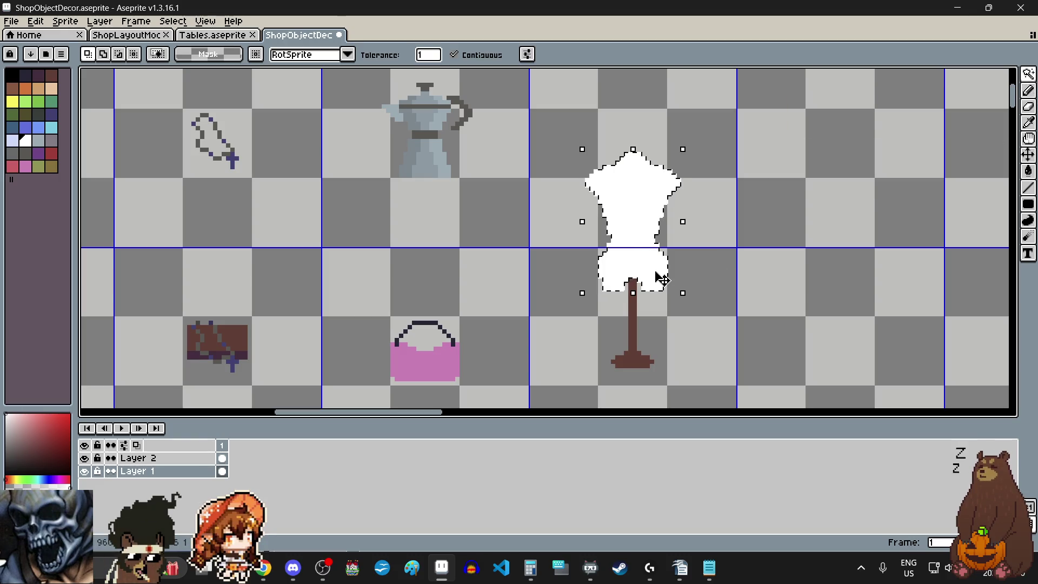
pyautogui.scroll(-3, 663, 279)
pyautogui.scroll(-1, 681, 308)
pyautogui.scroll(-1, 690, 321)
pyautogui.scroll(-1, 697, 330)
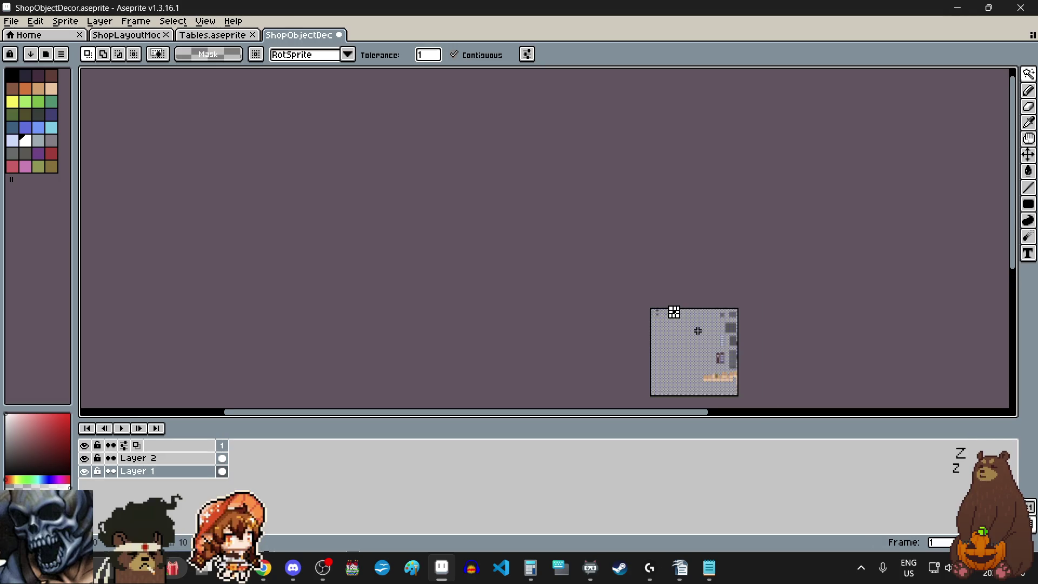
pyautogui.scroll(2, 690, 321)
pyautogui.scroll(3, 673, 211)
pyautogui.scroll(1, 690, 243)
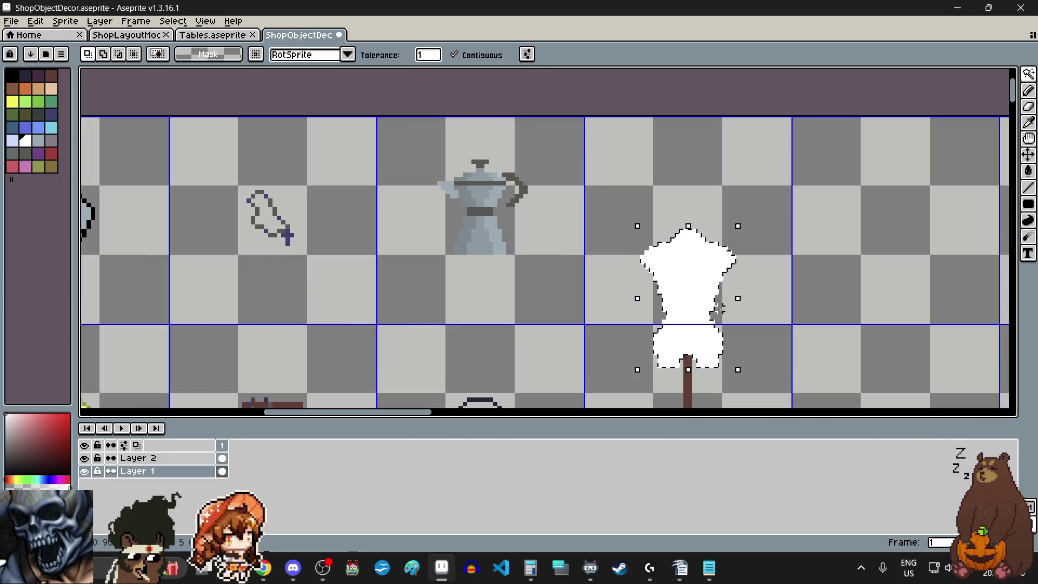
pyautogui.scroll(-1, 714, 276)
pyautogui.scroll(1, 732, 303)
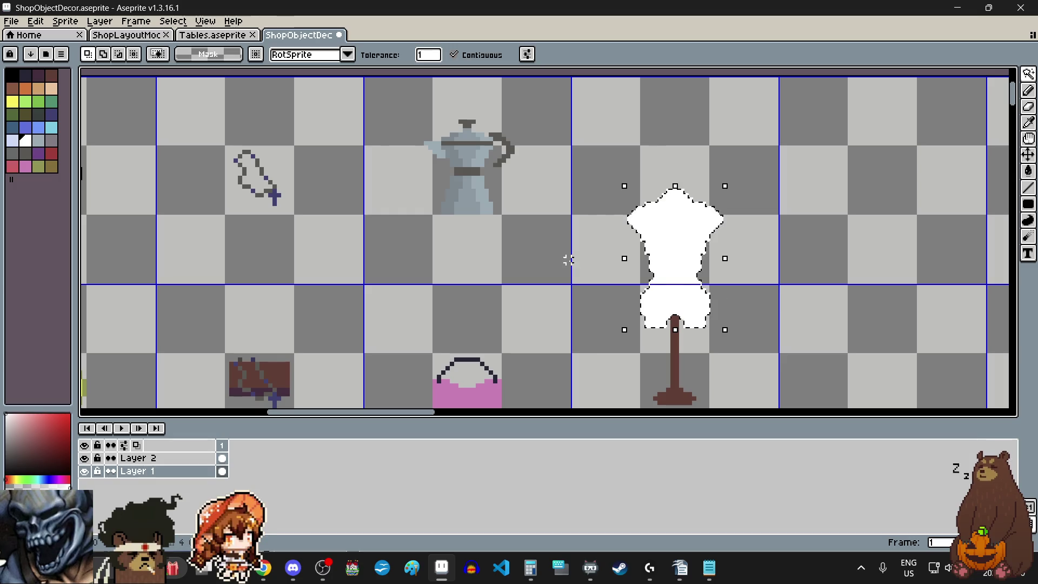
pyautogui.click(52, 168)
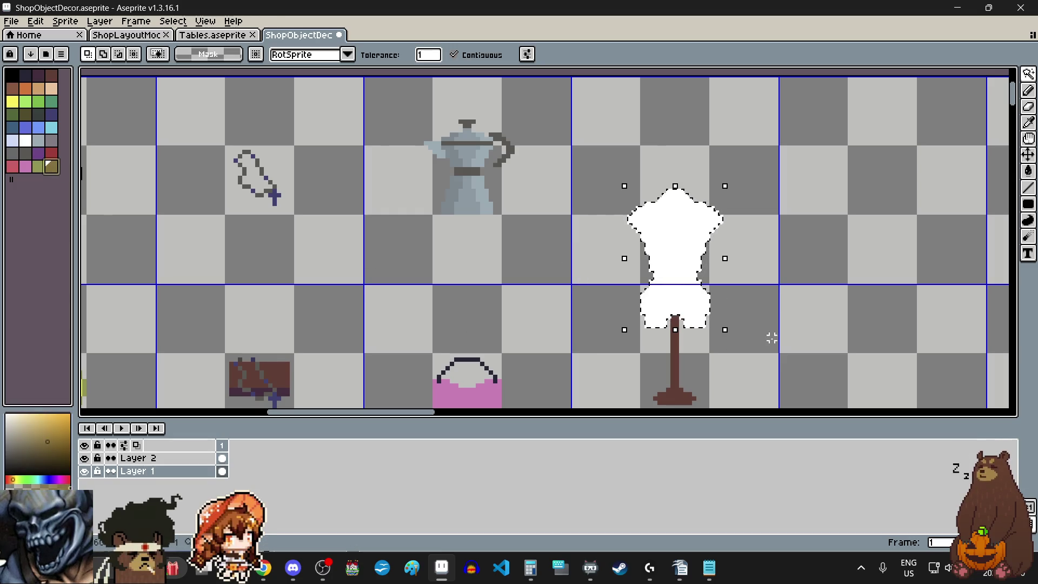
pyautogui.click(1029, 171)
pyautogui.click(688, 264)
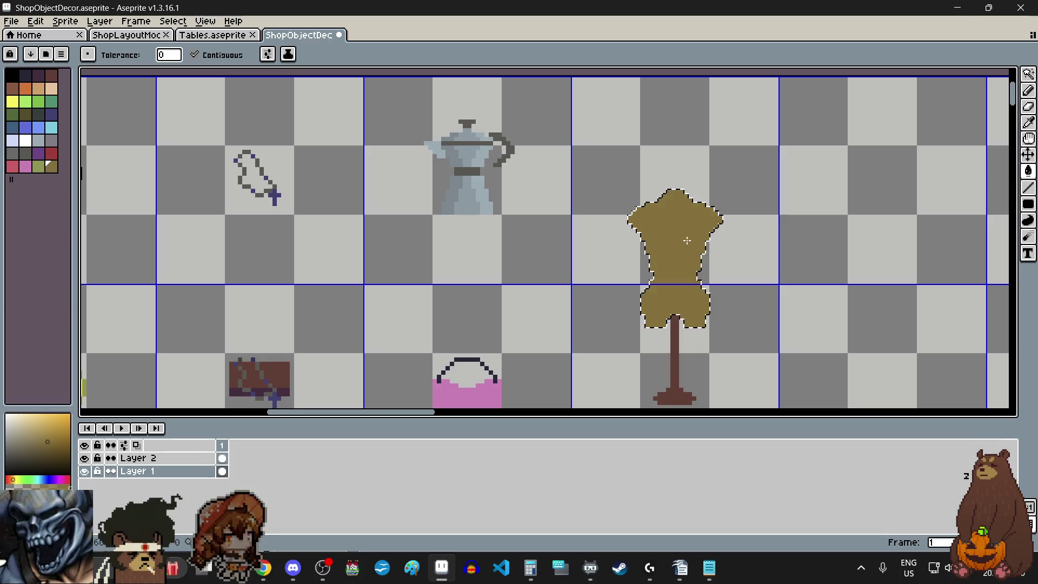
pyautogui.scroll(1, 685, 266)
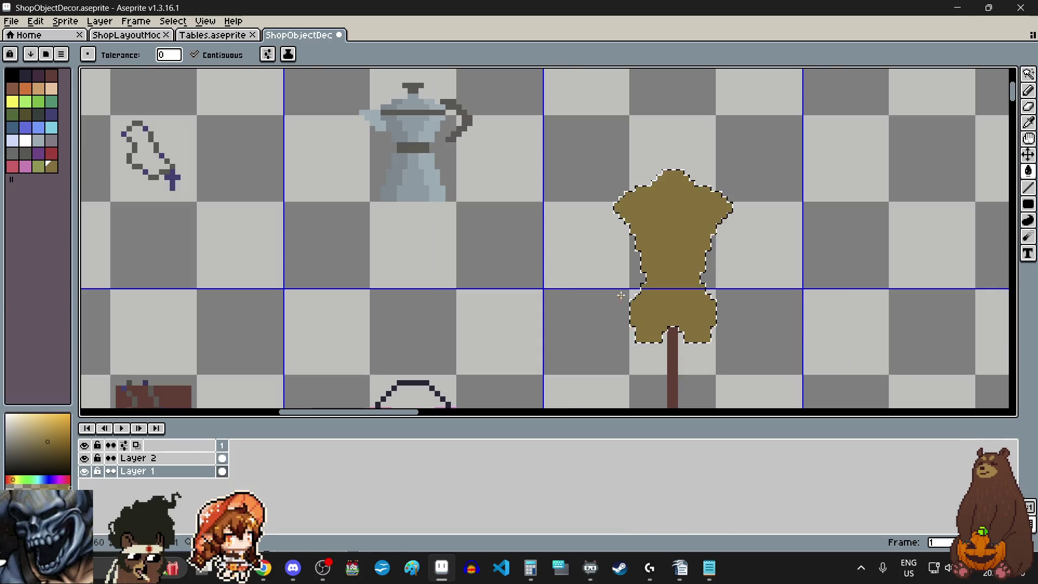
pyautogui.click(34, 22)
pyautogui.moveTo(122, 297)
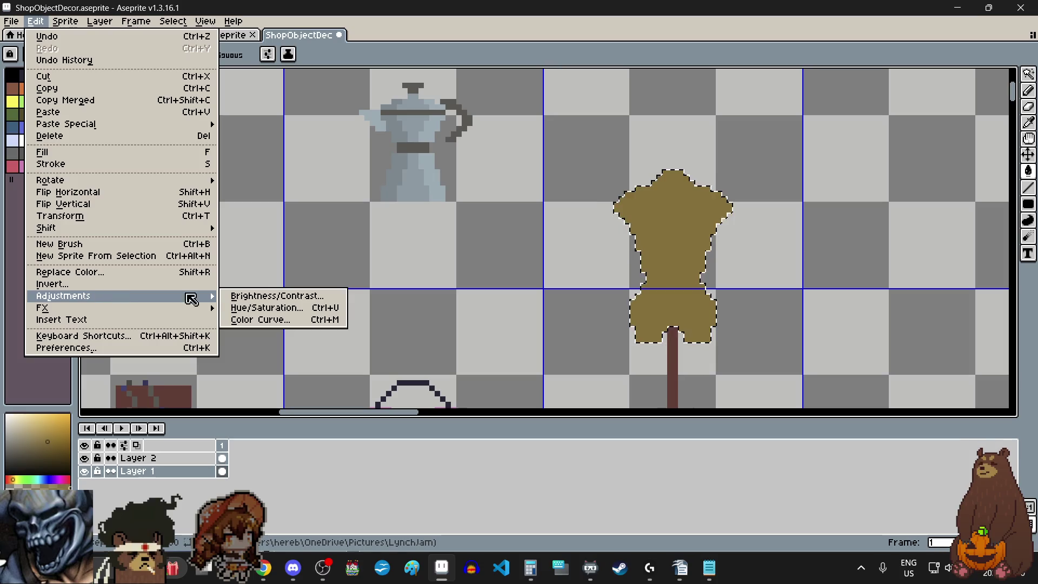
# Brighten the torso to pale cream with Brightness 95 and Contrast -75.
pyautogui.click(268, 295)
pyautogui.moveTo(771, 180); pyautogui.dragTo(839, 181)
pyautogui.moveTo(824, 219); pyautogui.dragTo(731, 223)
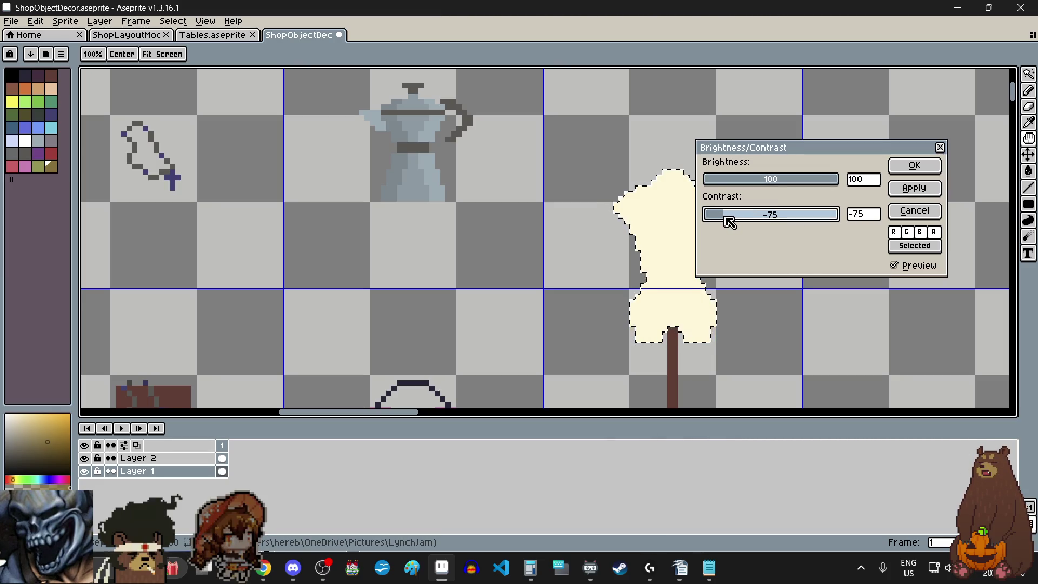
pyautogui.moveTo(841, 182); pyautogui.dragTo(837, 185)
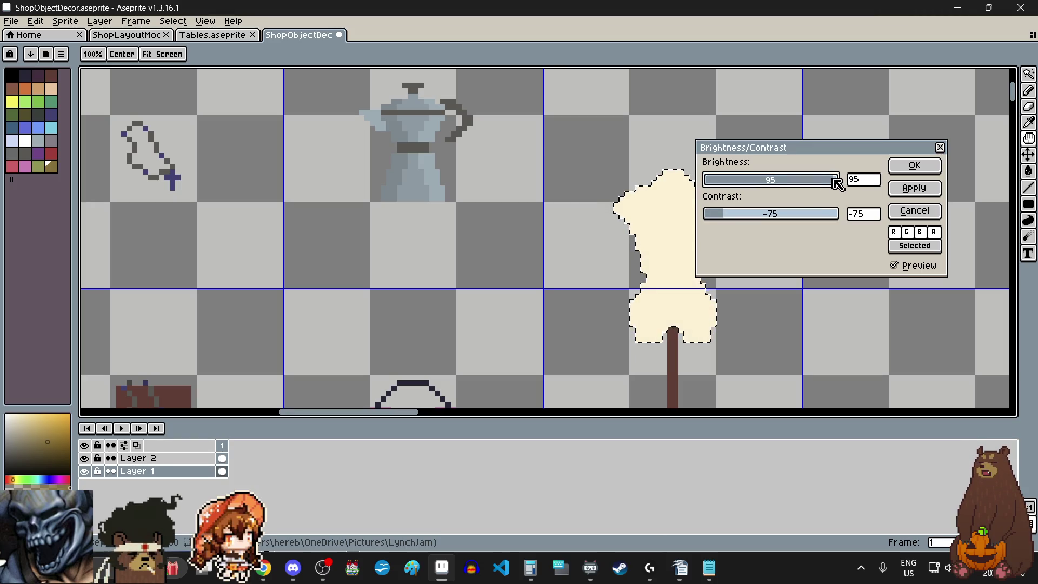
pyautogui.click(914, 166)
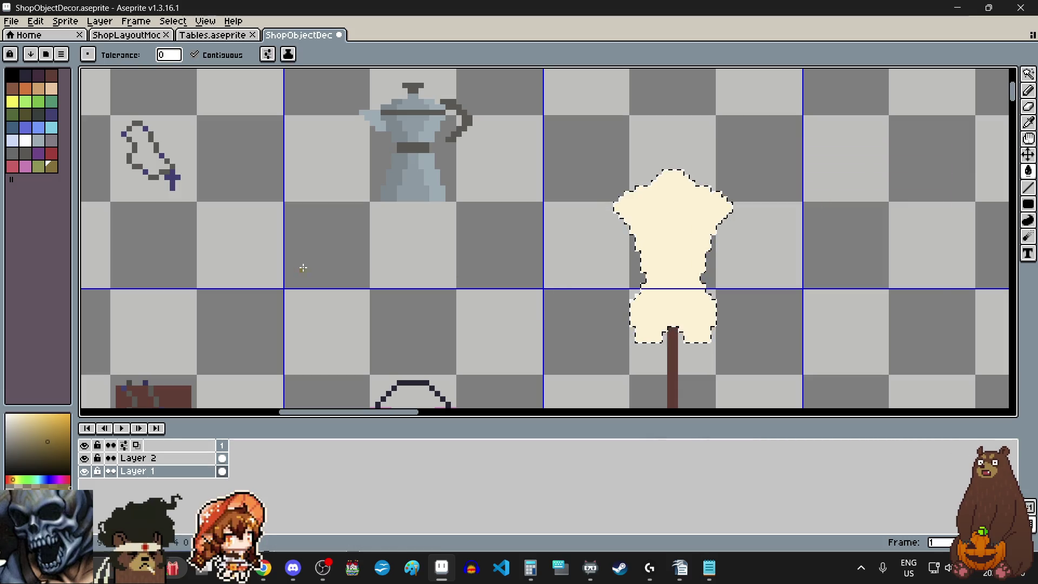
pyautogui.click(35, 20)
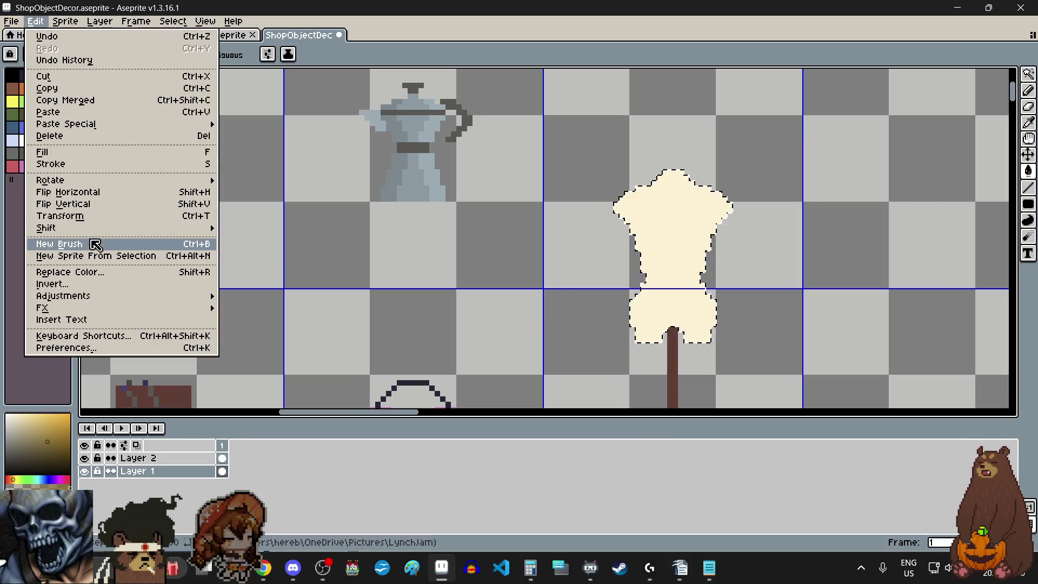
pyautogui.moveTo(62, 295)
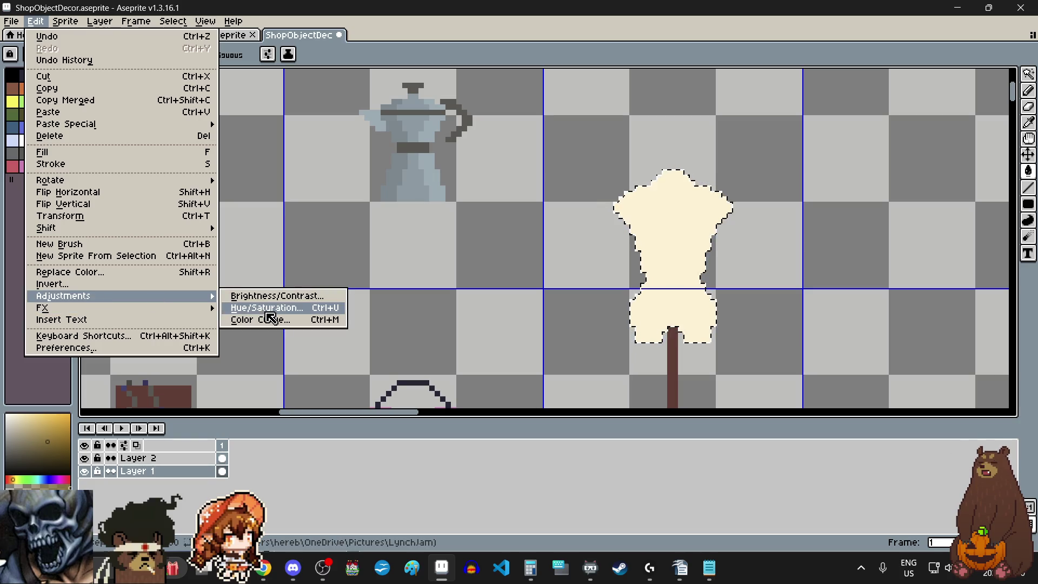
# Apply Hue/Saturation with H -12, S -15, L 2 for a softer off-white torso.
pyautogui.click(267, 309)
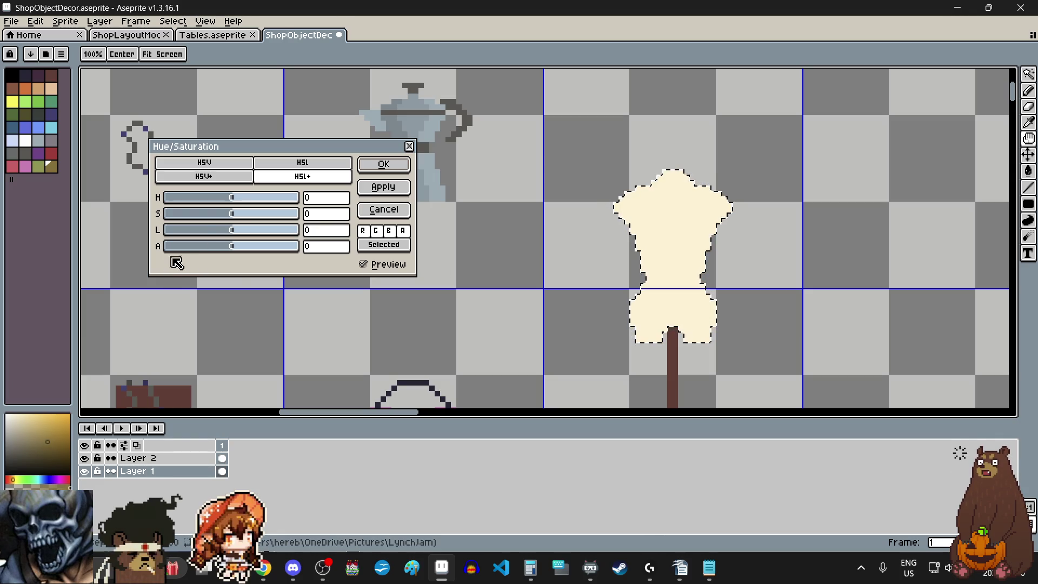
pyautogui.moveTo(232, 199)
pyautogui.mouseDown()
pyautogui.moveTo(214, 204)
pyautogui.moveTo(290, 203)
pyautogui.moveTo(233, 205)
pyautogui.mouseUp()
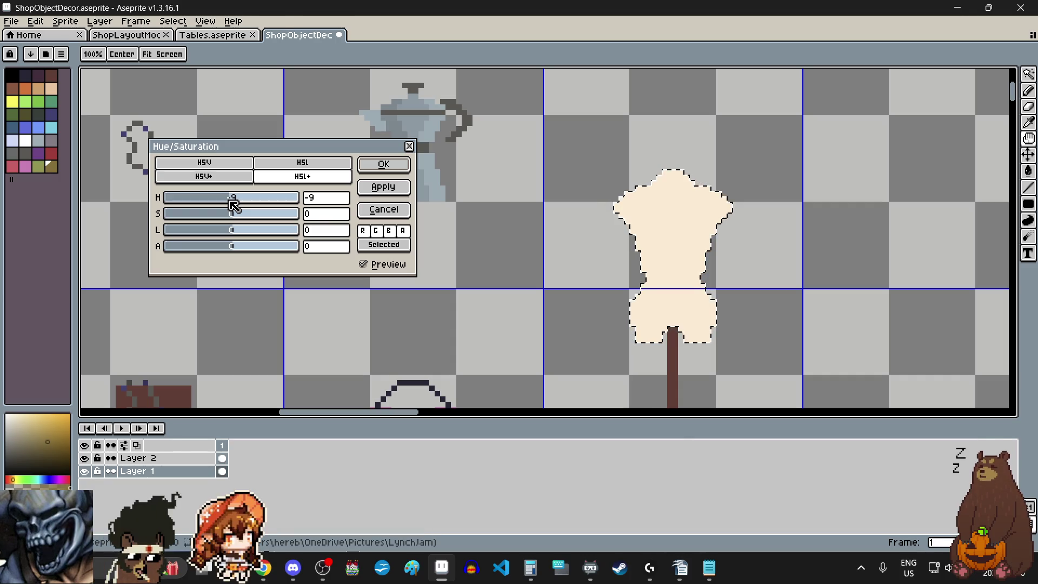
pyautogui.click(233, 202)
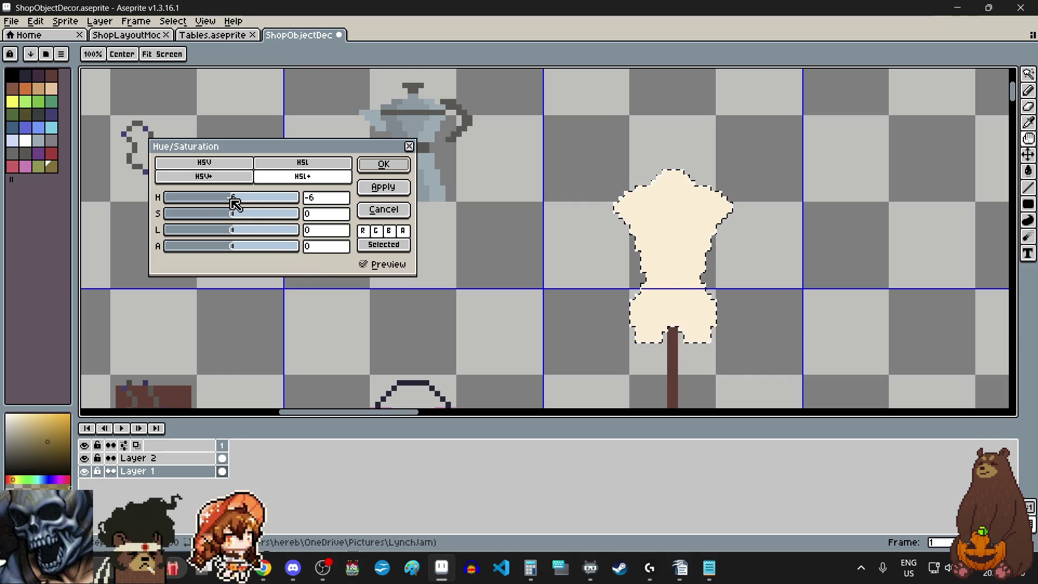
pyautogui.moveTo(233, 201); pyautogui.dragTo(229, 220)
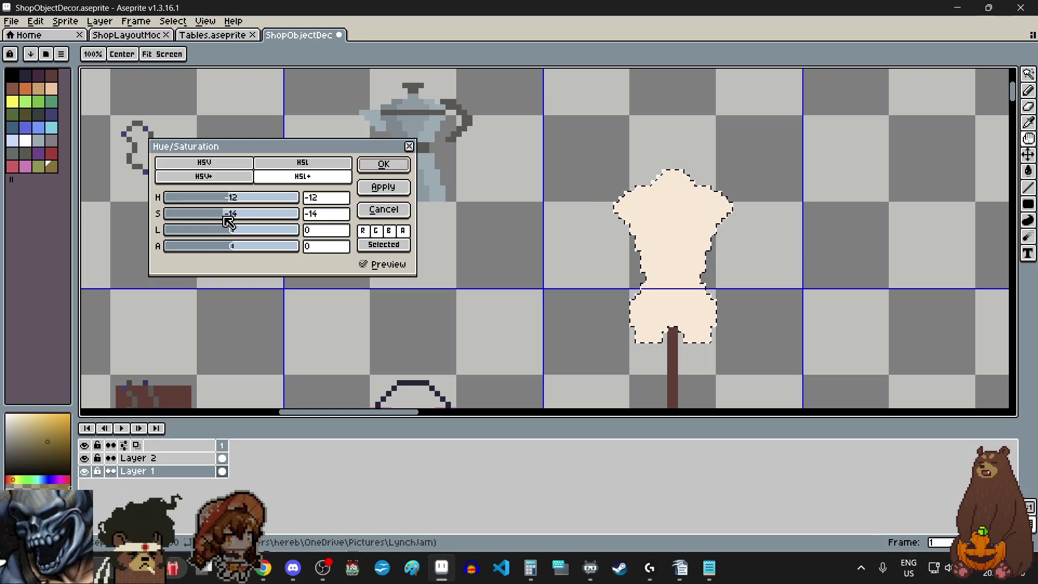
pyautogui.moveTo(230, 230); pyautogui.dragTo(239, 236)
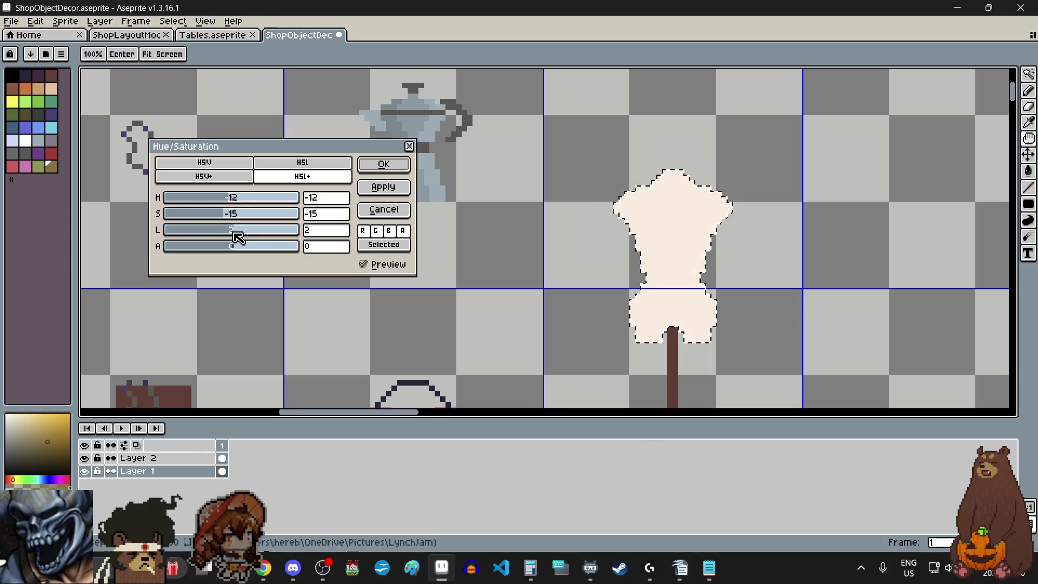
pyautogui.click(387, 167)
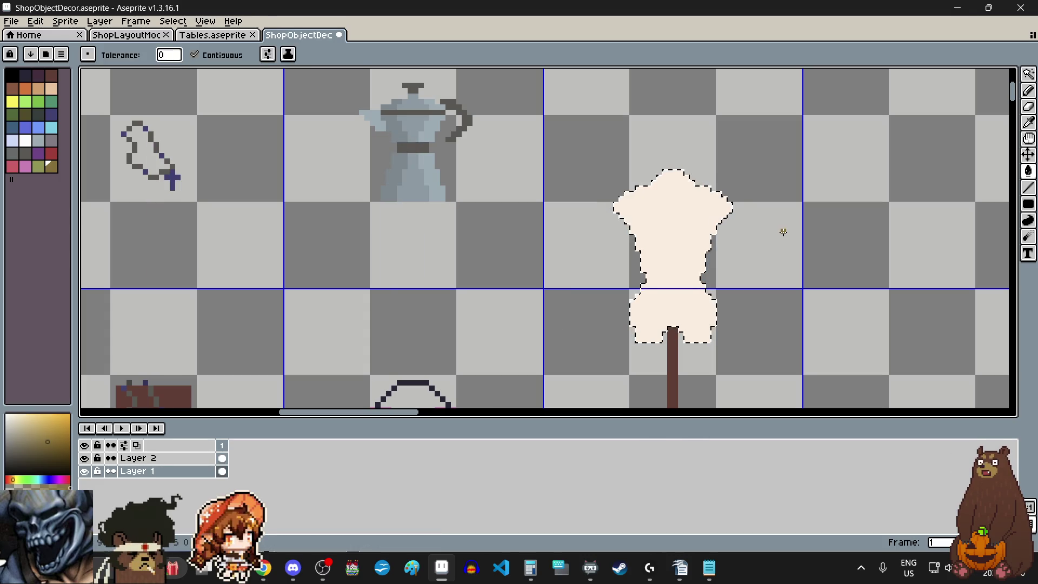
# Deselect the torso and choose the light peach swatch for drawing seam lines.
pyautogui.click(1028, 75)
pyautogui.click(822, 270)
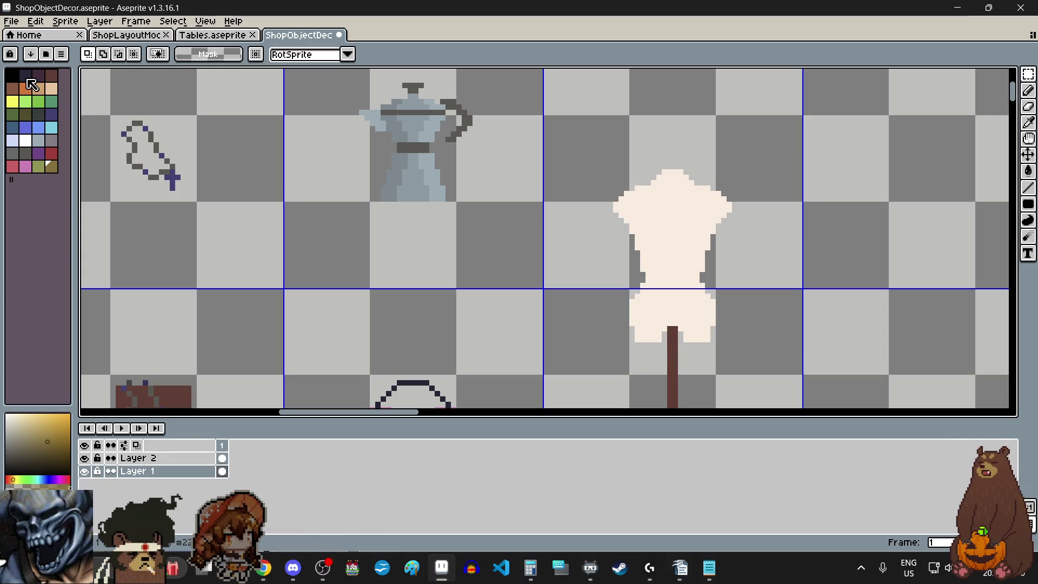
pyautogui.click(53, 91)
pyautogui.scroll(1, 793, 284)
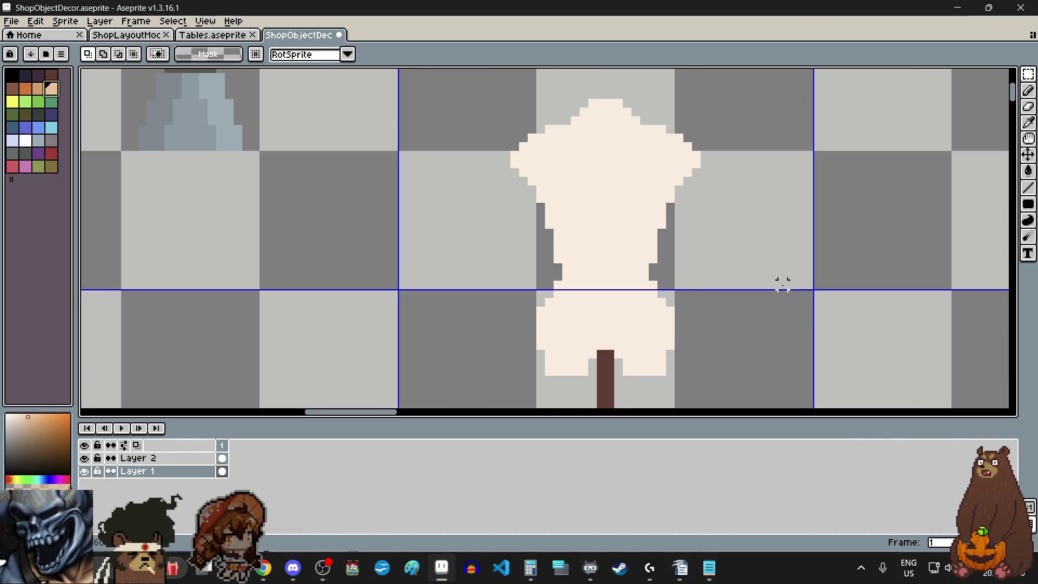
pyautogui.click(1029, 91)
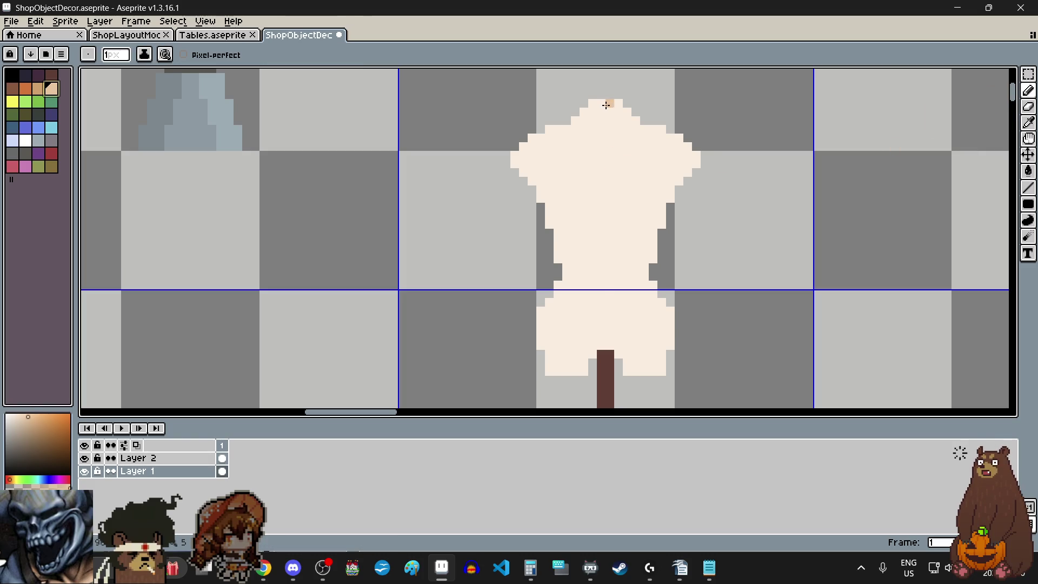
pyautogui.click(1028, 187)
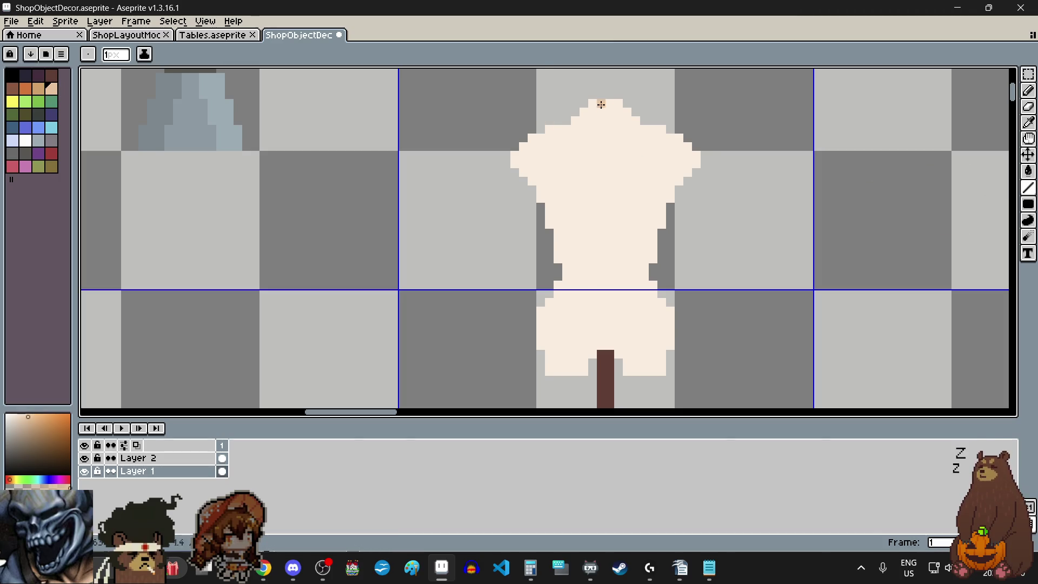
# Draw a tan centre seam down the torso and a seam across the left chest.
pyautogui.moveTo(598, 104); pyautogui.dragTo(602, 346)
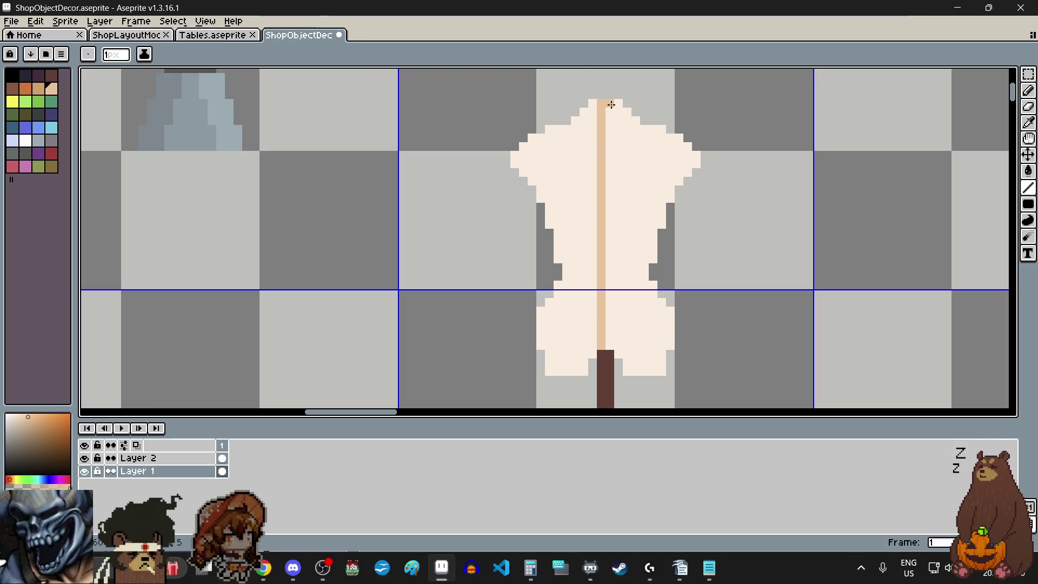
pyautogui.scroll(-2, 608, 244)
pyautogui.scroll(5, 611, 246)
pyautogui.scroll(2, 609, 241)
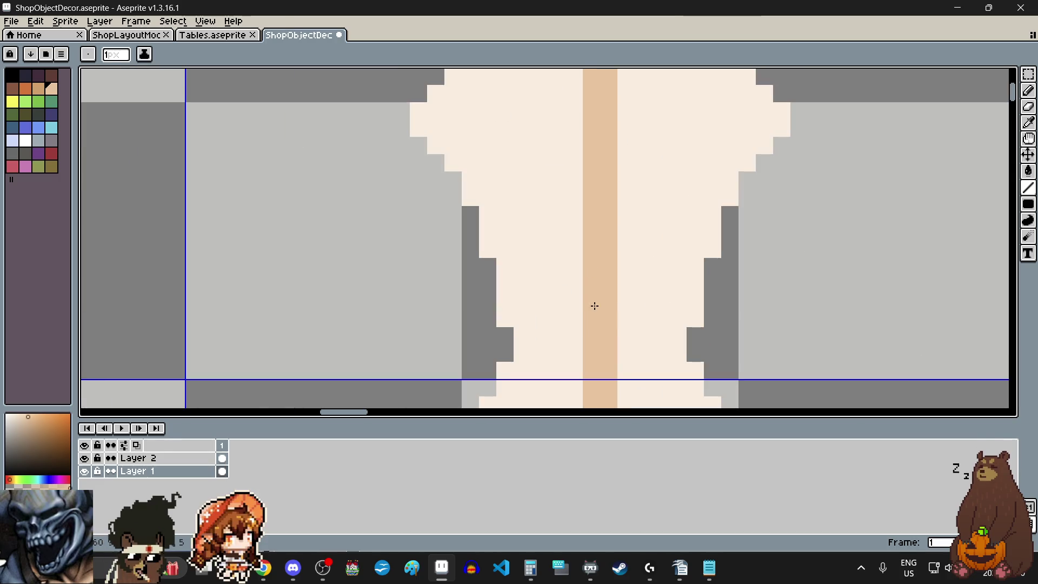
pyautogui.scroll(-1, 593, 271)
pyautogui.scroll(-1, 575, 284)
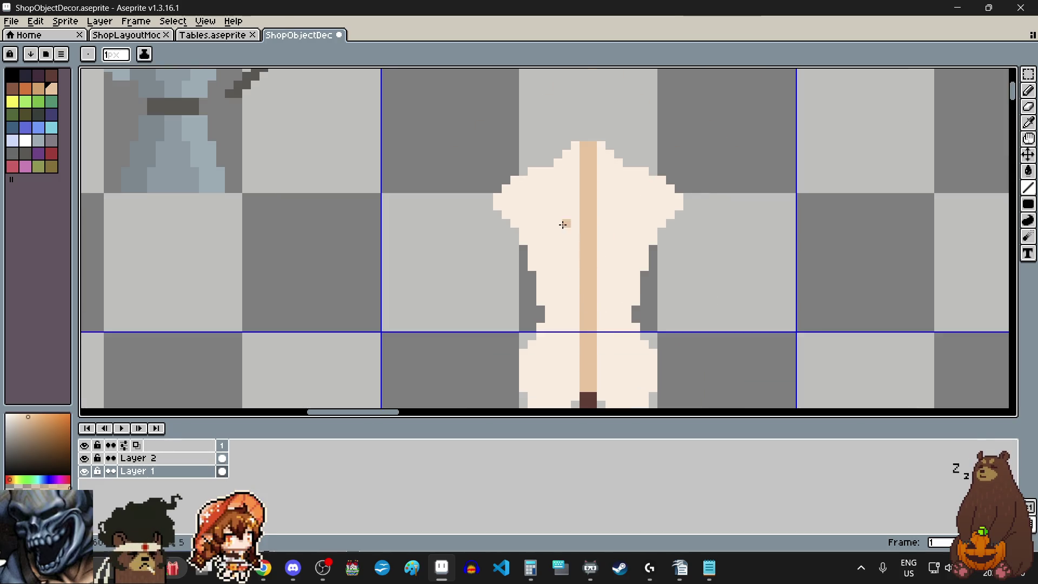
pyautogui.scroll(3, 563, 223)
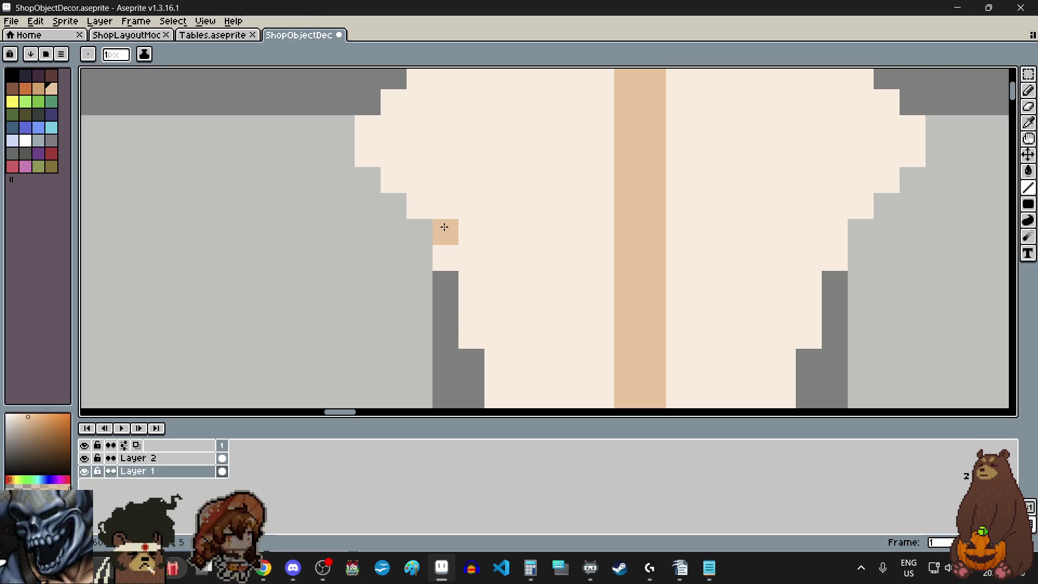
pyautogui.scroll(-4, 482, 233)
pyautogui.scroll(3, 478, 236)
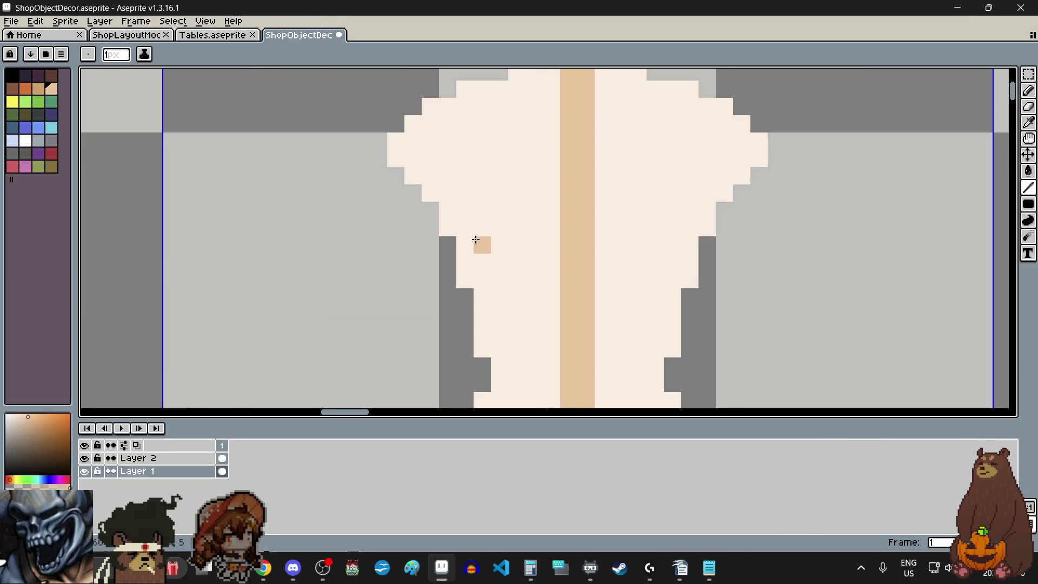
pyautogui.moveTo(464, 243)
pyautogui.mouseDown()
pyautogui.moveTo(484, 238)
pyautogui.moveTo(552, 280)
pyautogui.mouseUp()
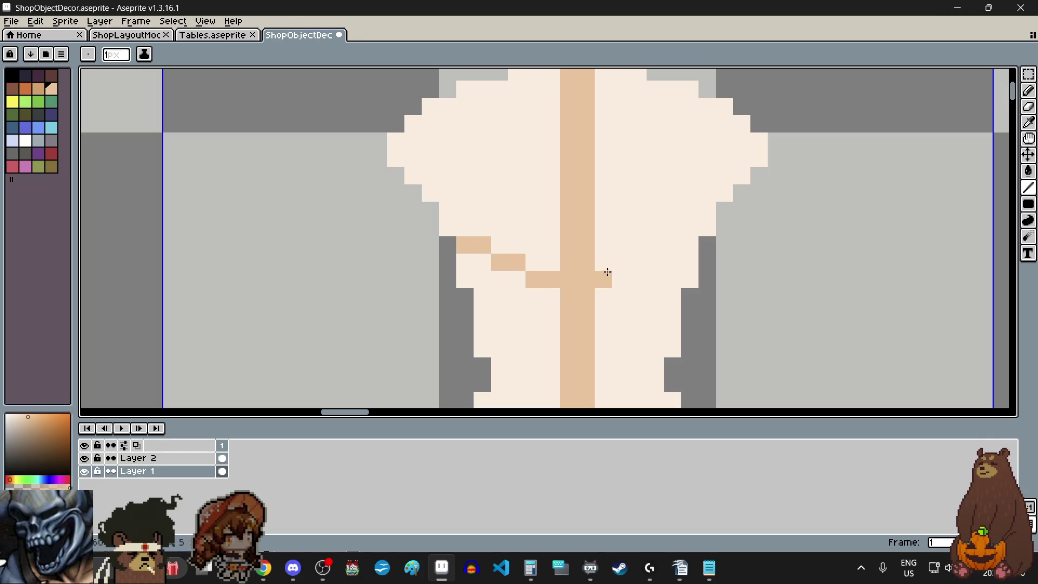
pyautogui.moveTo(630, 264); pyautogui.dragTo(649, 264)
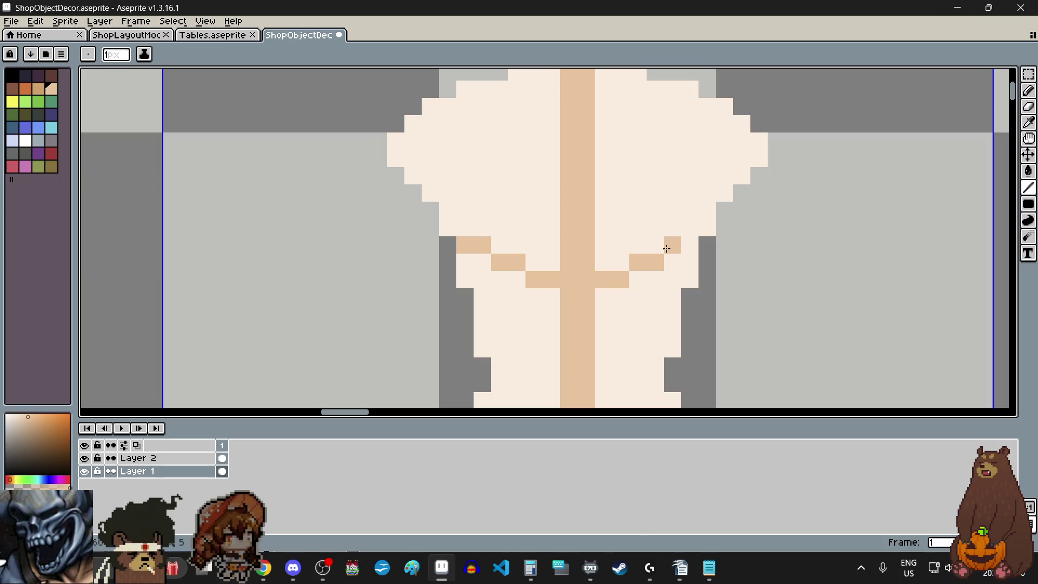
pyautogui.scroll(-3, 635, 250)
pyautogui.scroll(1, 638, 317)
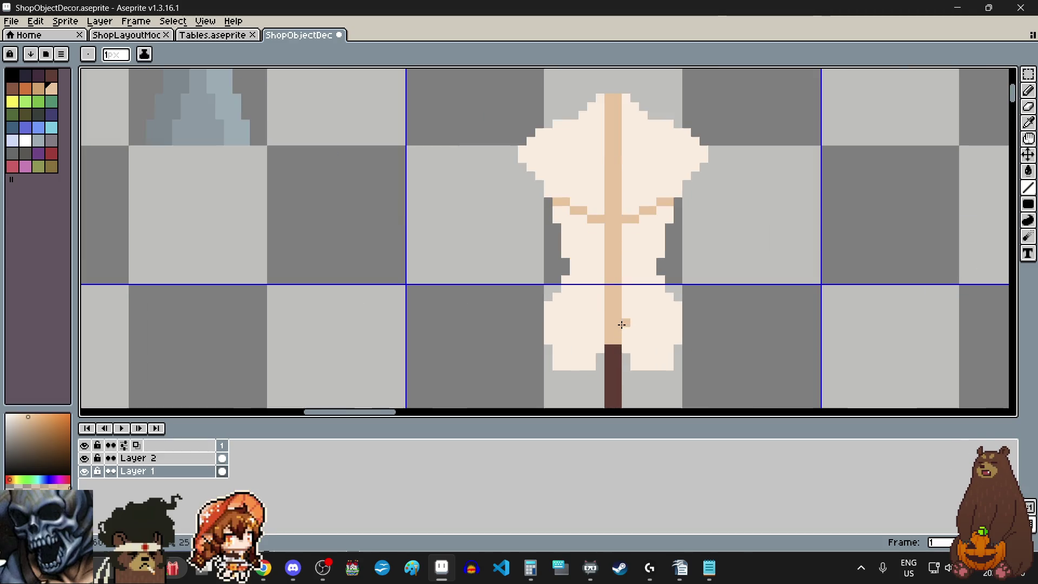
pyautogui.scroll(1, 621, 322)
pyautogui.scroll(1, 620, 324)
# Add the lower waist seam pixels on the left and mirror them on the right.
pyautogui.click(523, 286)
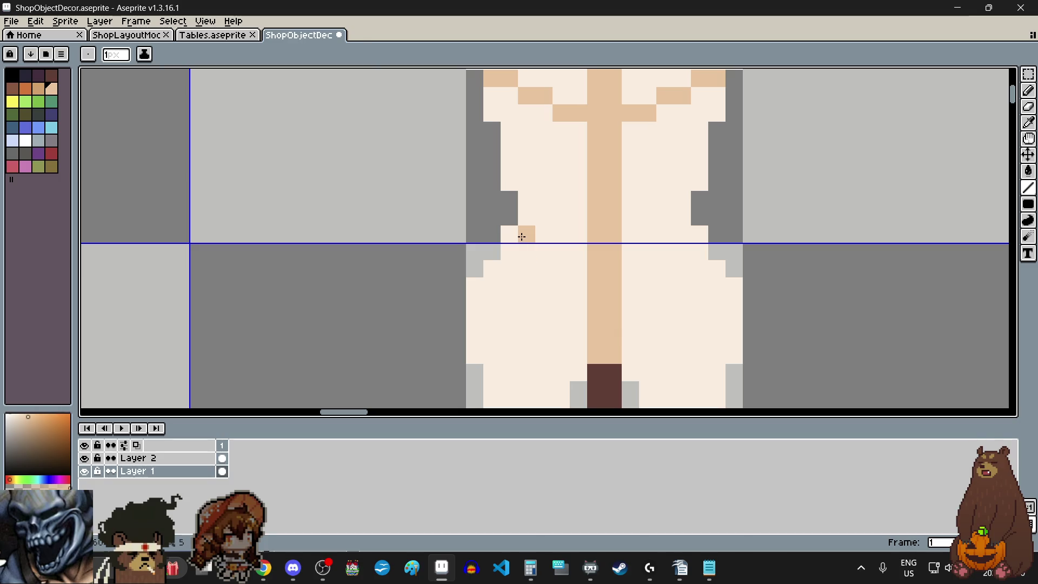
pyautogui.click(552, 258)
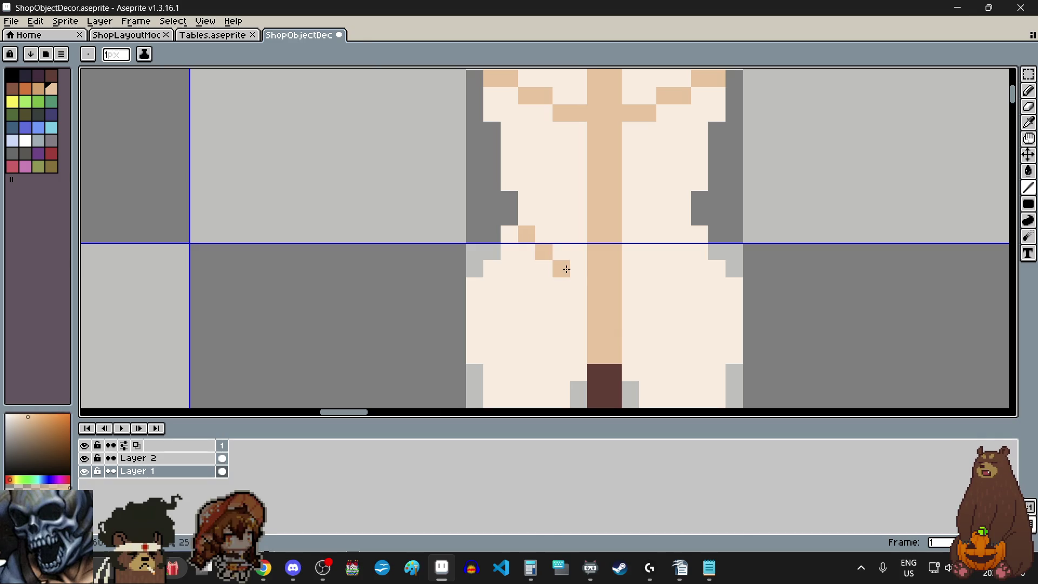
pyautogui.click(624, 272)
pyautogui.click(663, 253)
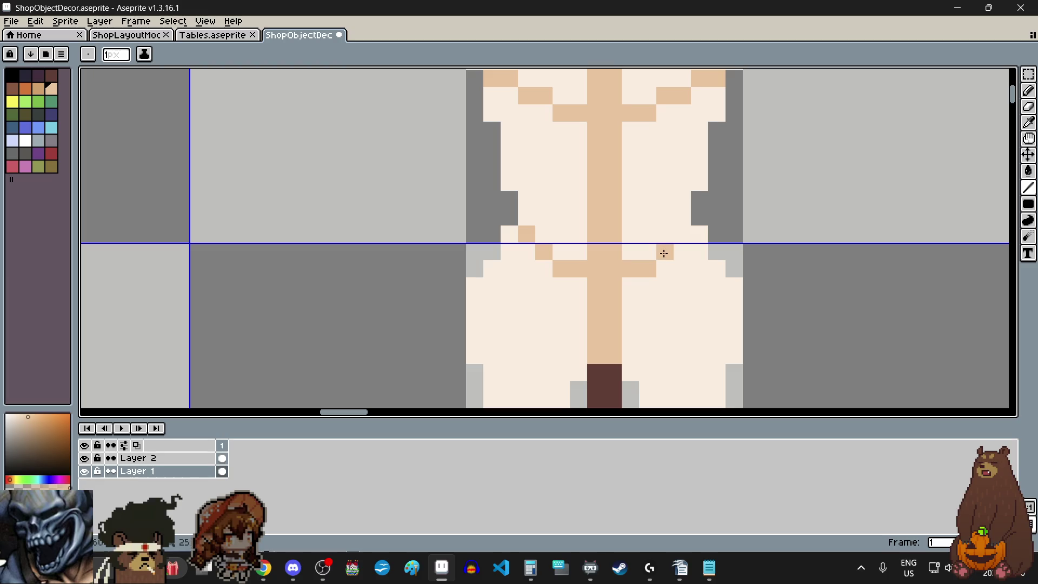
pyautogui.scroll(-3, 686, 237)
pyautogui.scroll(-1, 637, 290)
pyautogui.scroll(1, 637, 290)
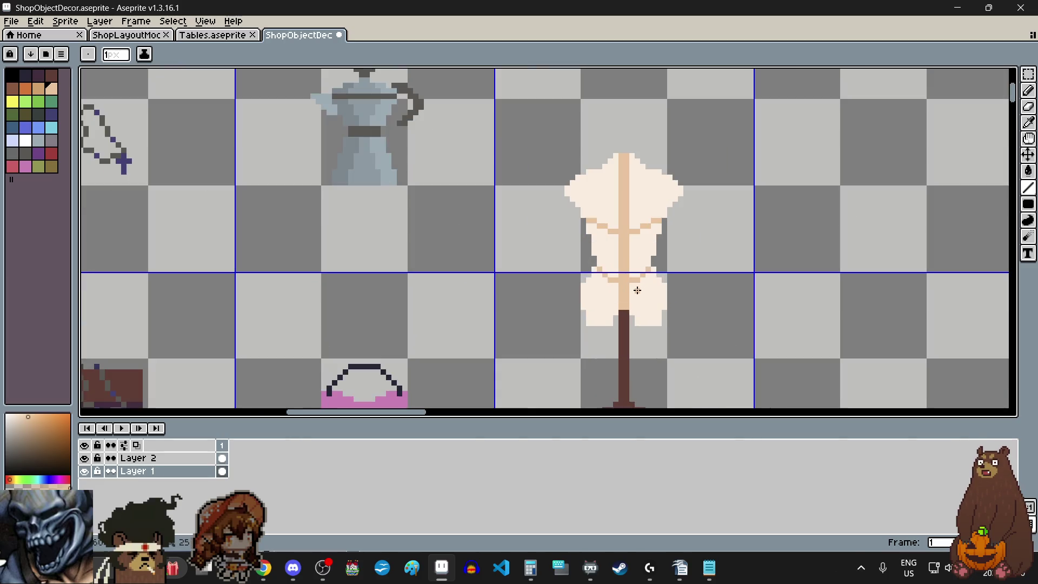
pyautogui.scroll(1, 633, 256)
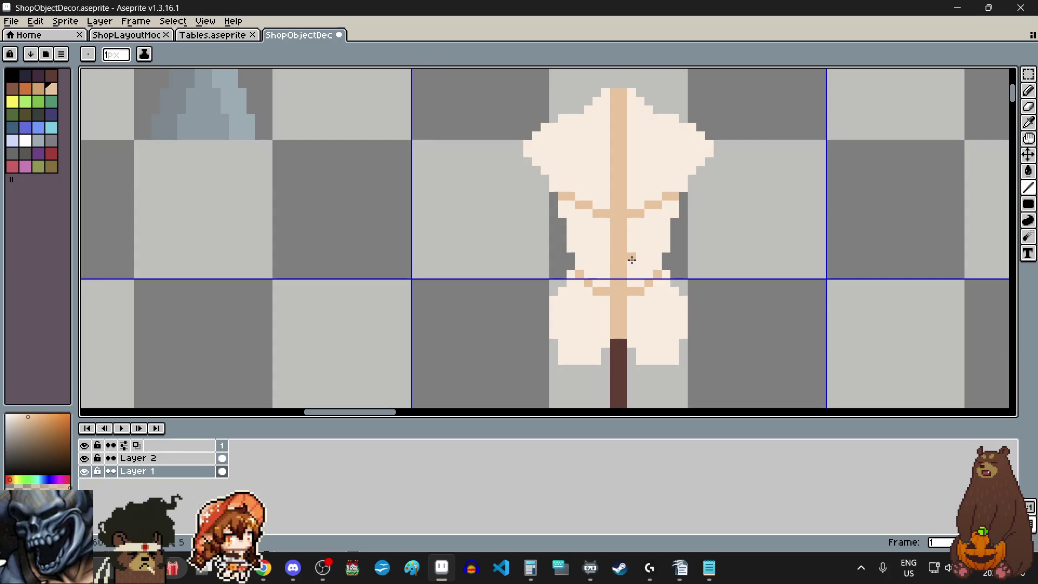
pyautogui.scroll(2, 600, 280)
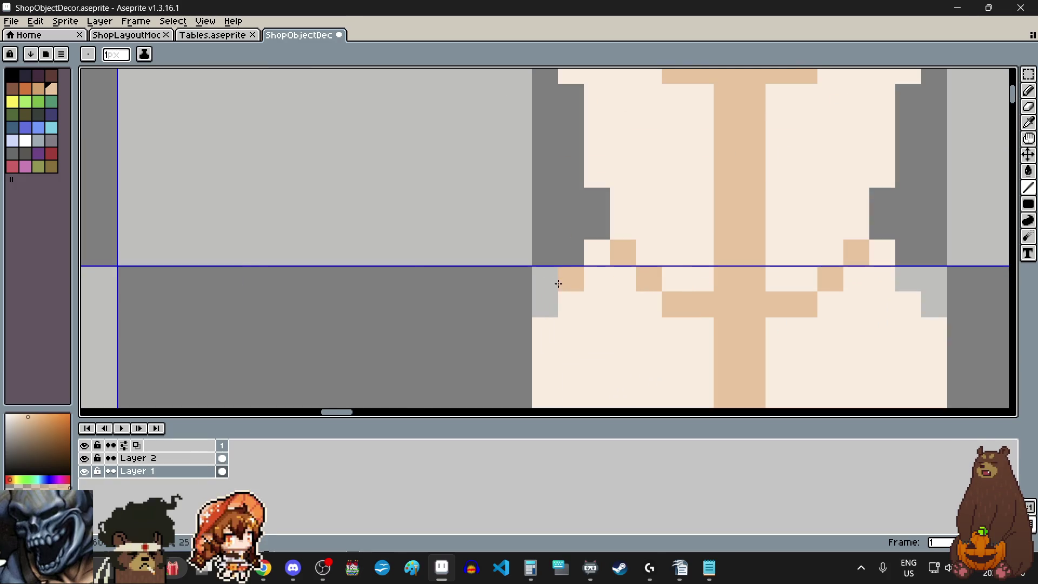
pyautogui.click(857, 279)
pyautogui.click(882, 254)
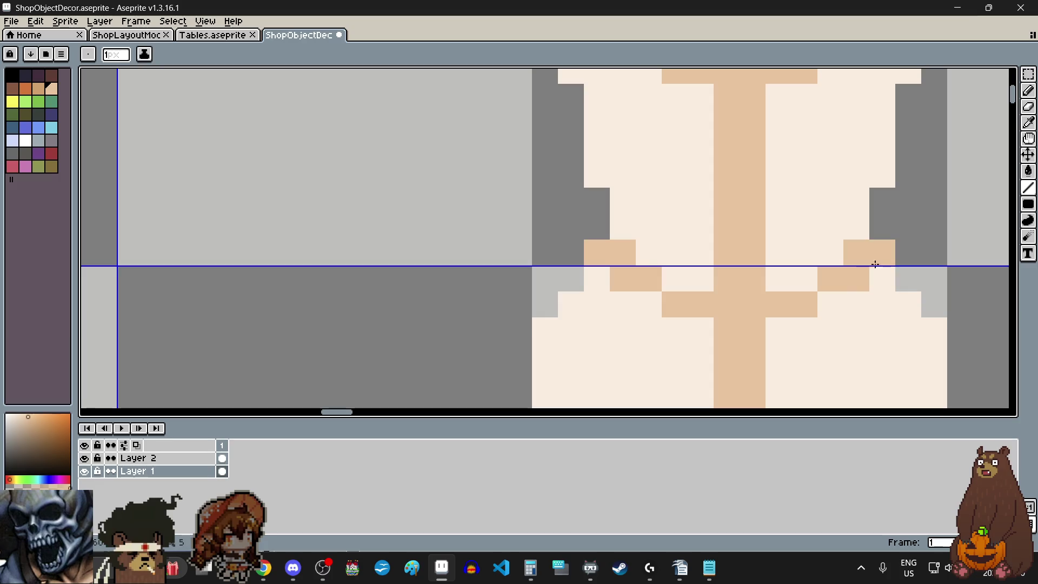
# Sample cream from the torso and paint over the two stray tan seam pixels.
pyautogui.click(1029, 123)
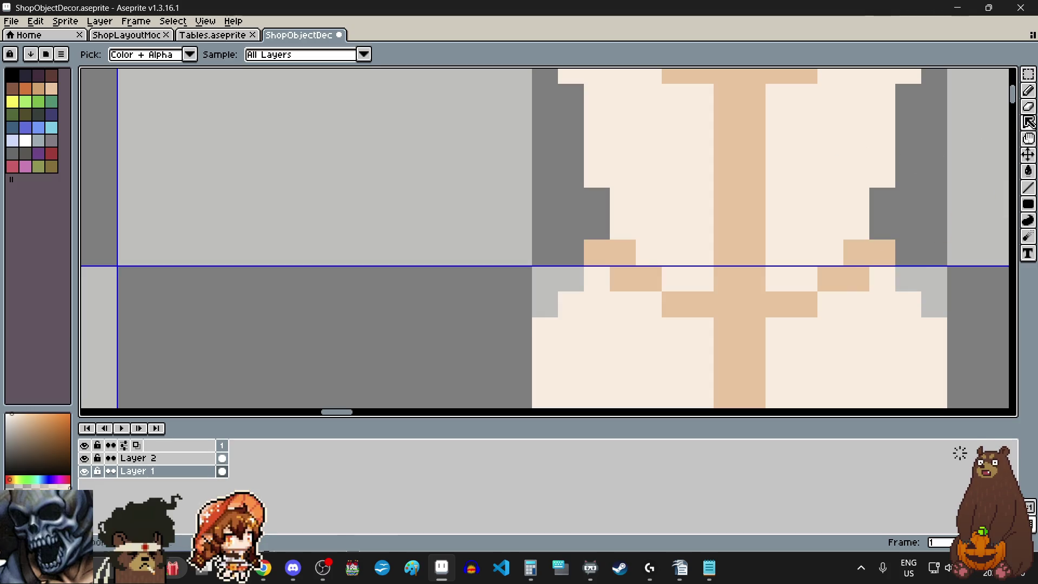
pyautogui.click(1029, 90)
pyautogui.click(857, 252)
pyautogui.click(627, 250)
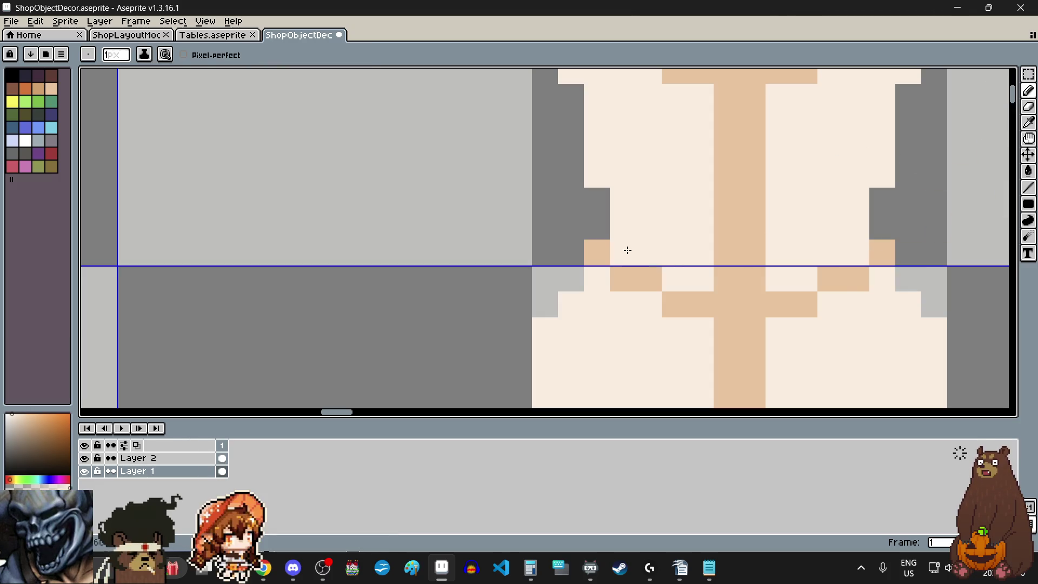
pyautogui.scroll(-1, 626, 251)
pyautogui.scroll(-2, 764, 309)
pyautogui.scroll(-1, 764, 308)
pyautogui.scroll(1, 765, 308)
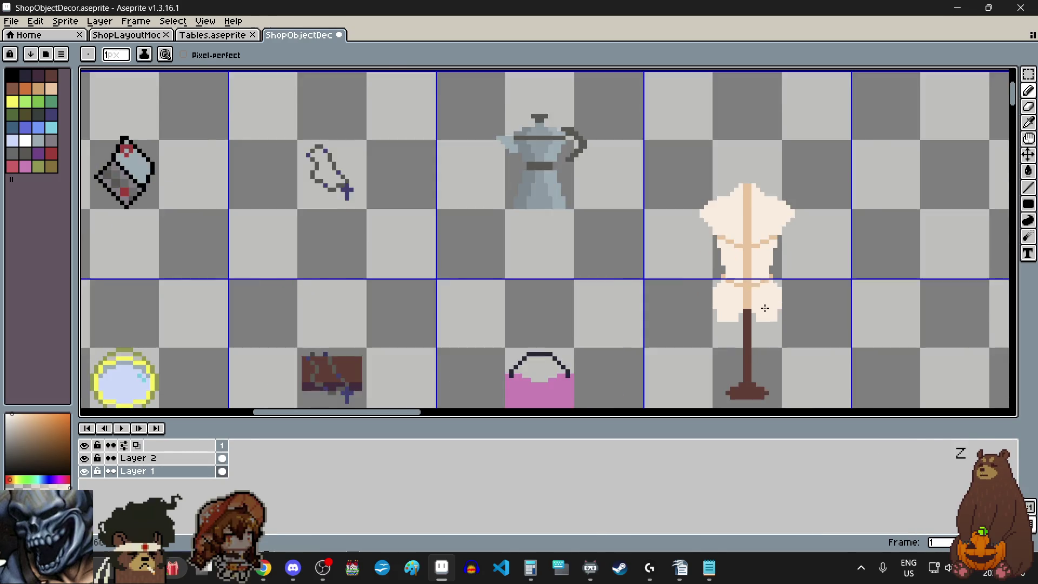
pyautogui.scroll(1, 764, 308)
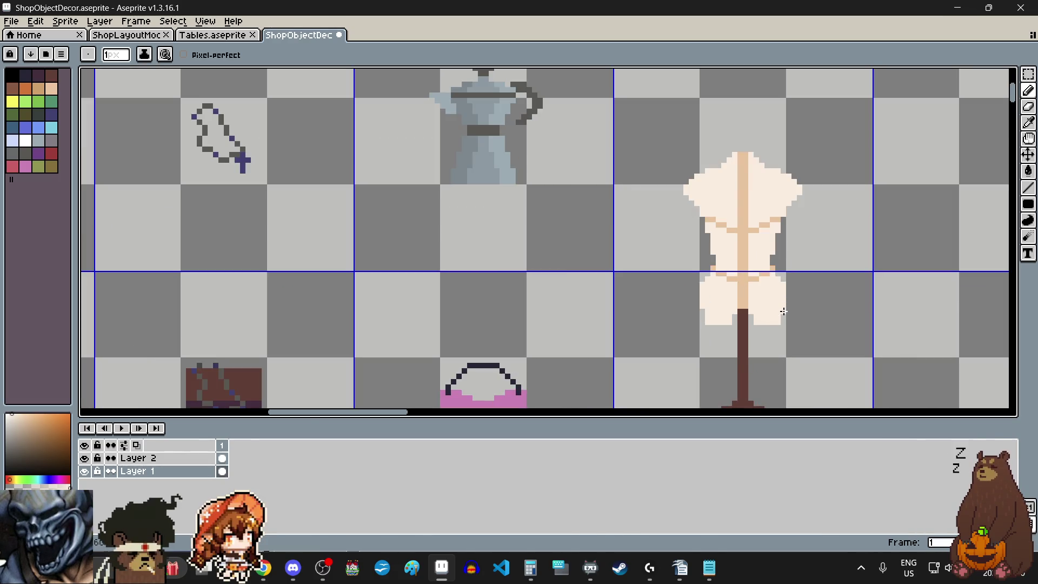
pyautogui.scroll(-1, 839, 261)
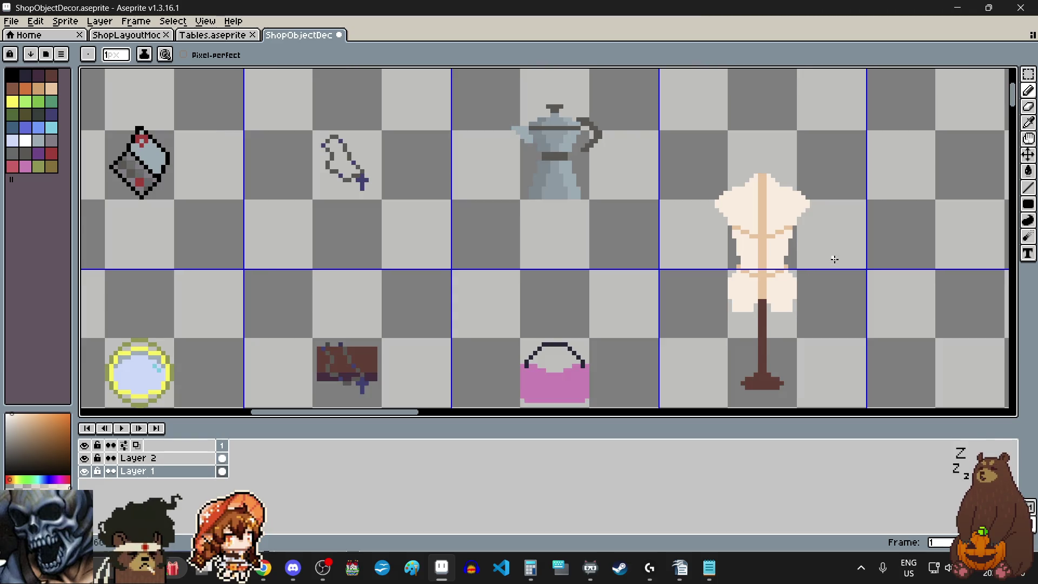
pyautogui.scroll(1, 834, 259)
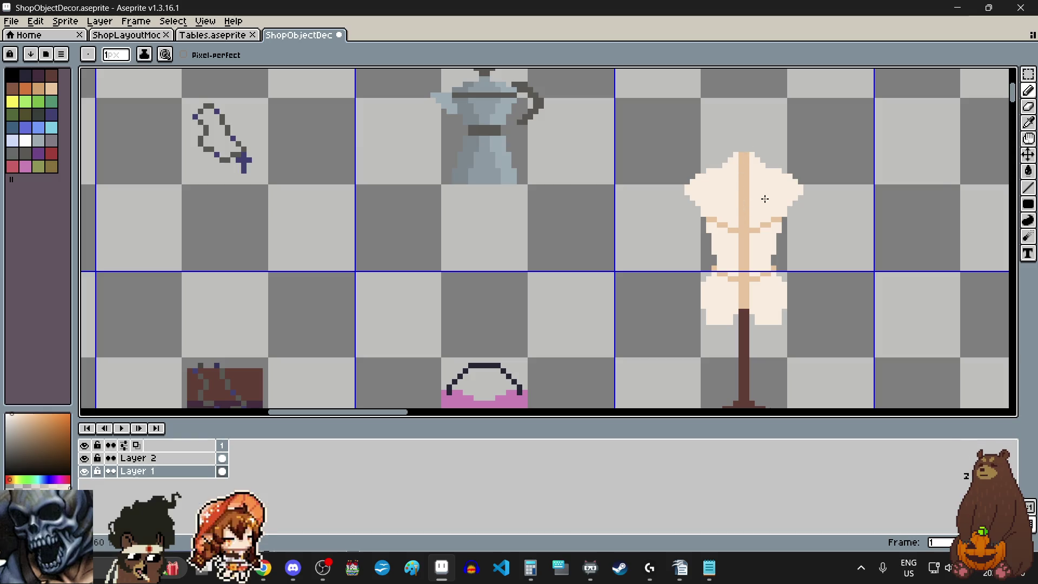
# Marquee-select the tan centre stripe plus the left and right seam blocks.
pyautogui.click(1027, 76)
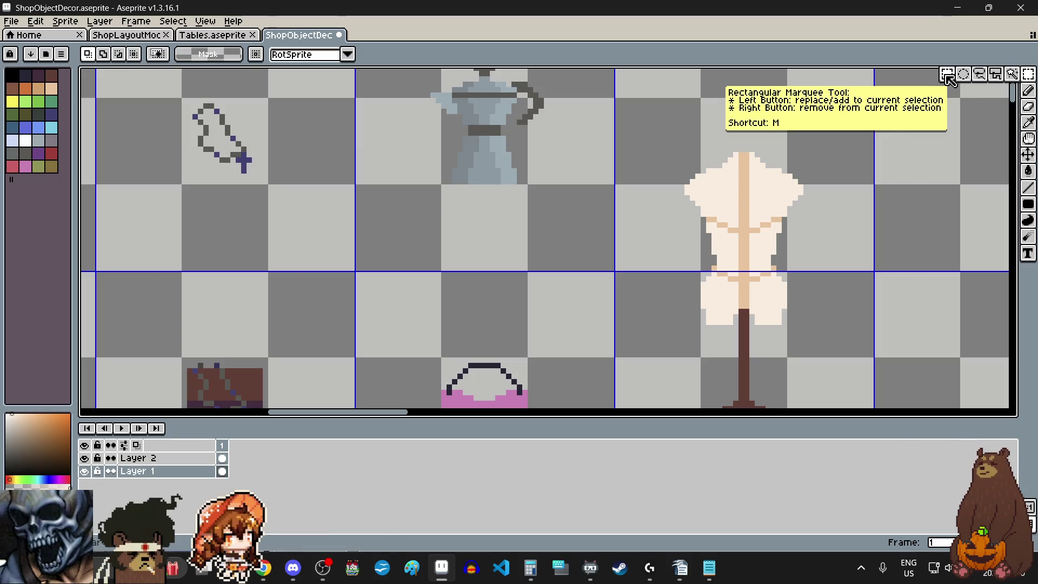
pyautogui.scroll(4, 738, 146)
pyautogui.scroll(-3, 735, 130)
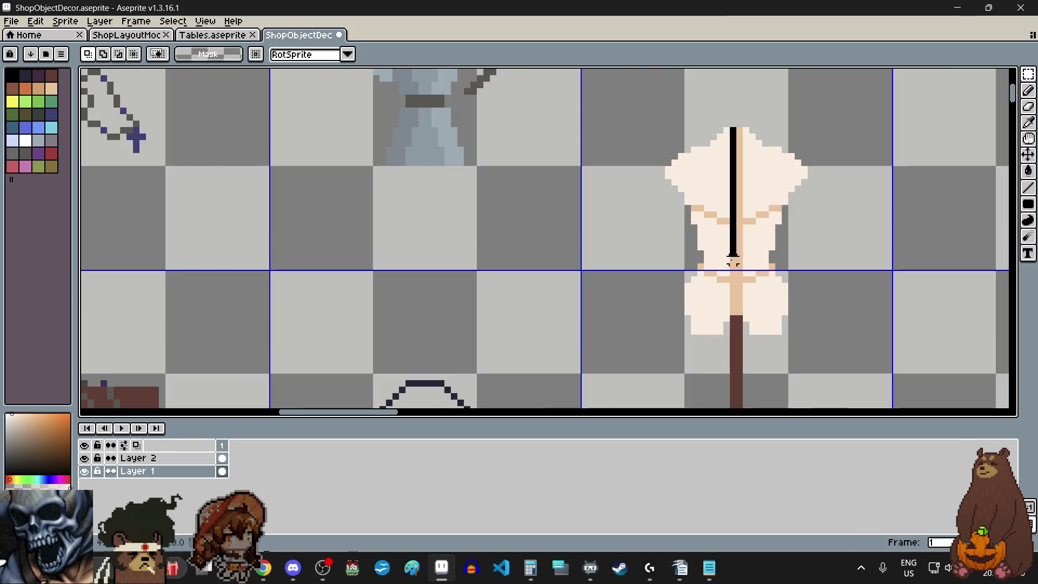
pyautogui.moveTo(728, 133); pyautogui.dragTo(740, 320)
pyautogui.scroll(3, 739, 319)
pyautogui.scroll(-2, 742, 308)
pyautogui.scroll(2, 721, 257)
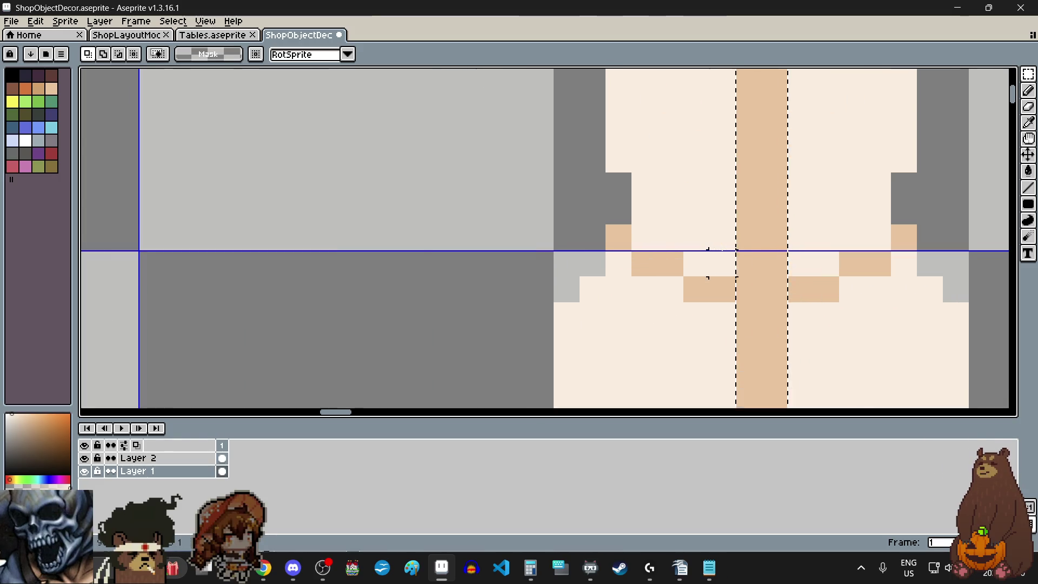
pyautogui.moveTo(735, 302)
pyautogui.mouseDown()
pyautogui.moveTo(633, 252)
pyautogui.moveTo(607, 226)
pyautogui.mouseUp()
pyautogui.moveTo(789, 302)
pyautogui.mouseDown()
pyautogui.moveTo(891, 252)
pyautogui.moveTo(917, 224)
pyautogui.mouseUp()
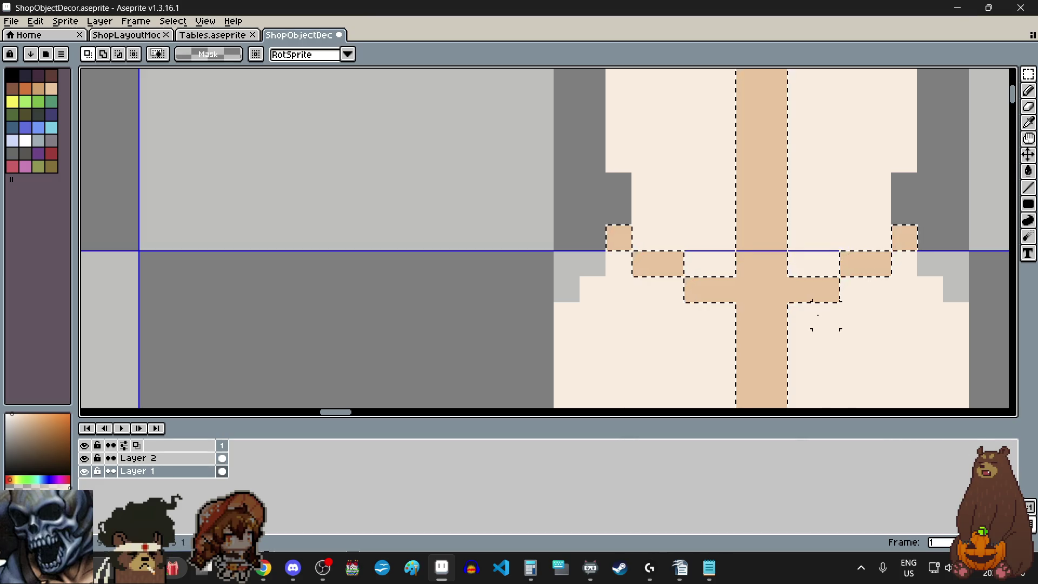
pyautogui.scroll(-3, 906, 238)
pyautogui.scroll(3, 641, 325)
# Add the remaining lower and upper-right seam blocks to the selection.
pyautogui.moveTo(630, 326); pyautogui.dragTo(747, 366)
pyautogui.scroll(-2, 748, 367)
pyautogui.scroll(2, 748, 367)
pyautogui.moveTo(682, 276); pyautogui.dragTo(745, 353)
pyautogui.scroll(-2, 748, 354)
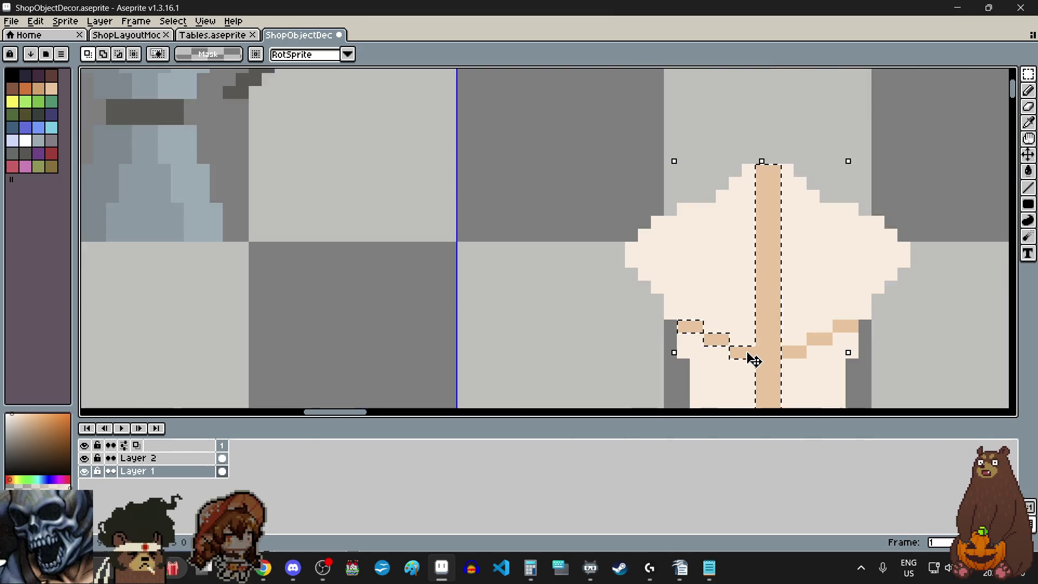
pyautogui.scroll(2, 786, 325)
pyautogui.moveTo(787, 306)
pyautogui.mouseDown()
pyautogui.moveTo(823, 325)
pyautogui.moveTo(857, 307)
pyautogui.mouseUp()
pyautogui.scroll(-2, 764, 343)
pyautogui.scroll(1, 764, 344)
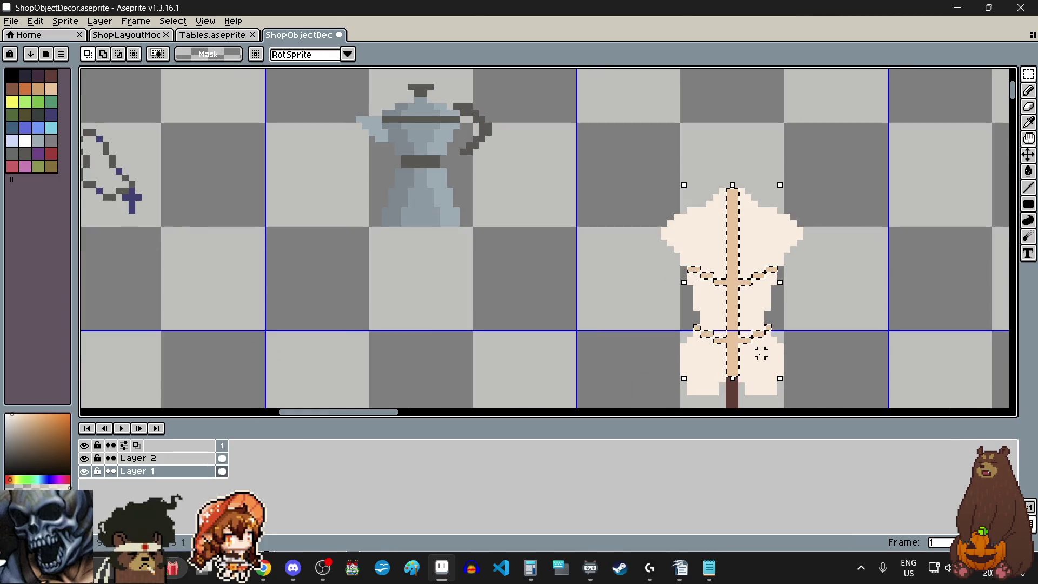
pyautogui.click(36, 22)
pyautogui.moveTo(64, 296)
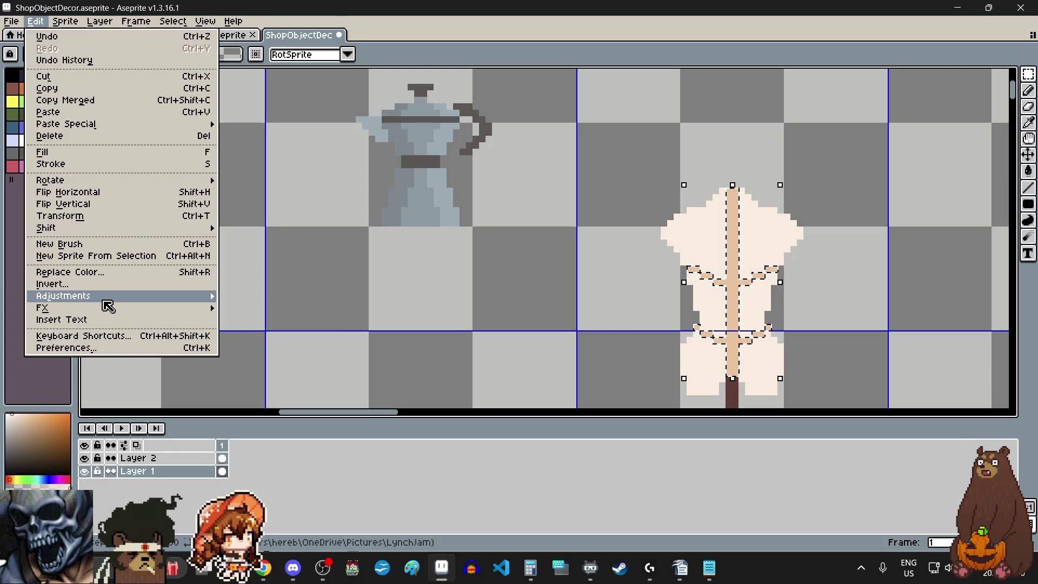
# Raise Brightness to about 7 on the selected stripe and seam pixels.
pyautogui.click(268, 297)
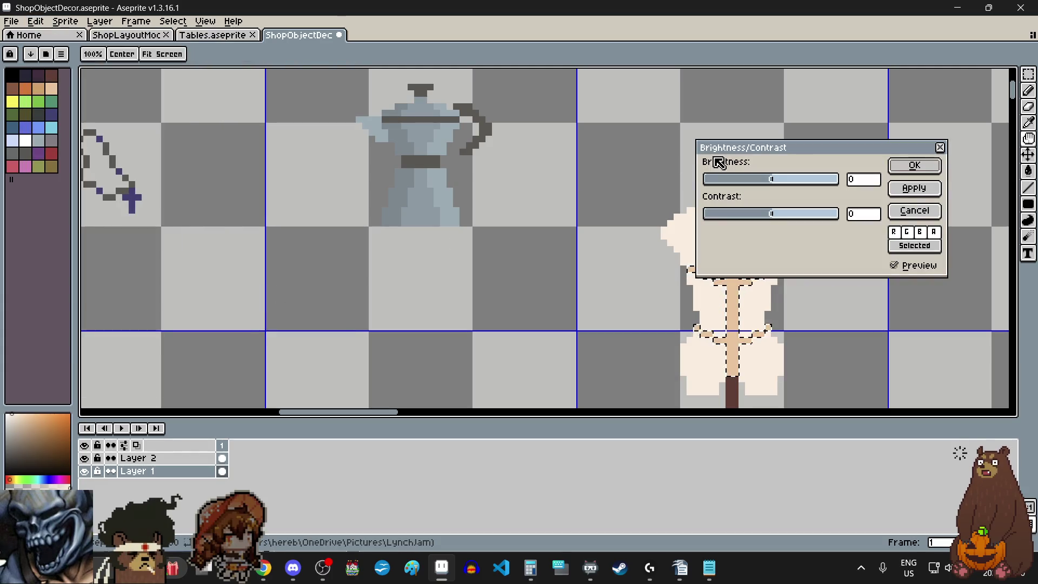
pyautogui.moveTo(815, 151)
pyautogui.mouseDown()
pyautogui.moveTo(411, 212)
pyautogui.moveTo(375, 248)
pyautogui.moveTo(364, 279)
pyautogui.moveTo(390, 279)
pyautogui.moveTo(358, 281)
pyautogui.moveTo(373, 279)
pyautogui.mouseUp()
pyautogui.click(510, 227)
pyautogui.click(36, 21)
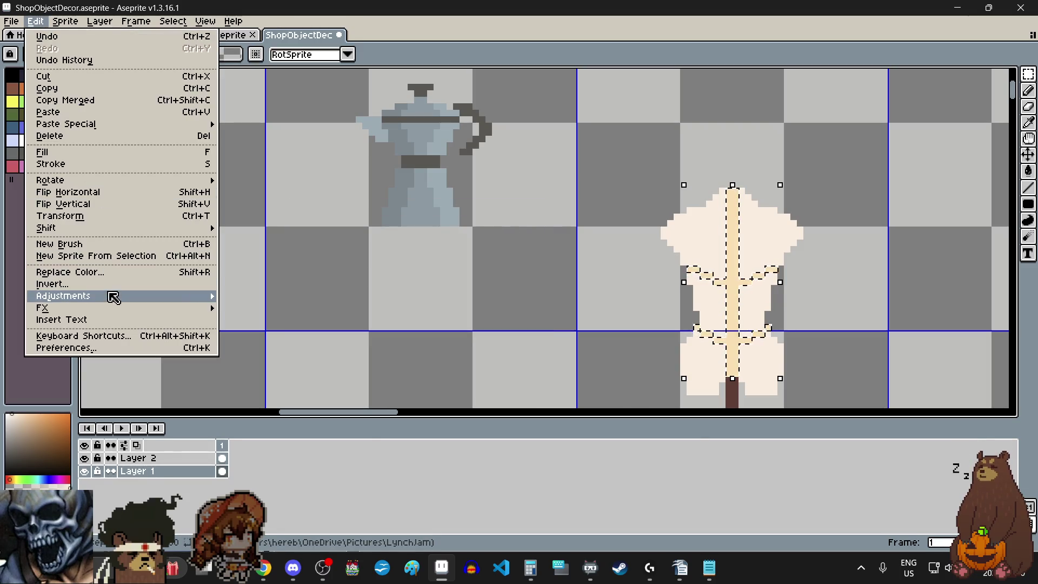
# Apply Hue/Saturation with H -3, S -22, L 2 to soften the seams to pale beige.
pyautogui.moveTo(63, 297)
pyautogui.click(244, 309)
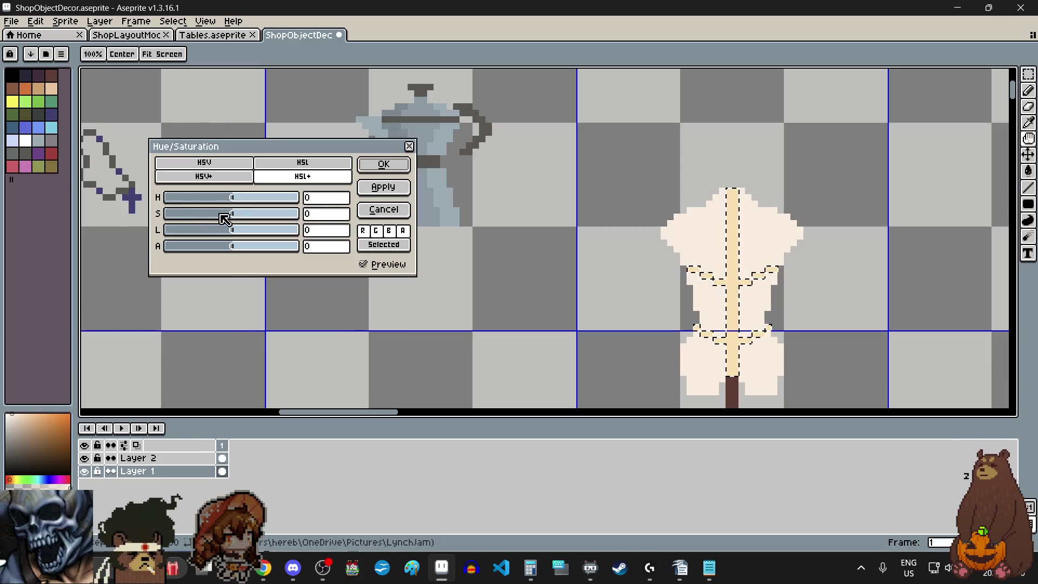
pyautogui.moveTo(224, 222); pyautogui.dragTo(216, 222)
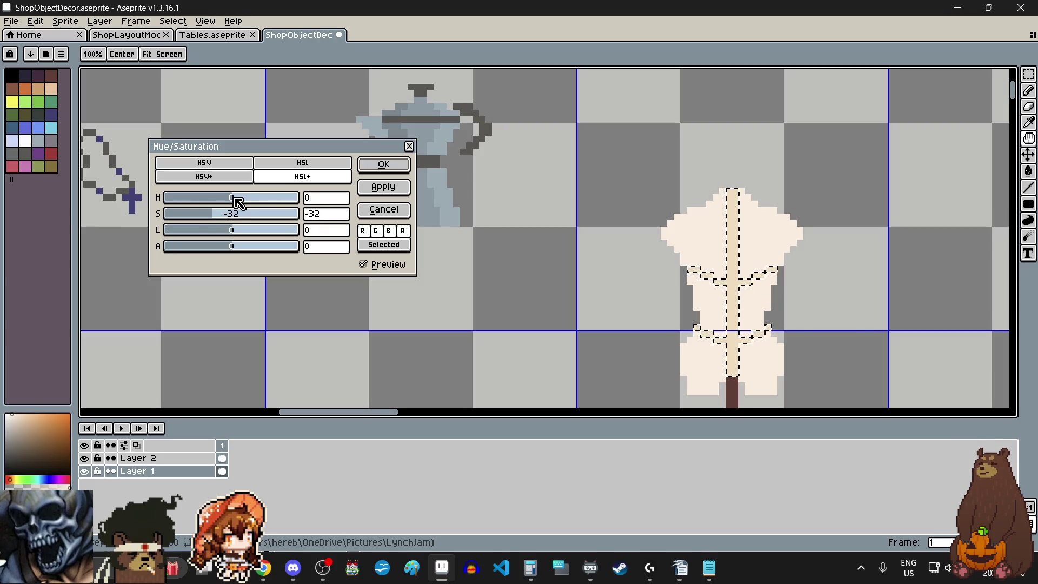
pyautogui.moveTo(240, 200)
pyautogui.mouseDown()
pyautogui.moveTo(206, 221)
pyautogui.moveTo(238, 235)
pyautogui.mouseUp()
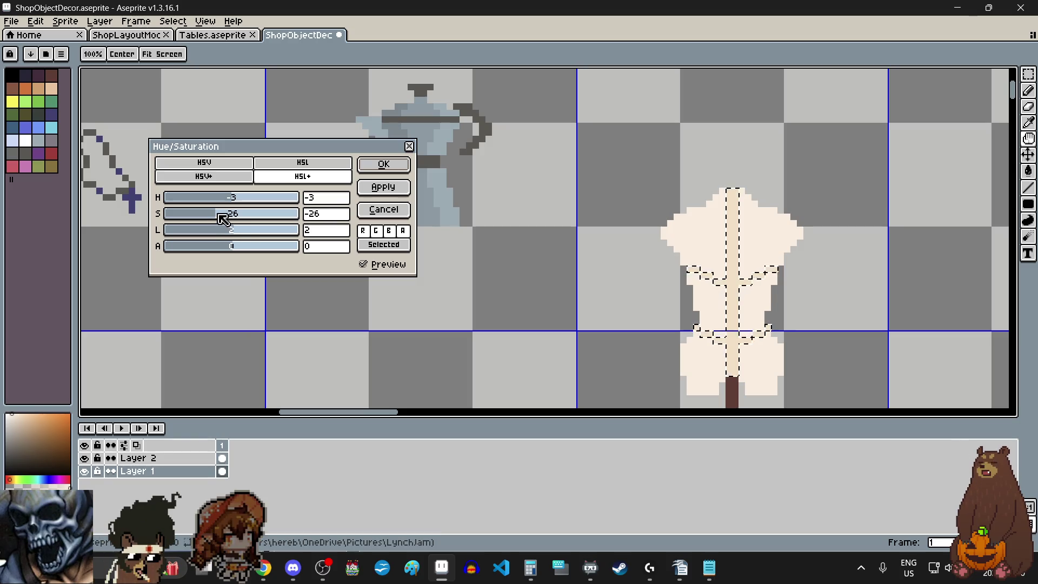
pyautogui.click(385, 165)
pyautogui.scroll(-1, 879, 255)
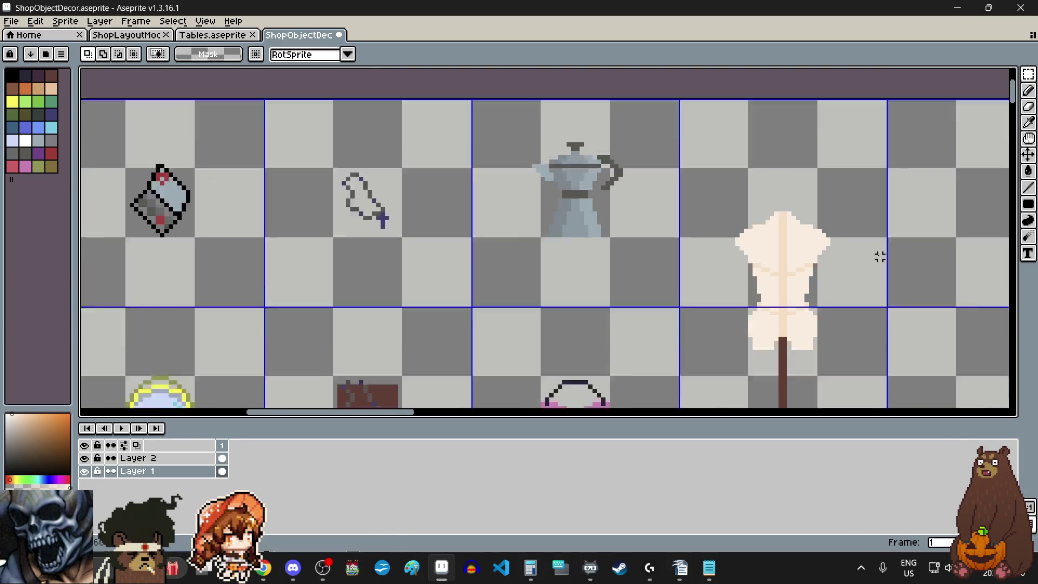
pyautogui.scroll(-3, 878, 255)
pyautogui.scroll(3, 834, 251)
pyautogui.scroll(1, 830, 253)
pyautogui.scroll(3, 689, 310)
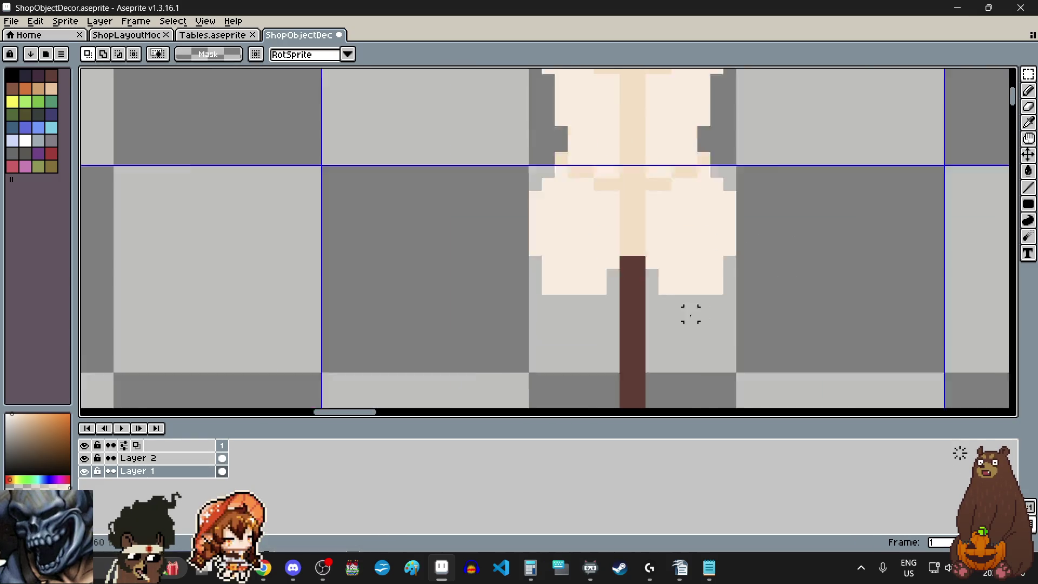
pyautogui.scroll(3, 556, 204)
# Select the top block of the brown post and return to the ShopObjectDecor sprite.
pyautogui.moveTo(536, 176); pyautogui.dragTo(553, 227)
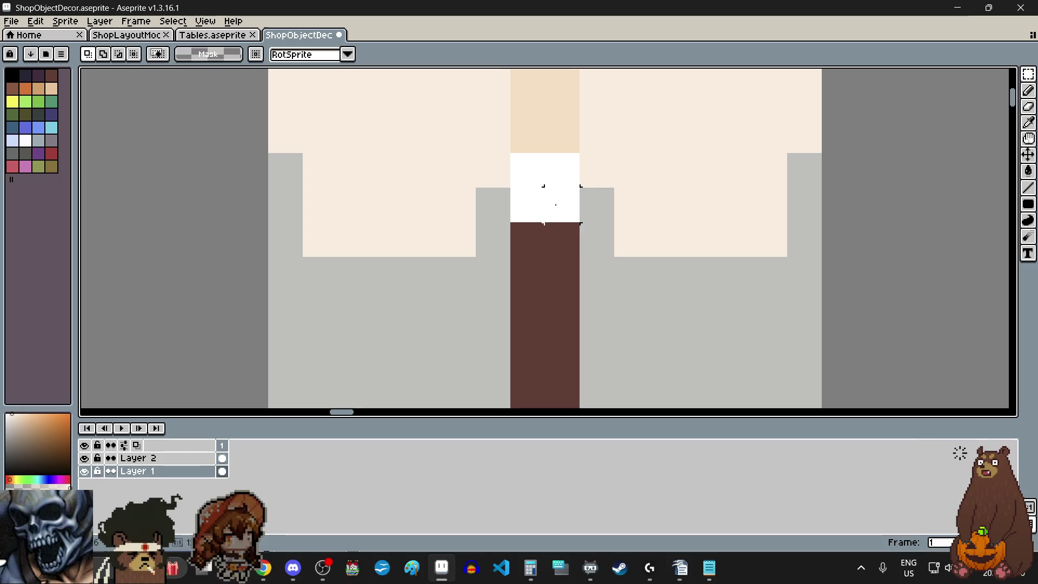
pyautogui.click(555, 227)
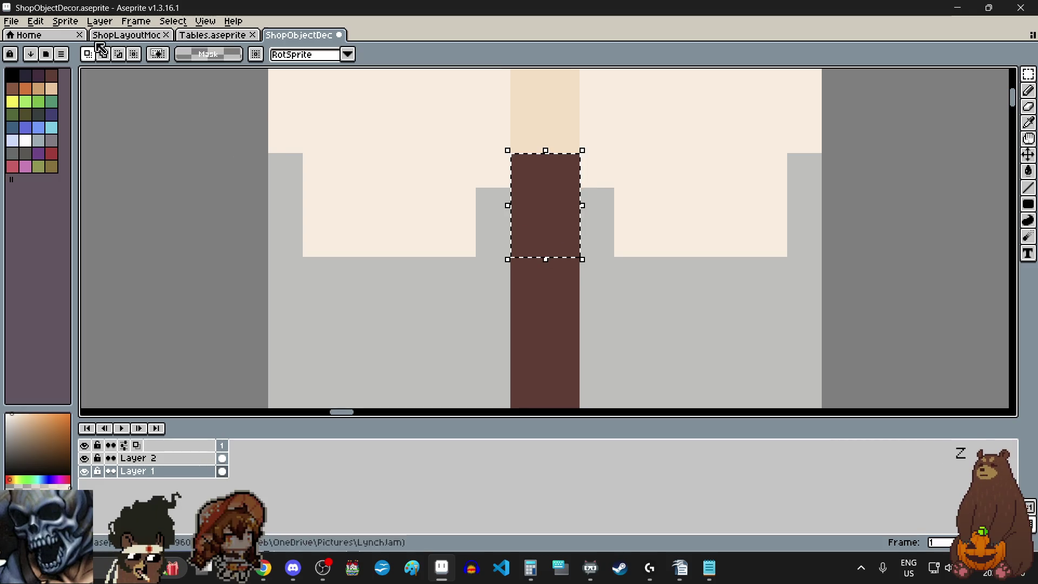
pyautogui.click(36, 34)
pyautogui.click(35, 21)
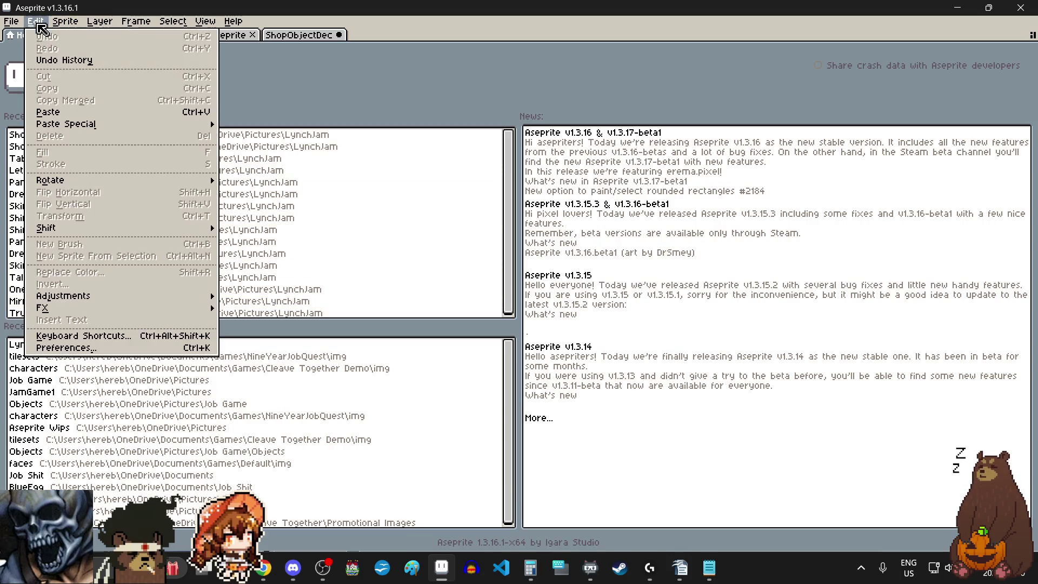
pyautogui.click(143, 54)
pyautogui.click(306, 35)
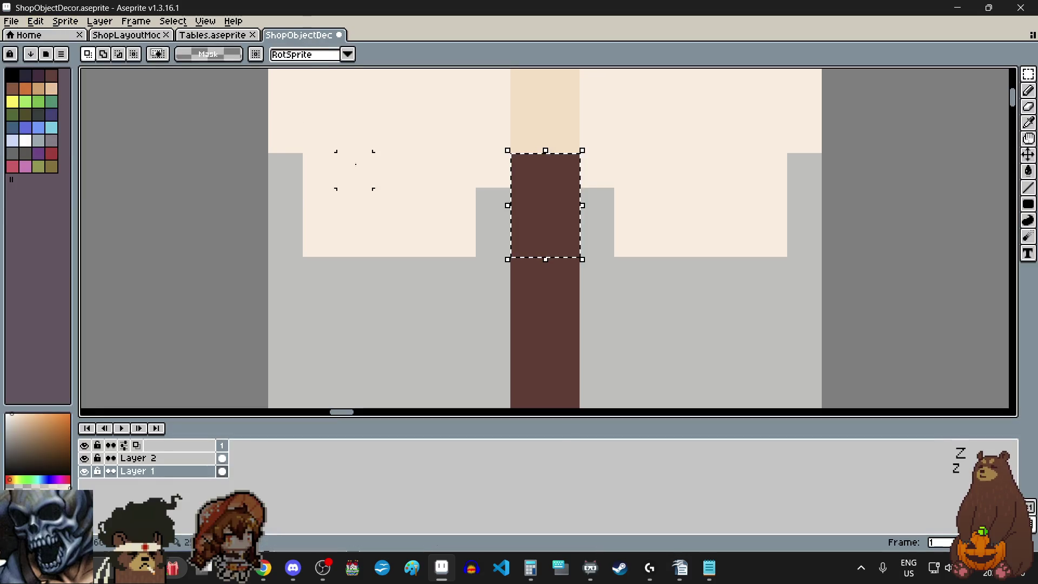
pyautogui.click(35, 22)
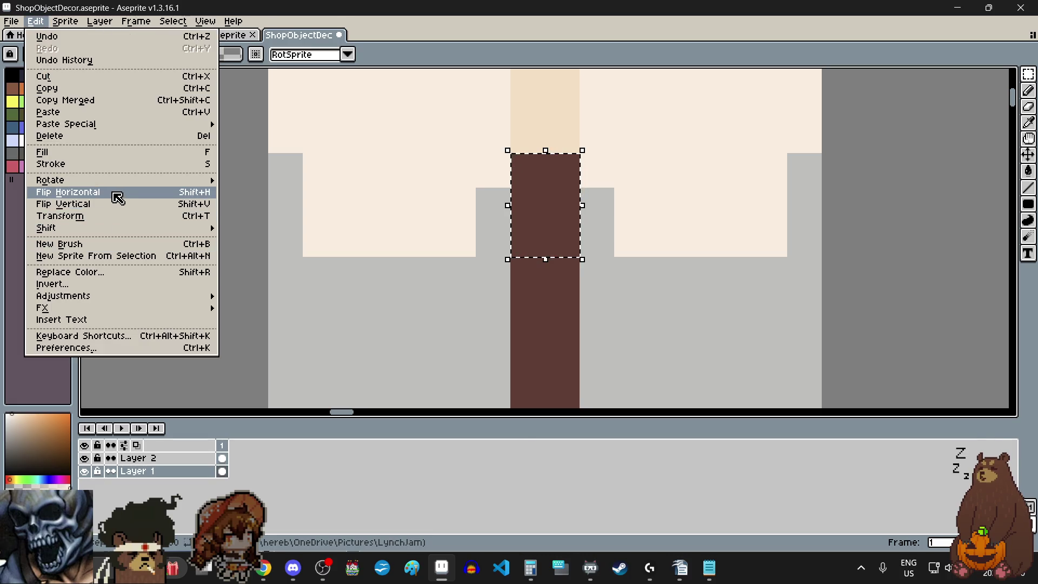
# Darken the selected post section with Brightness -20.
pyautogui.moveTo(63, 295)
pyautogui.click(245, 293)
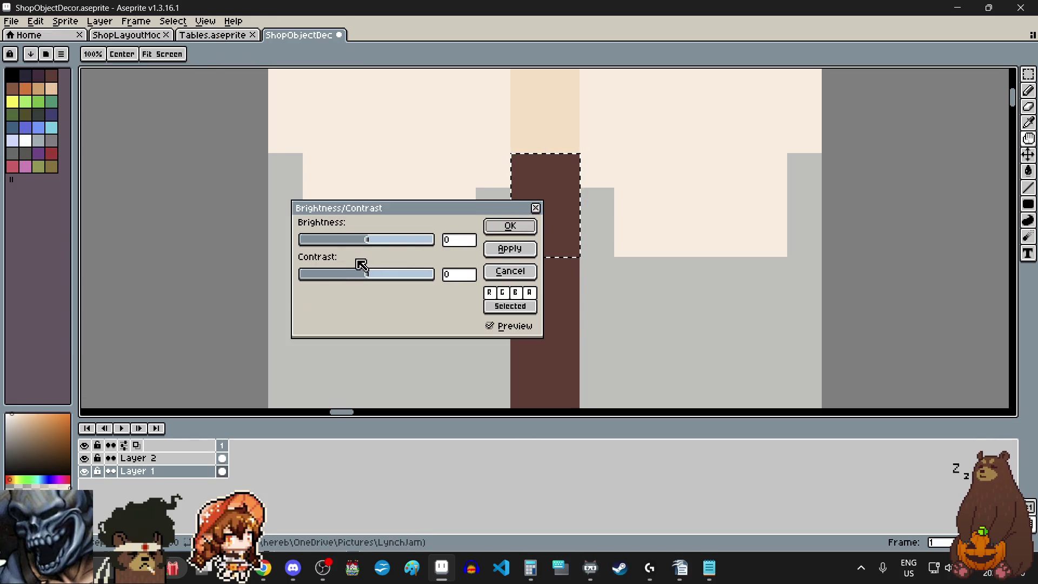
pyautogui.moveTo(364, 240); pyautogui.dragTo(359, 241)
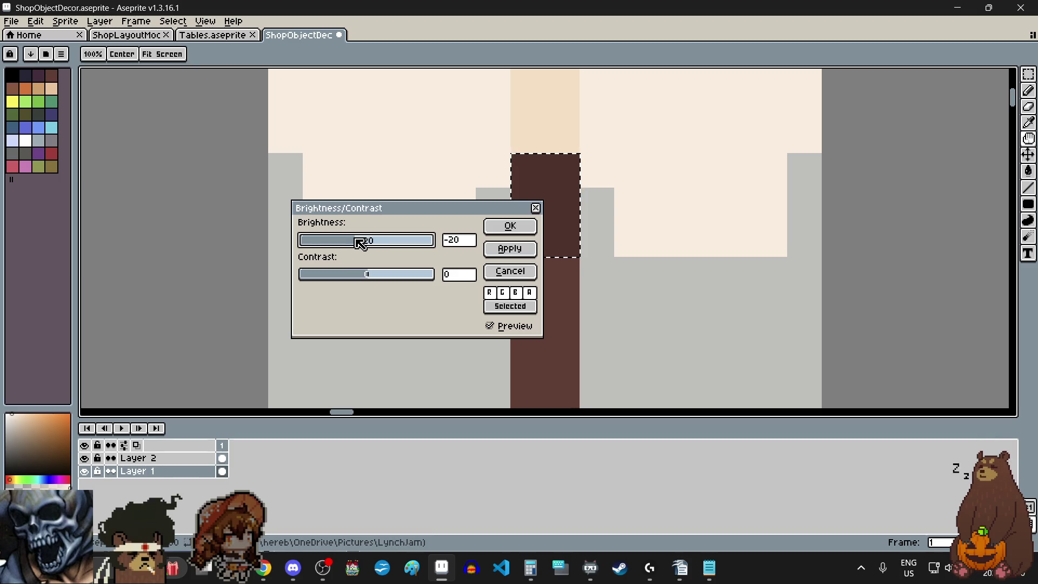
pyautogui.moveTo(410, 214); pyautogui.dragTo(291, 231)
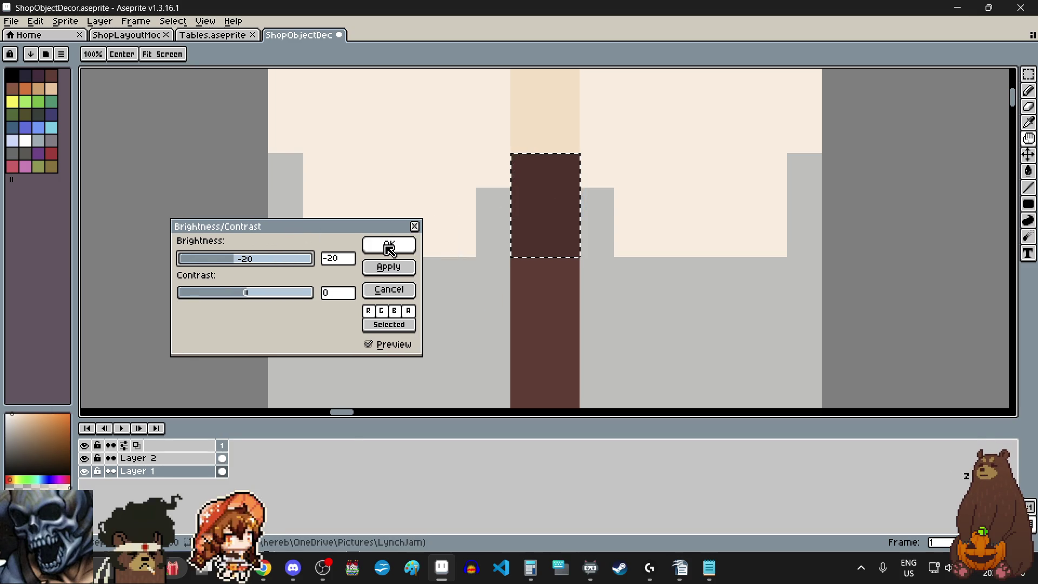
pyautogui.click(389, 244)
pyautogui.scroll(-3, 544, 259)
pyautogui.scroll(-1, 694, 266)
pyautogui.scroll(-1, 694, 266)
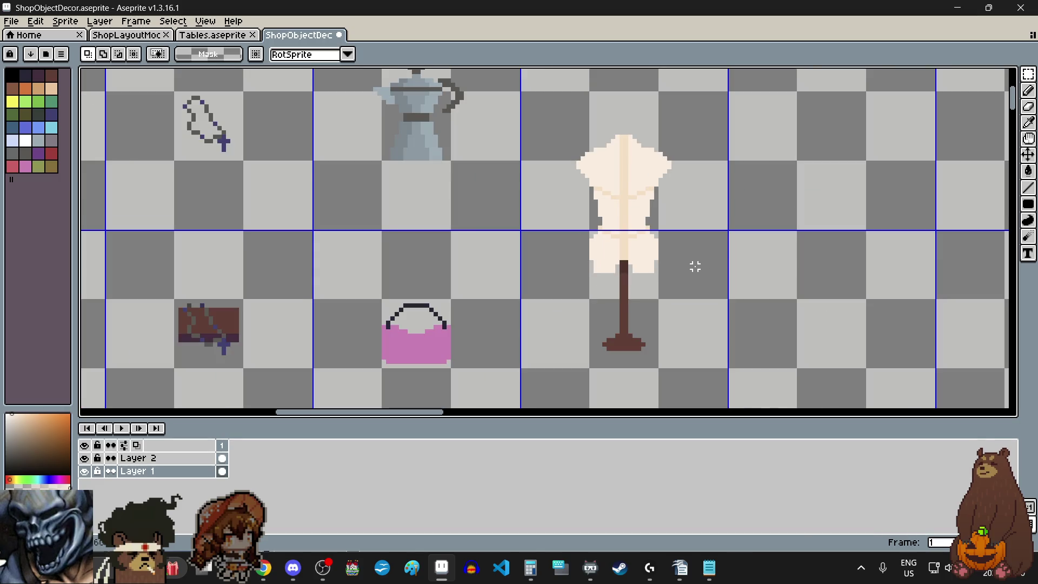
pyautogui.scroll(-1, 695, 267)
pyautogui.scroll(1, 695, 267)
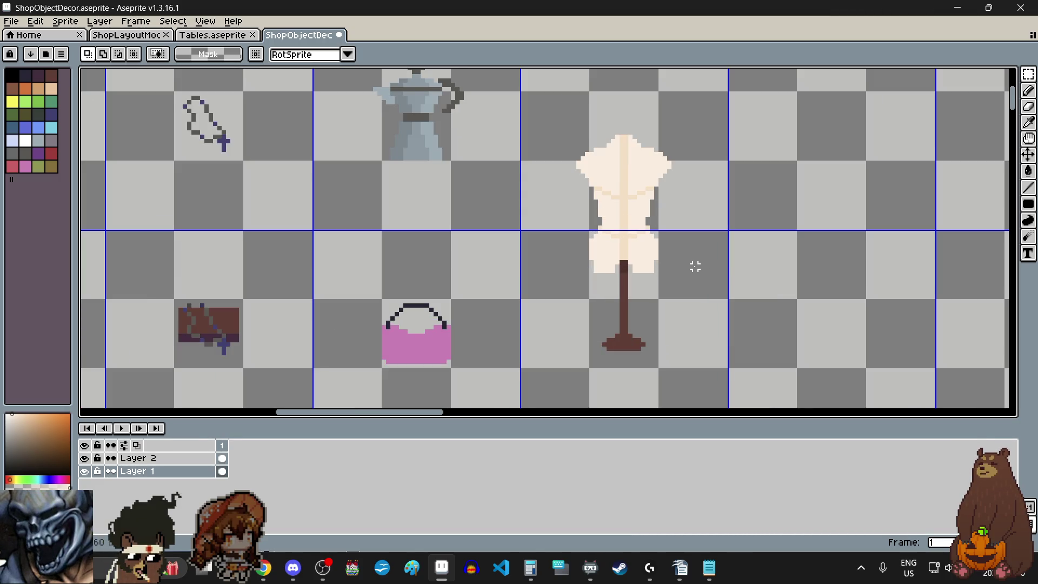
pyautogui.scroll(-1, 694, 266)
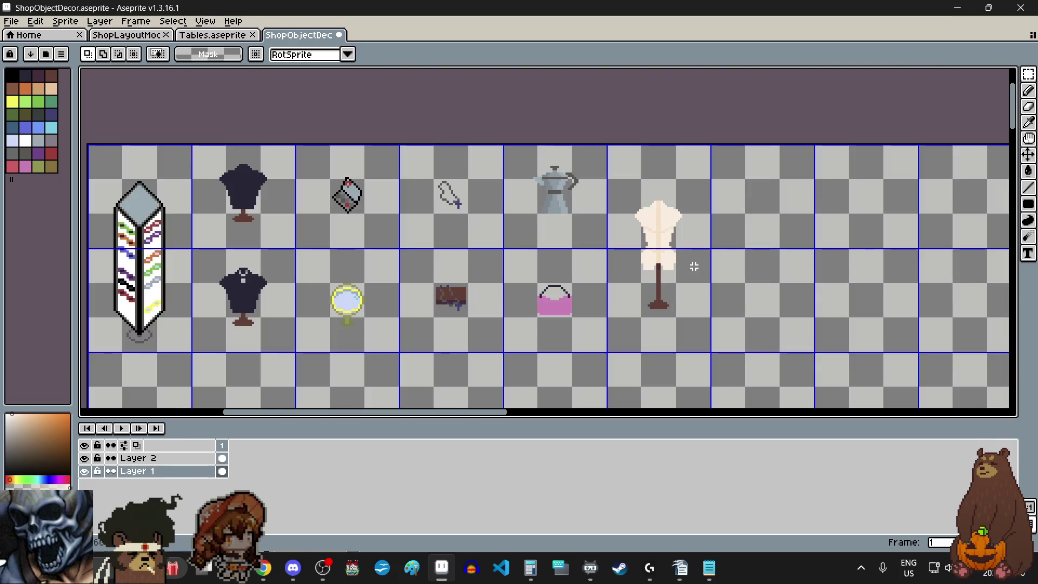
pyautogui.scroll(-1, 694, 266)
pyautogui.scroll(1, 695, 283)
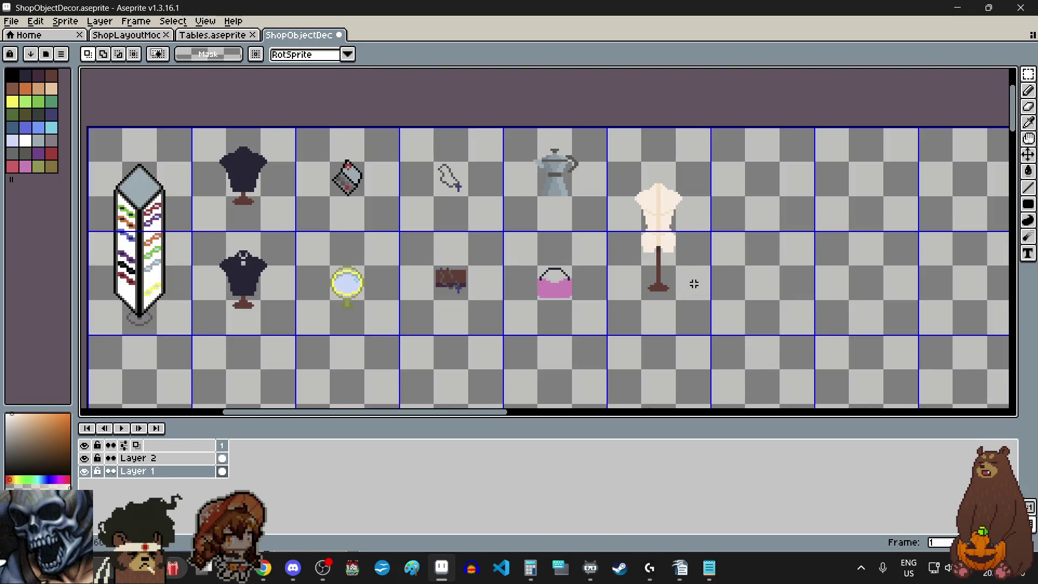
pyautogui.scroll(3, 682, 225)
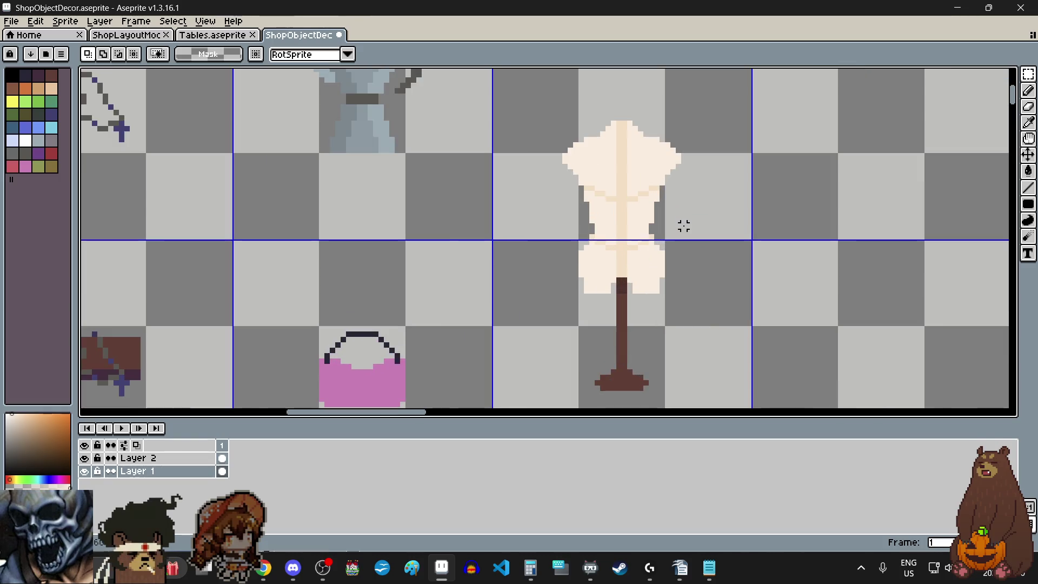
pyautogui.scroll(1, 684, 226)
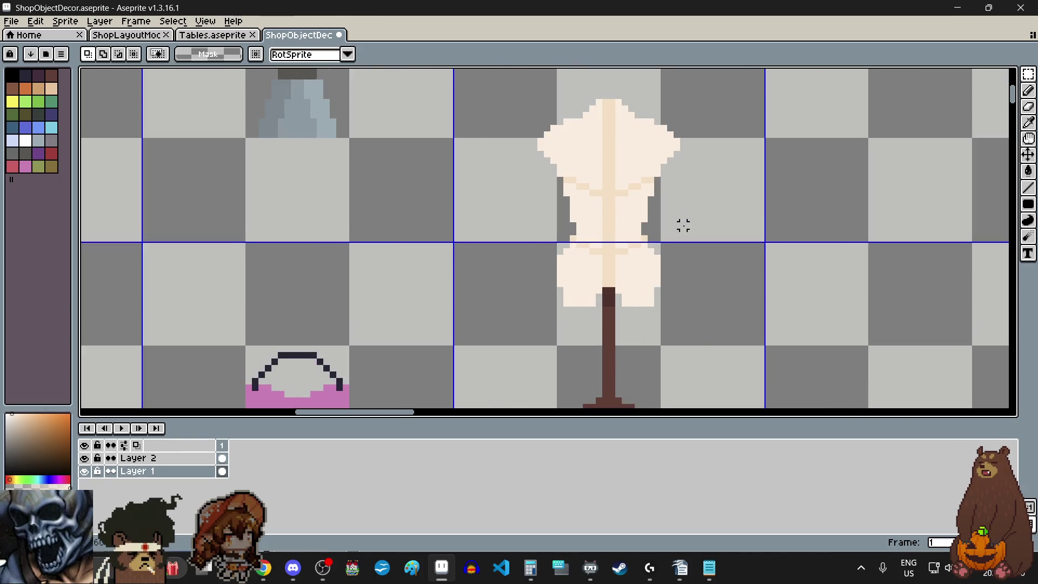
pyautogui.scroll(-1, 521, 99)
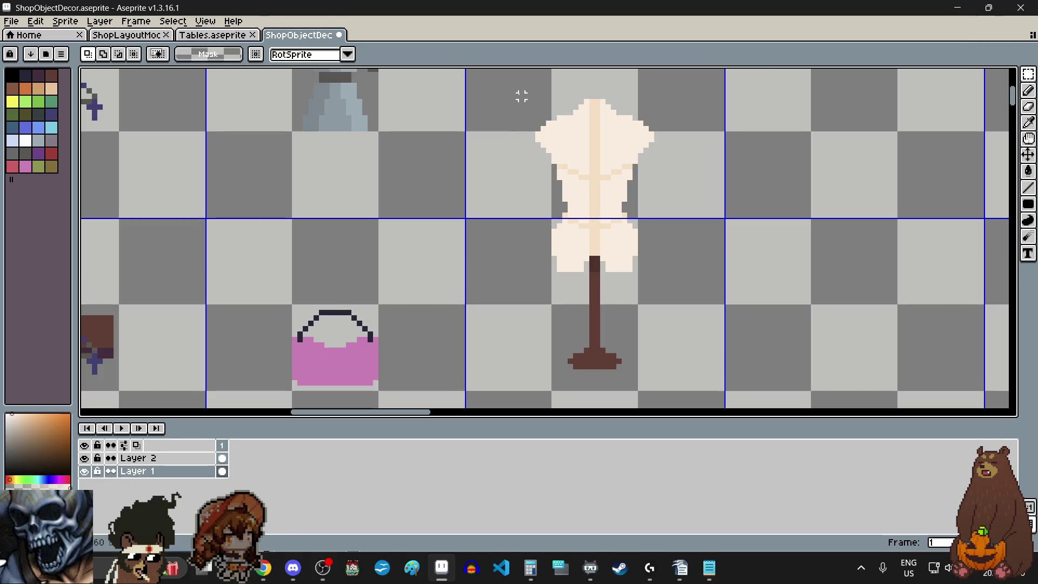
# Drag a rectangular marquee around the whole dress-form mannequin sprite.
pyautogui.moveTo(511, 91); pyautogui.dragTo(695, 394)
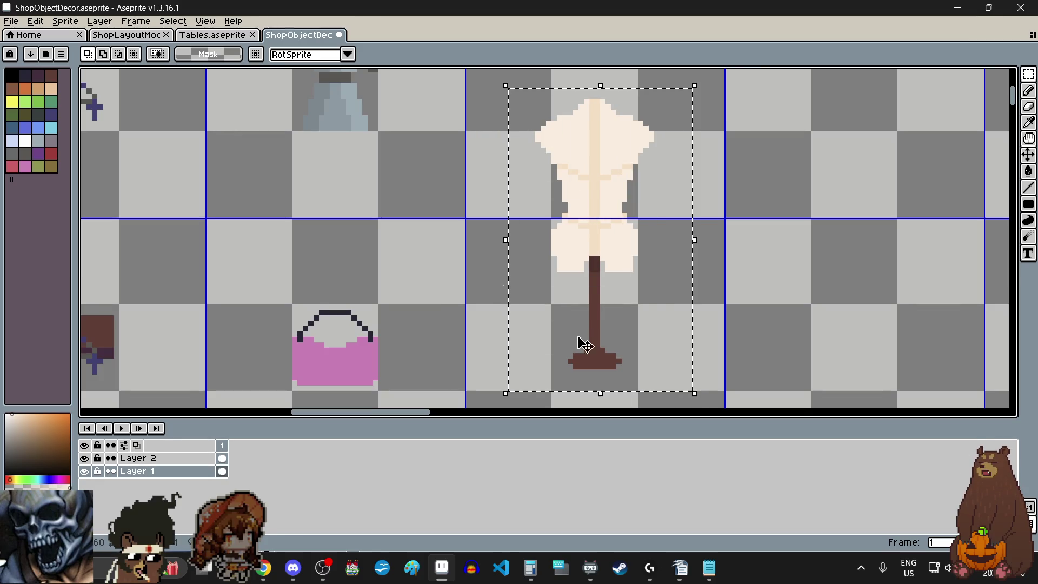
# Apply a Brightness/Contrast adjustment of -10 brightness to the whole dress-form mannequin.
pyautogui.click(37, 22)
pyautogui.moveTo(63, 296)
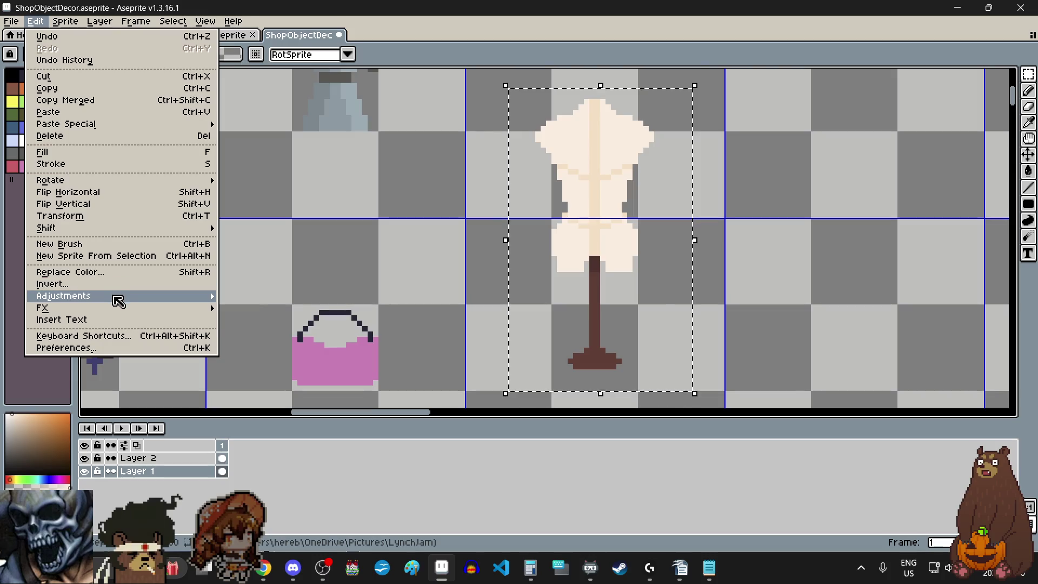
pyautogui.click(240, 295)
pyautogui.moveTo(255, 259); pyautogui.dragTo(248, 259)
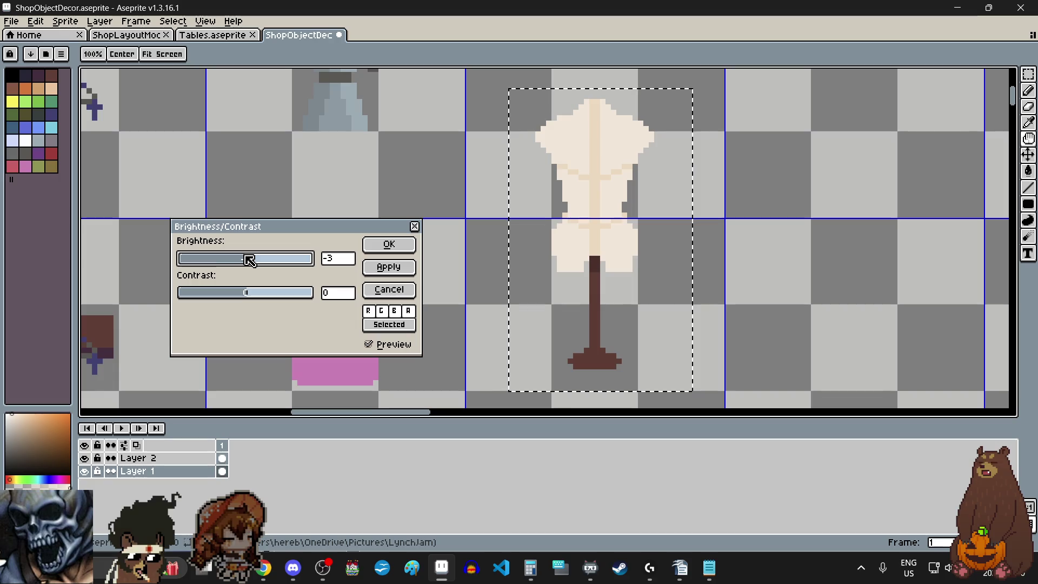
pyautogui.click(389, 244)
pyautogui.click(475, 225)
pyautogui.scroll(-1, 719, 216)
pyautogui.scroll(-1, 753, 211)
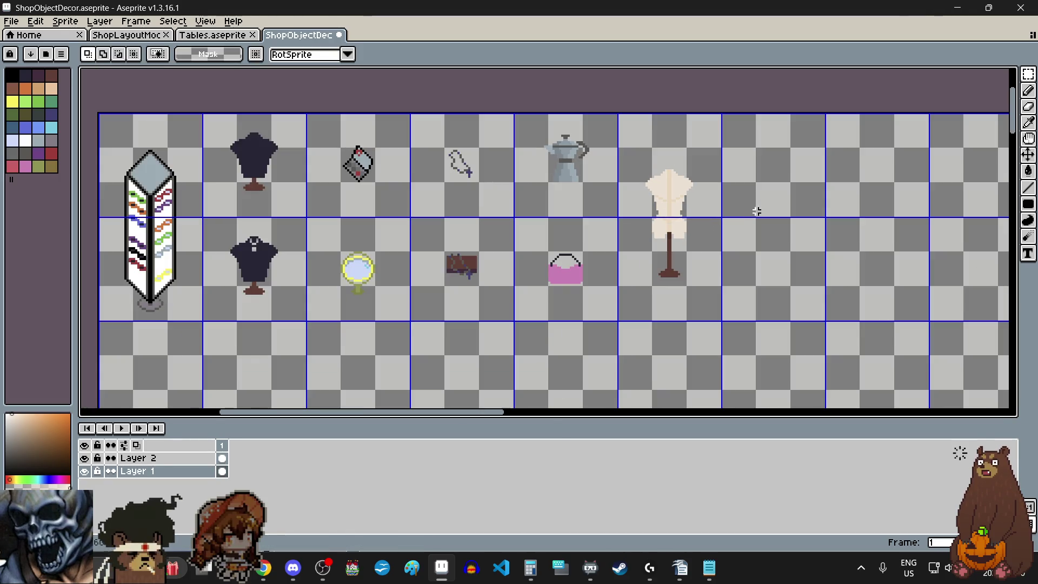
pyautogui.scroll(1, 753, 198)
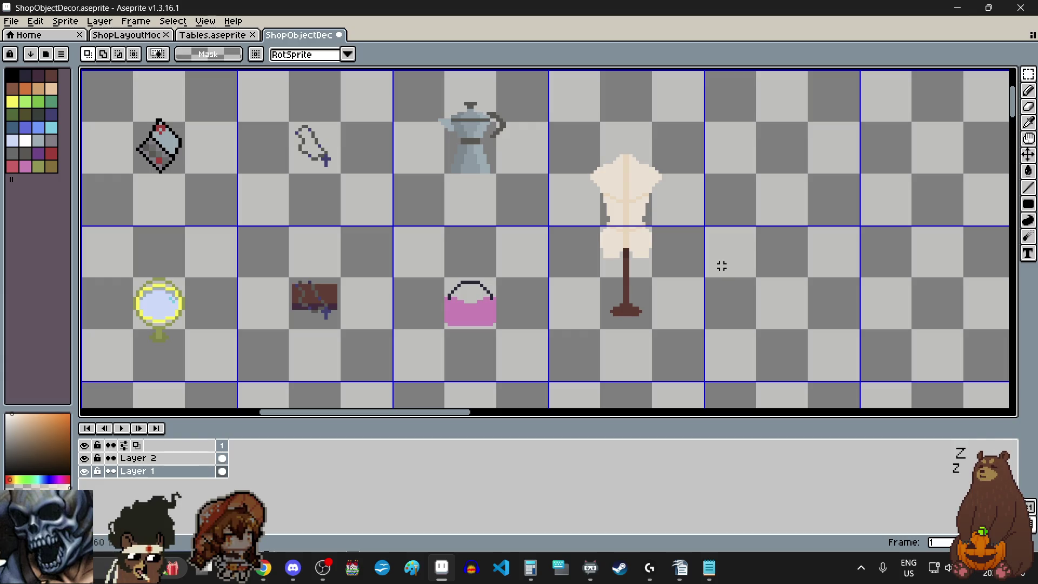
pyautogui.scroll(6, 625, 259)
pyautogui.scroll(1, 598, 199)
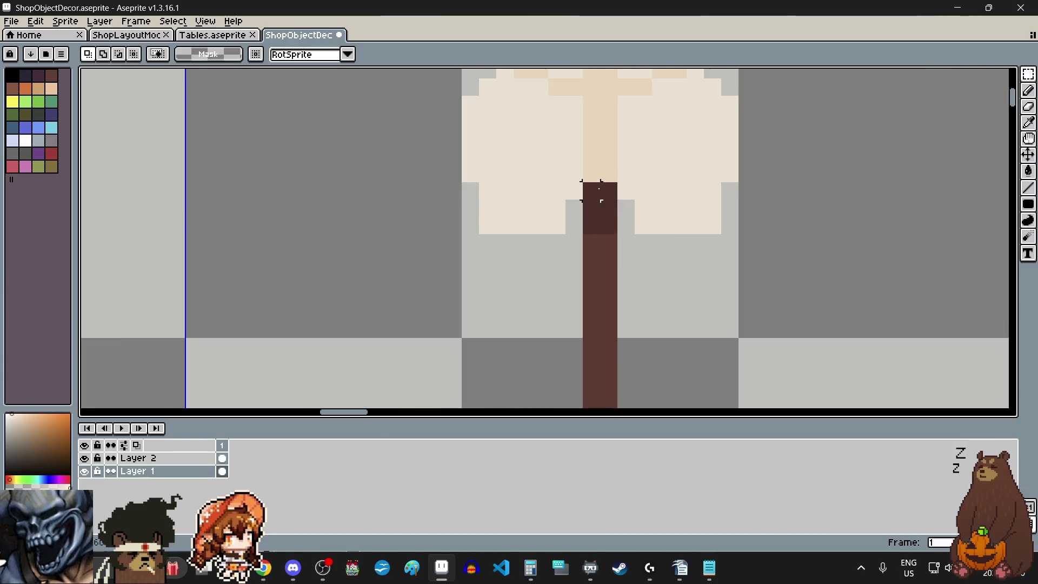
# Marquee the top of the stand's pole and darken it by 10 brightness.
pyautogui.moveTo(598, 197); pyautogui.dragTo(617, 215)
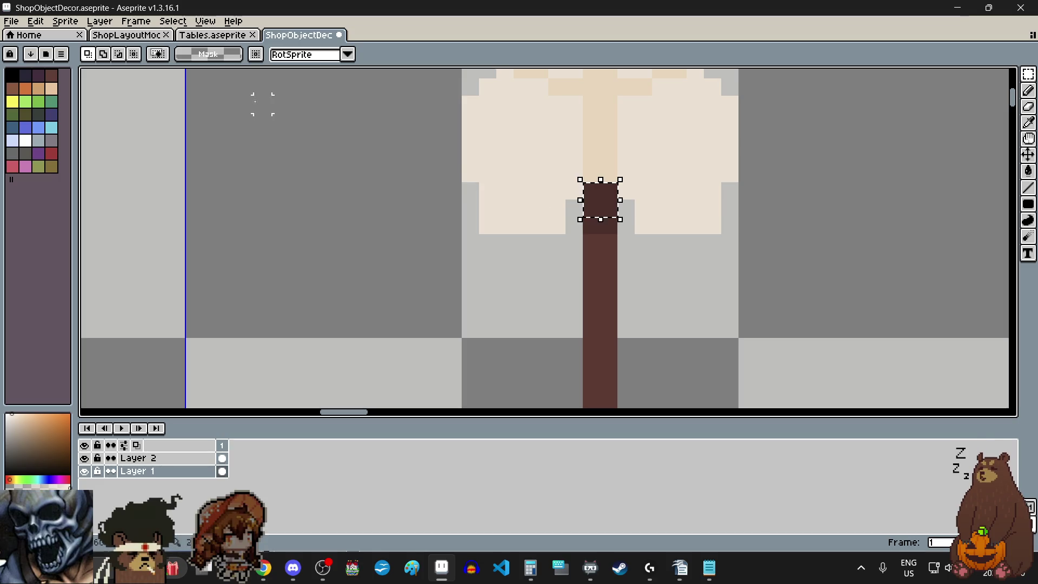
pyautogui.click(39, 23)
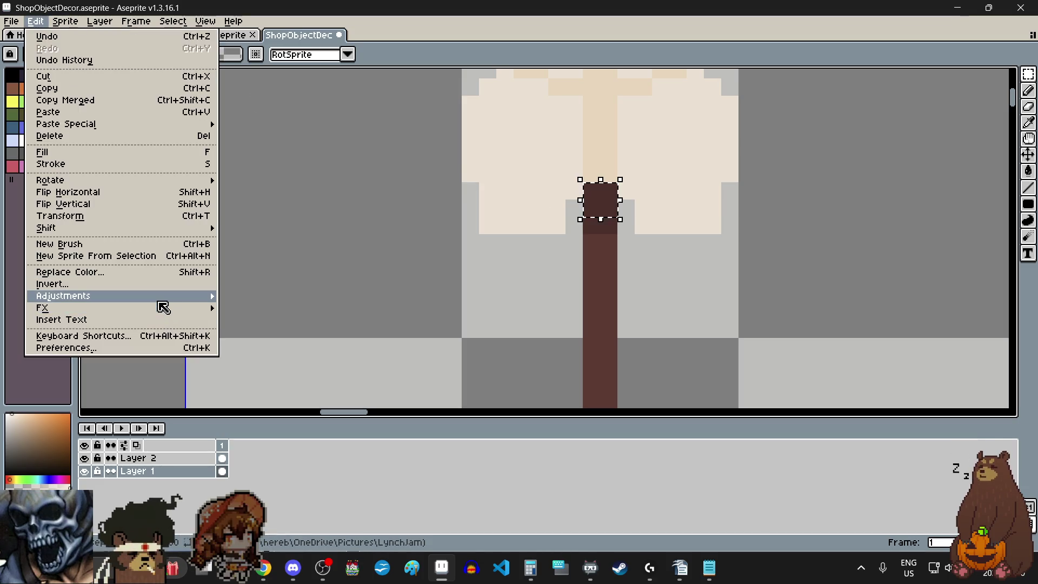
pyautogui.moveTo(123, 295)
pyautogui.click(279, 296)
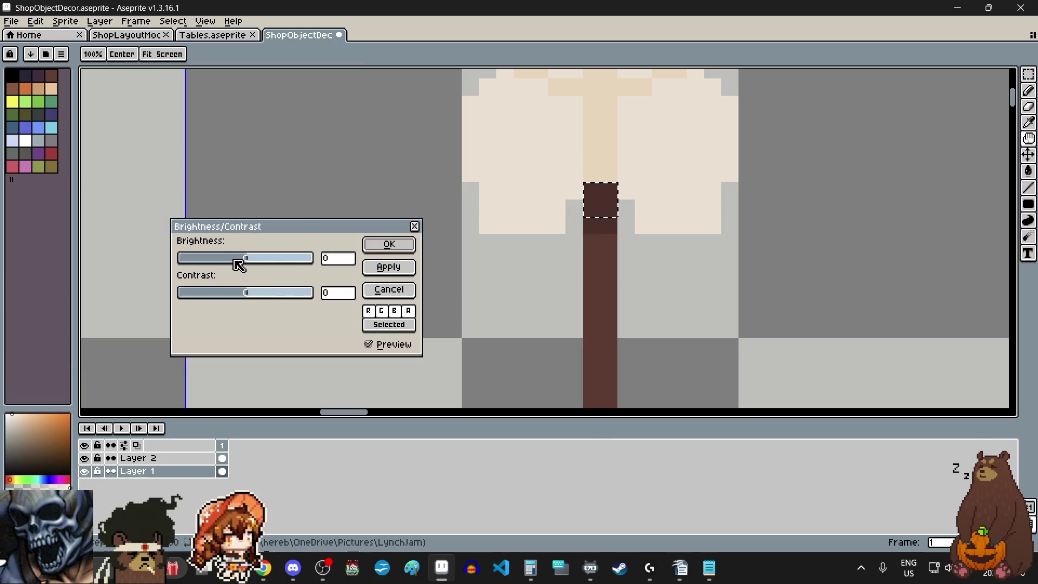
pyautogui.moveTo(239, 260); pyautogui.dragTo(243, 260)
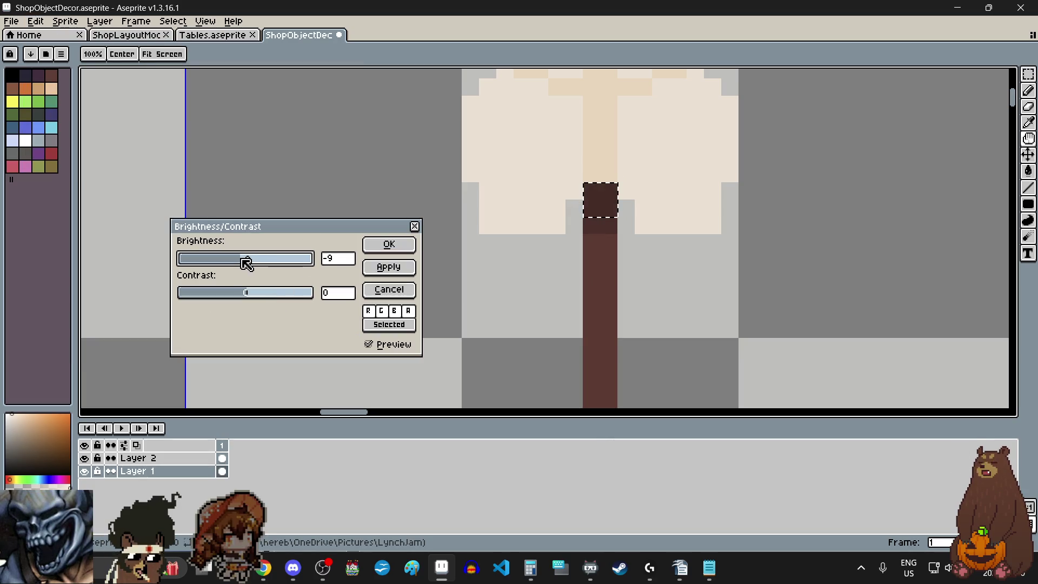
pyautogui.click(372, 244)
pyautogui.scroll(3, 615, 183)
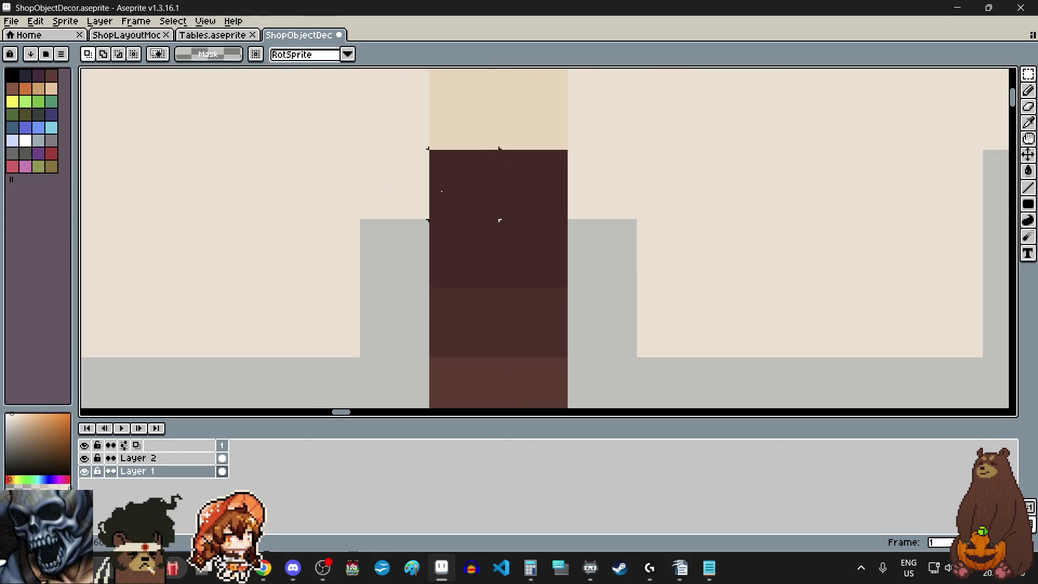
pyautogui.scroll(-2, 522, 220)
# Darken the selected pole top once more with a second -10 brightness pass.
pyautogui.click(35, 20)
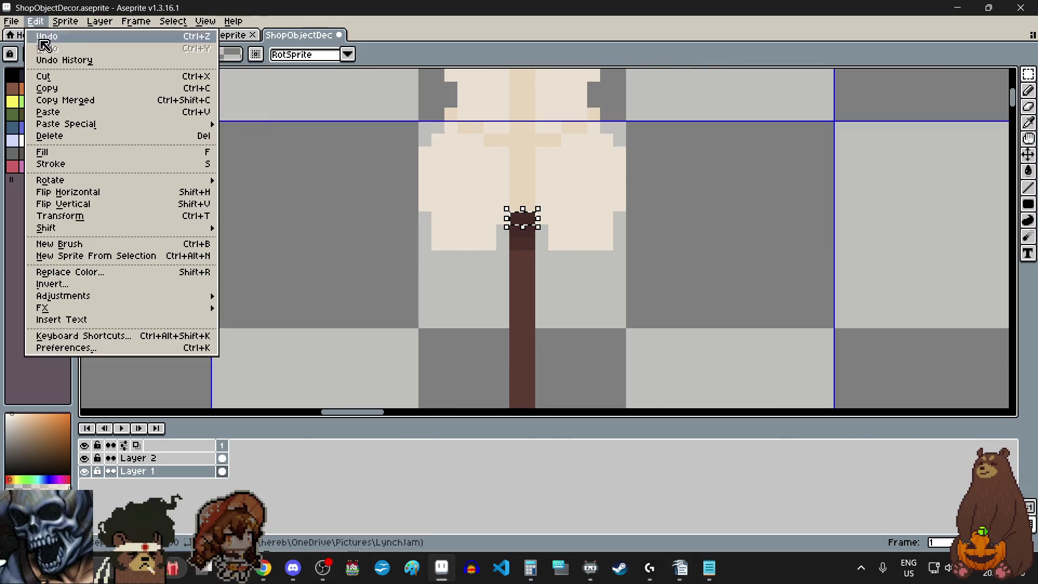
pyautogui.moveTo(63, 295)
pyautogui.click(284, 296)
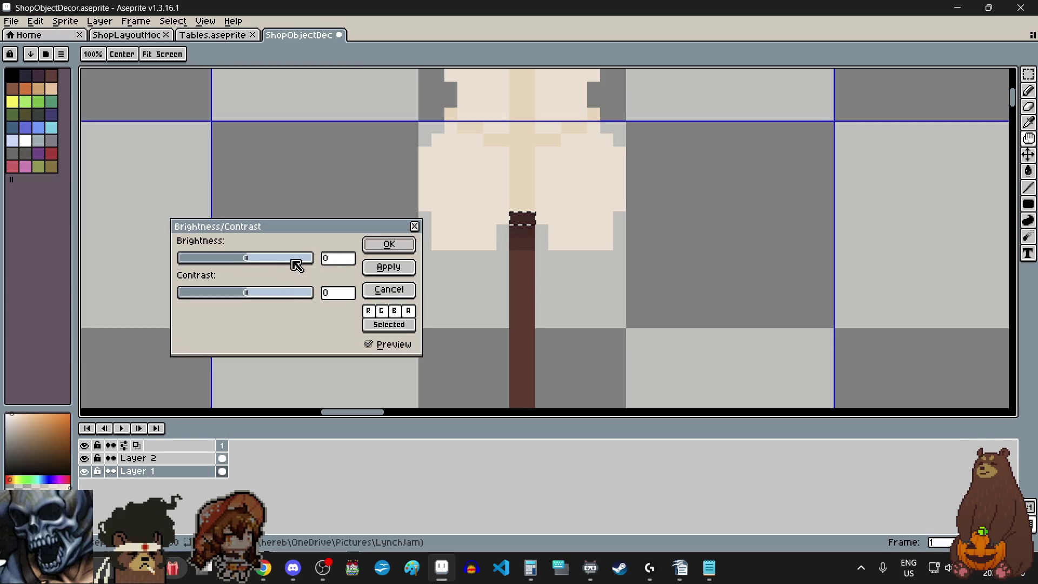
pyautogui.click(244, 259)
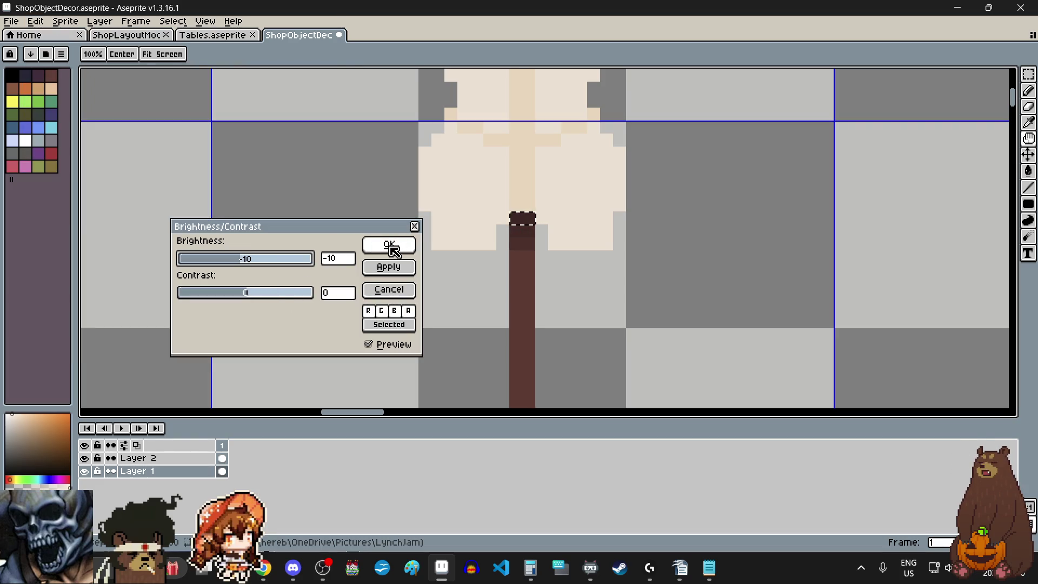
pyautogui.click(391, 248)
pyautogui.scroll(3, 502, 229)
pyautogui.scroll(1, 503, 230)
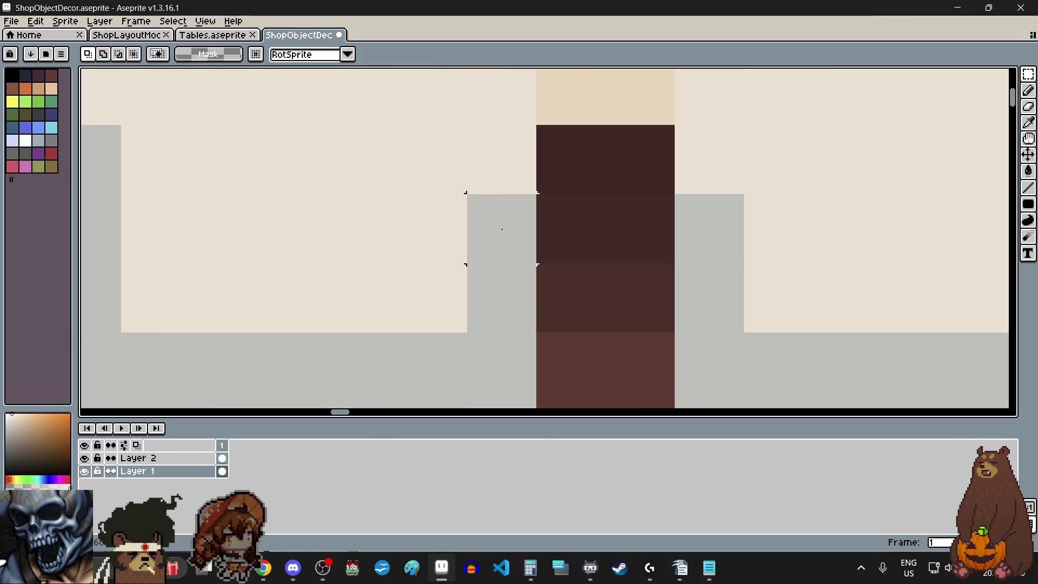
pyautogui.scroll(-5, 501, 234)
pyautogui.scroll(1, 499, 240)
pyautogui.scroll(2, 498, 243)
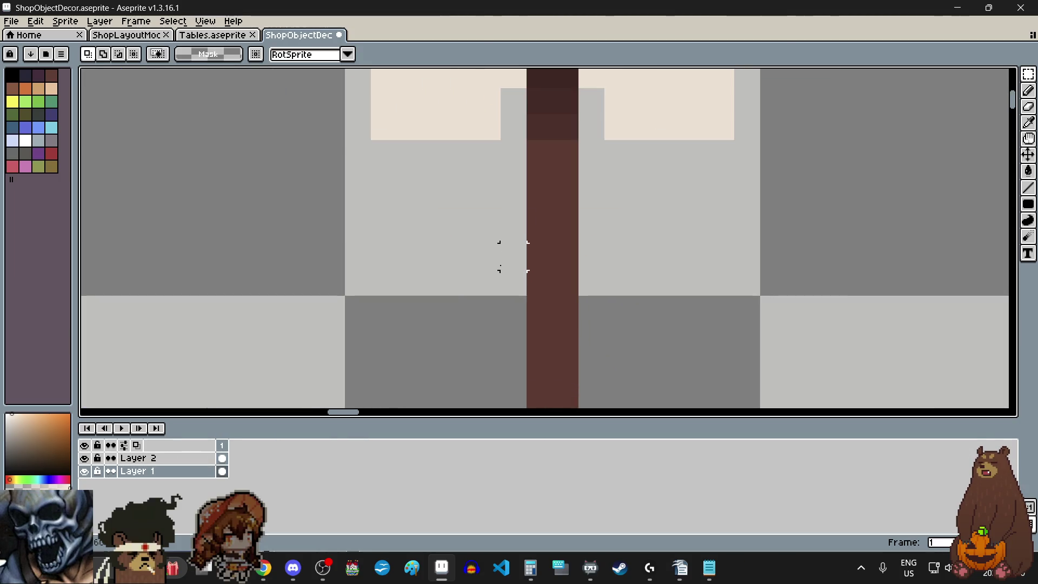
pyautogui.scroll(-3, 503, 264)
pyautogui.scroll(1, 503, 264)
pyautogui.scroll(-1, 503, 264)
pyautogui.scroll(-1, 504, 263)
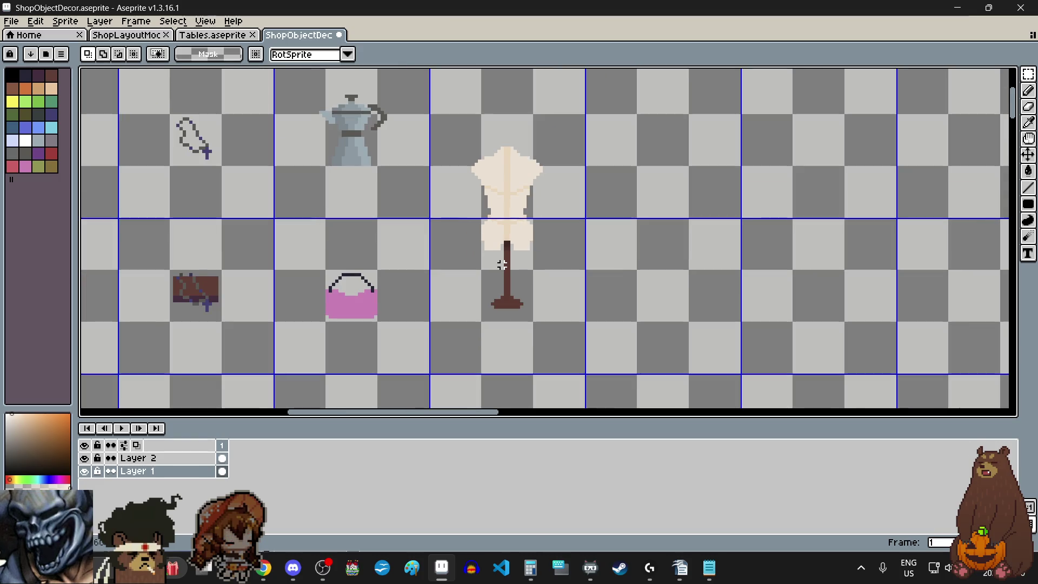
pyautogui.scroll(1, 528, 197)
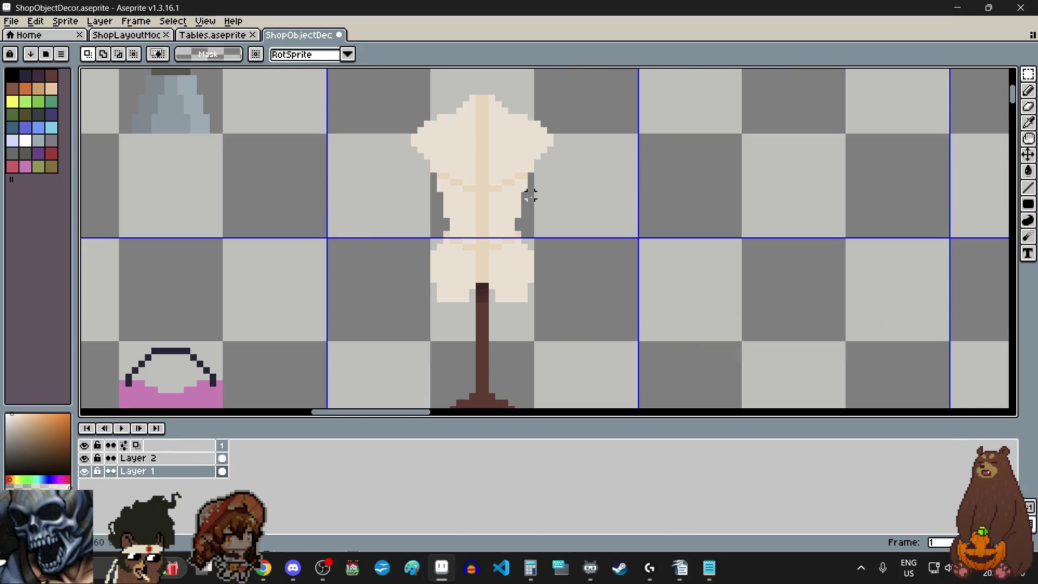
pyautogui.scroll(-1, 530, 195)
pyautogui.scroll(3, 524, 150)
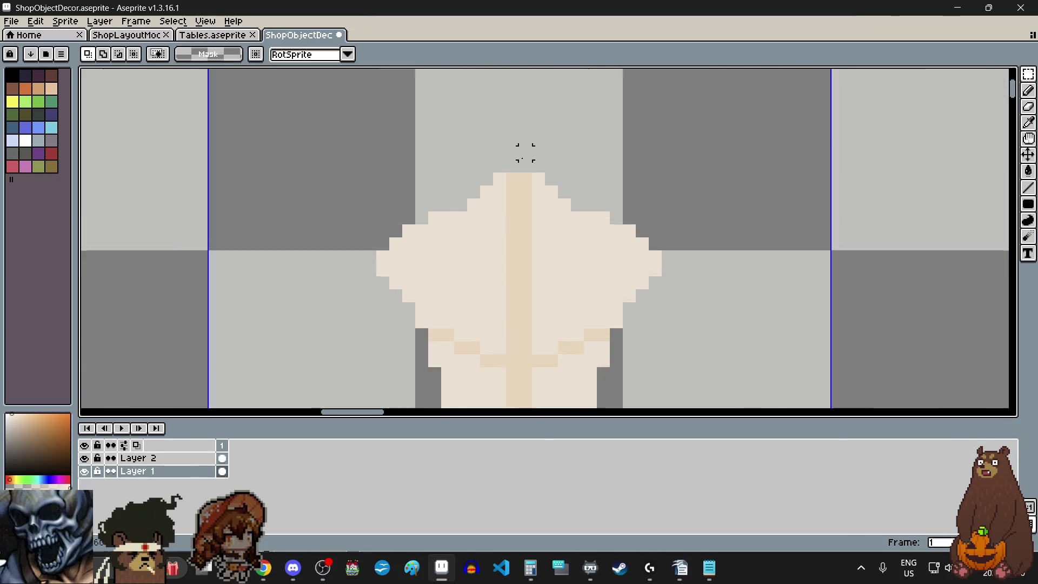
pyautogui.scroll(2, 528, 172)
pyautogui.click(1029, 122)
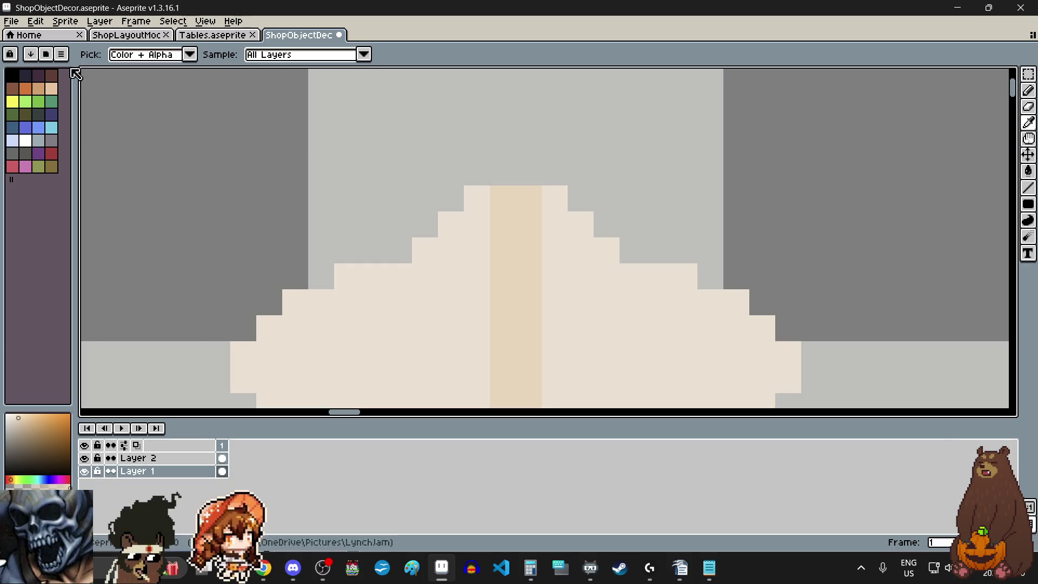
# Shade the upper torso with tan pencil pixels and fill the neck row tan.
pyautogui.click(53, 88)
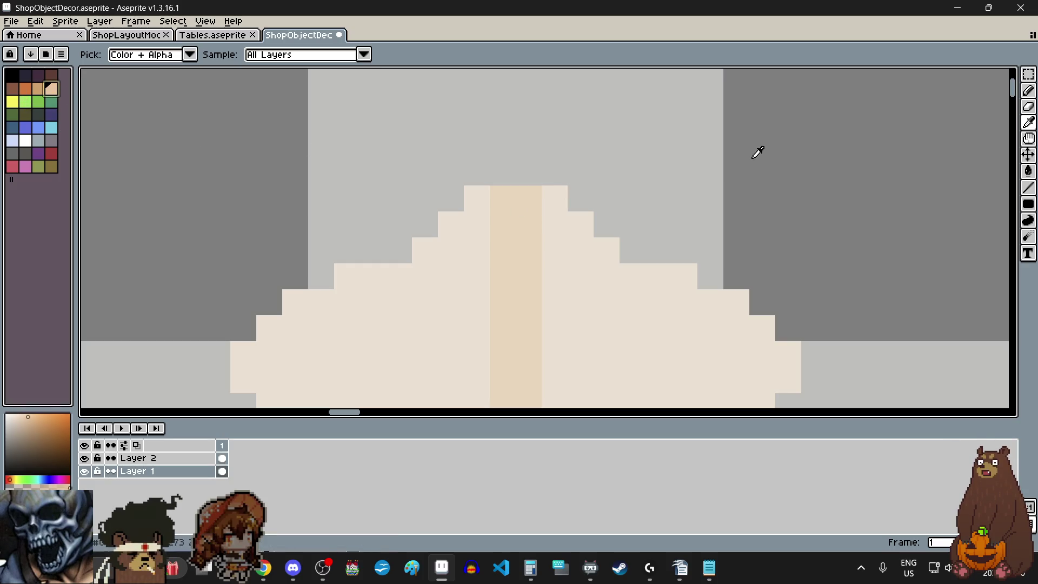
pyautogui.click(1028, 90)
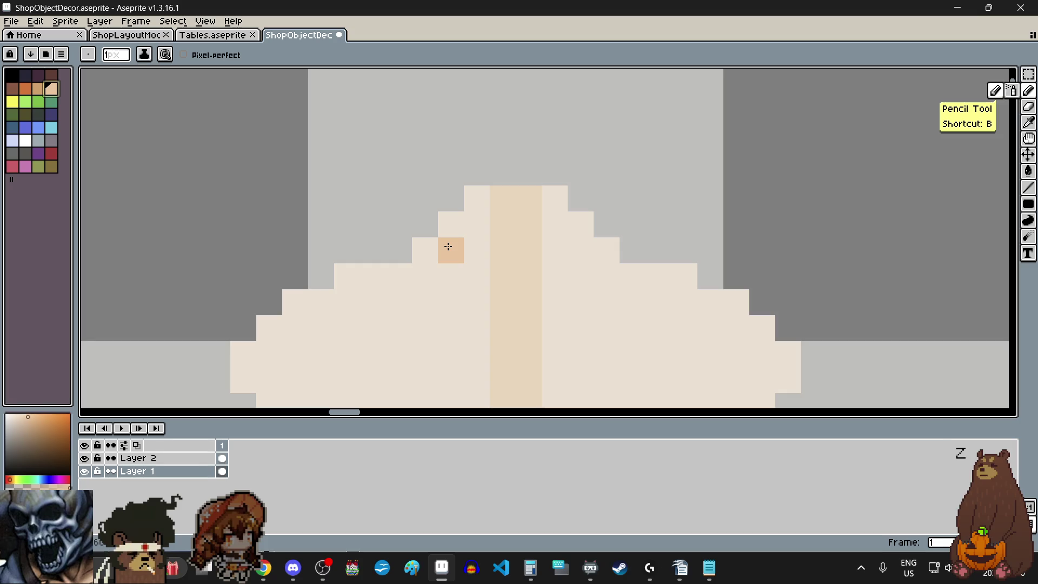
pyautogui.click(448, 247)
pyautogui.click(529, 298)
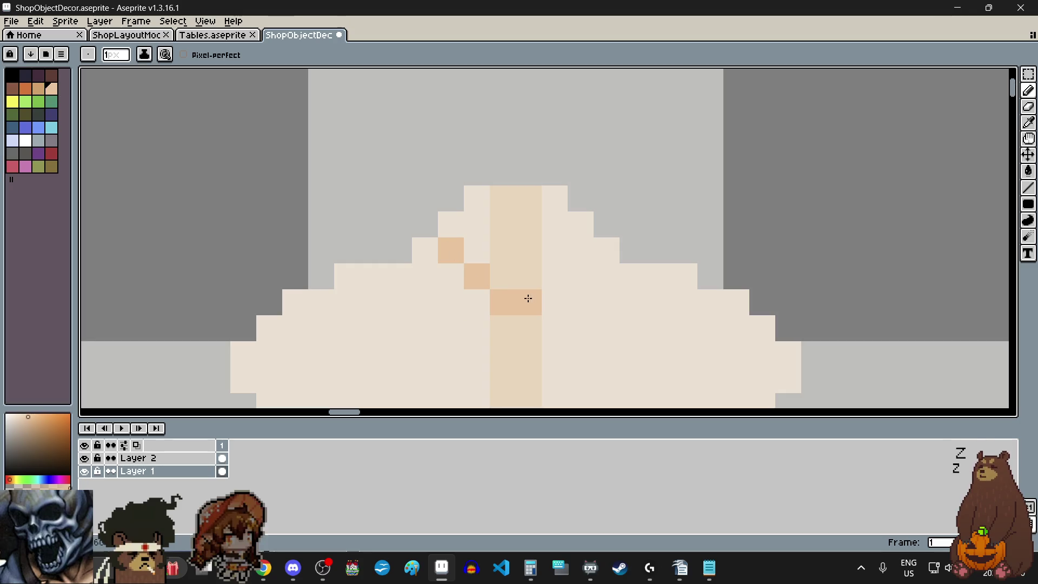
pyautogui.click(588, 247)
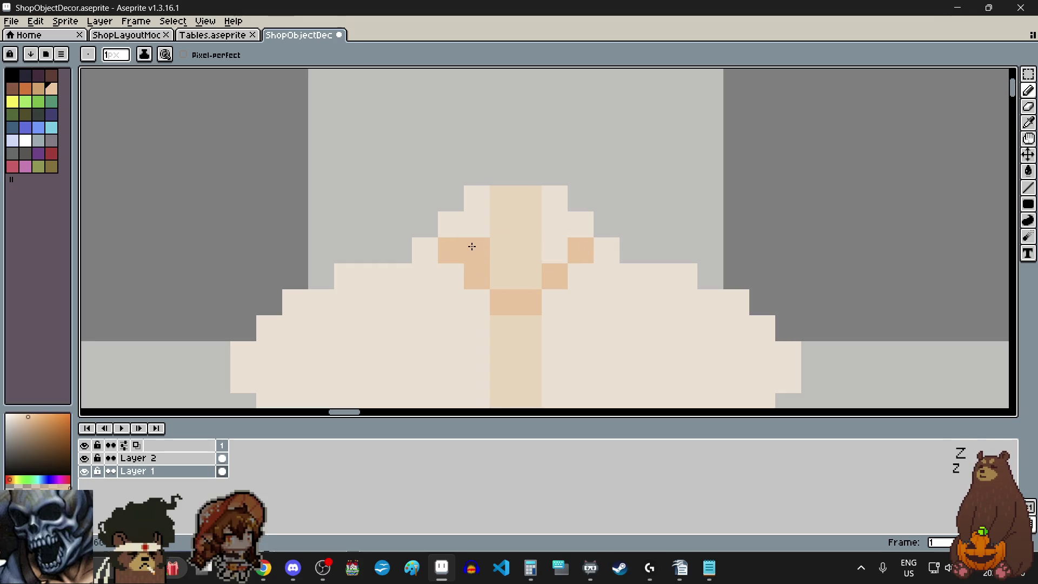
pyautogui.moveTo(470, 245); pyautogui.dragTo(572, 246)
# Paint the upper head row and the top of the head solid tan.
pyautogui.click(454, 230)
pyautogui.moveTo(459, 232); pyautogui.dragTo(550, 233)
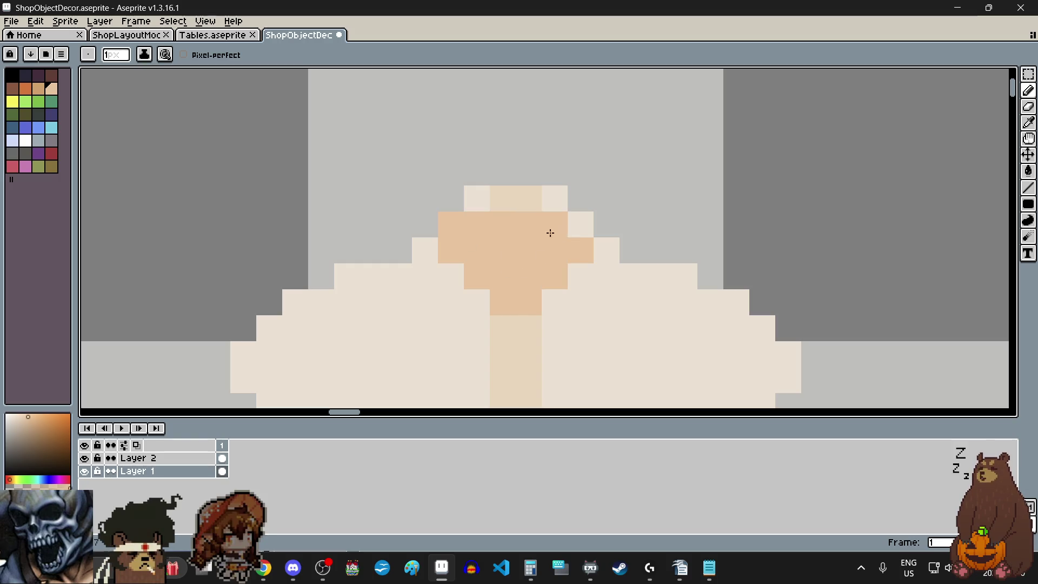
pyautogui.moveTo(490, 199); pyautogui.dragTo(550, 200)
pyautogui.scroll(-4, 691, 260)
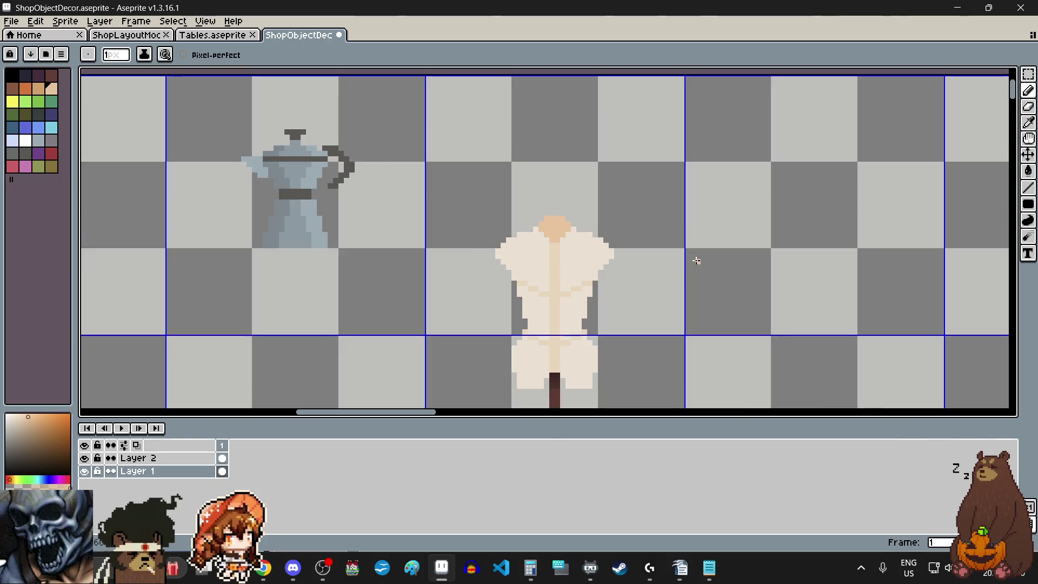
pyautogui.scroll(-2, 690, 260)
pyautogui.scroll(2, 636, 275)
pyautogui.scroll(1, 635, 276)
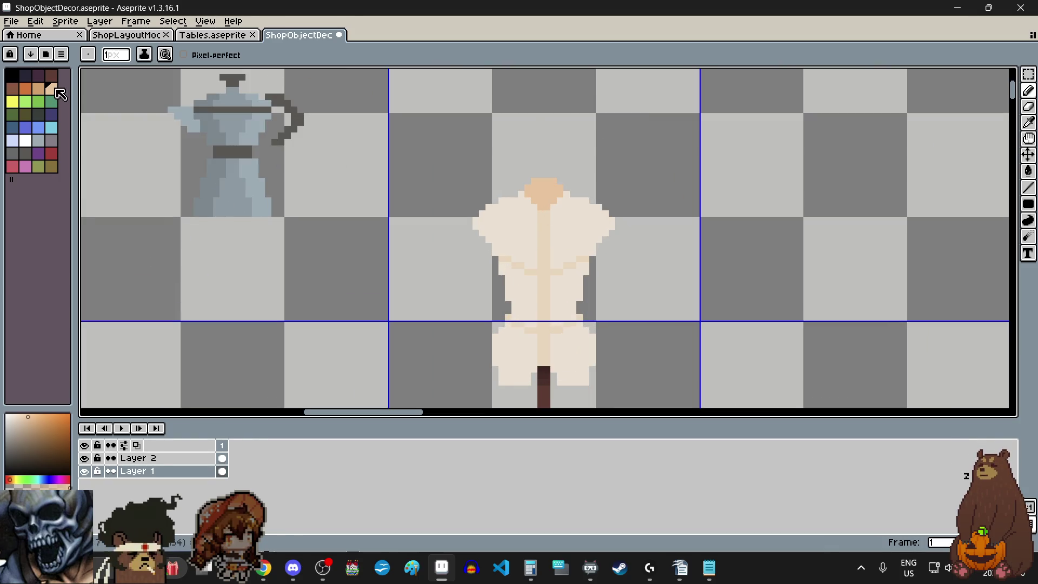
# Paint a dark navy spot on top of the mannequin's tan head.
pyautogui.click(25, 78)
pyautogui.scroll(2, 487, 179)
pyautogui.click(526, 198)
pyautogui.click(590, 182)
pyautogui.scroll(-4, 589, 199)
pyautogui.scroll(-1, 711, 197)
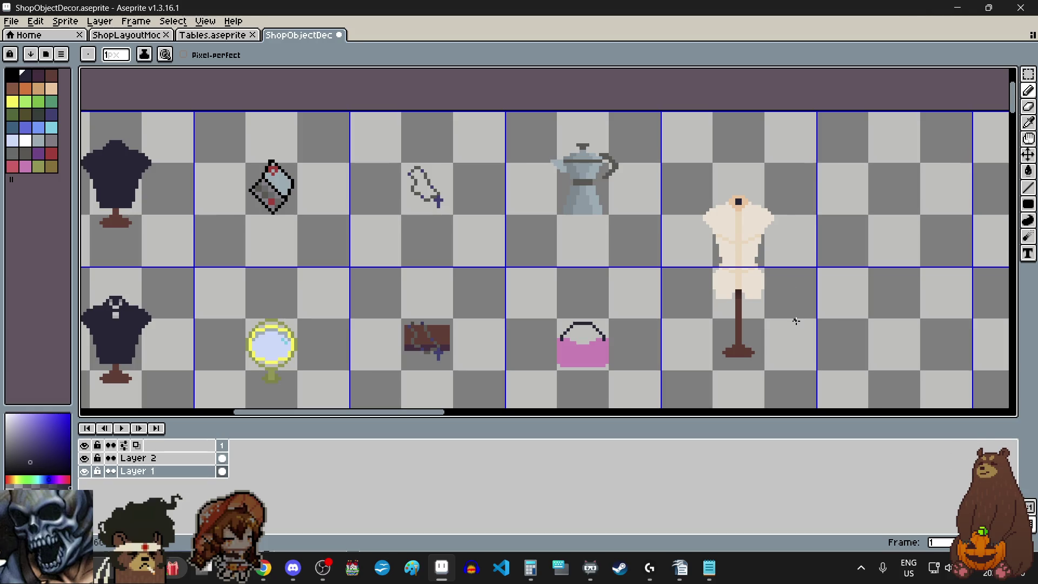
pyautogui.click(1029, 122)
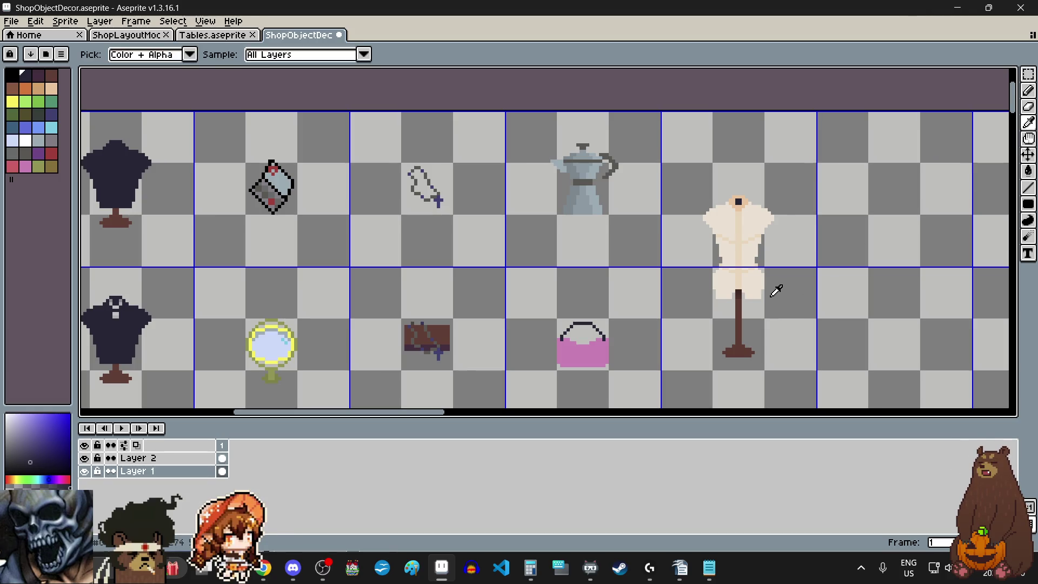
pyautogui.scroll(3, 777, 290)
pyautogui.scroll(3, 732, 251)
# Sample the stand's dark brown and recolour the head spot with it.
pyautogui.click(730, 233)
pyautogui.scroll(-3, 719, 288)
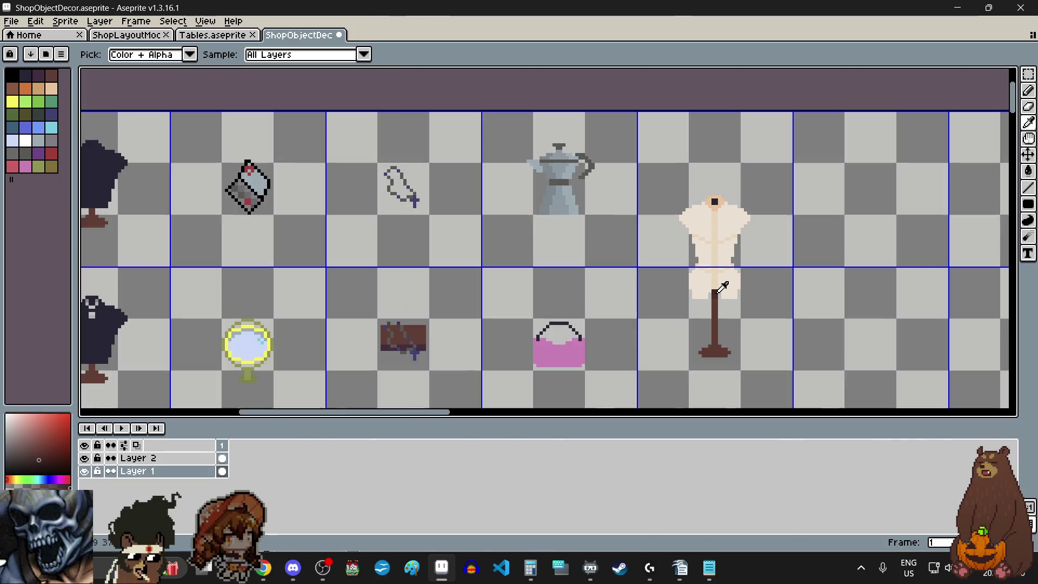
pyautogui.scroll(2, 714, 176)
pyautogui.scroll(1, 771, 217)
pyautogui.click(1029, 89)
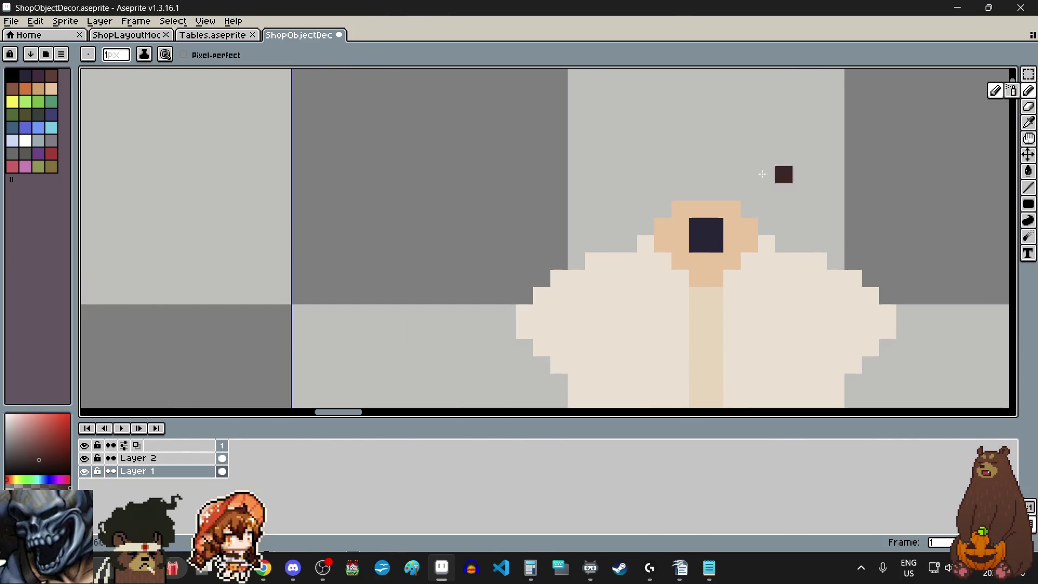
pyautogui.scroll(1, 717, 243)
pyautogui.click(717, 243)
pyautogui.scroll(-1, 713, 251)
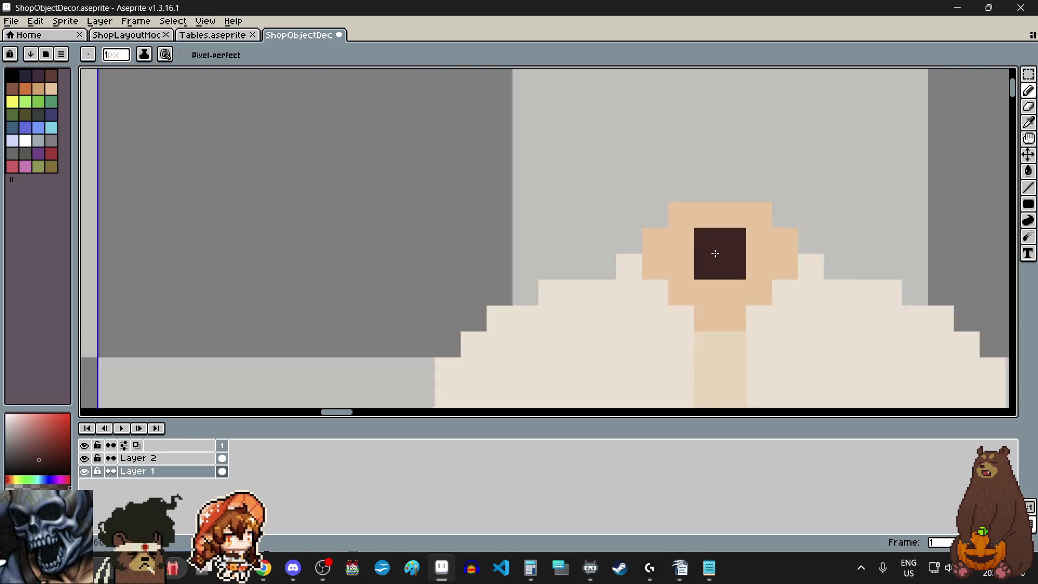
pyautogui.scroll(-4, 713, 251)
pyautogui.scroll(-1, 733, 310)
pyautogui.scroll(2, 733, 310)
pyautogui.scroll(1, 728, 343)
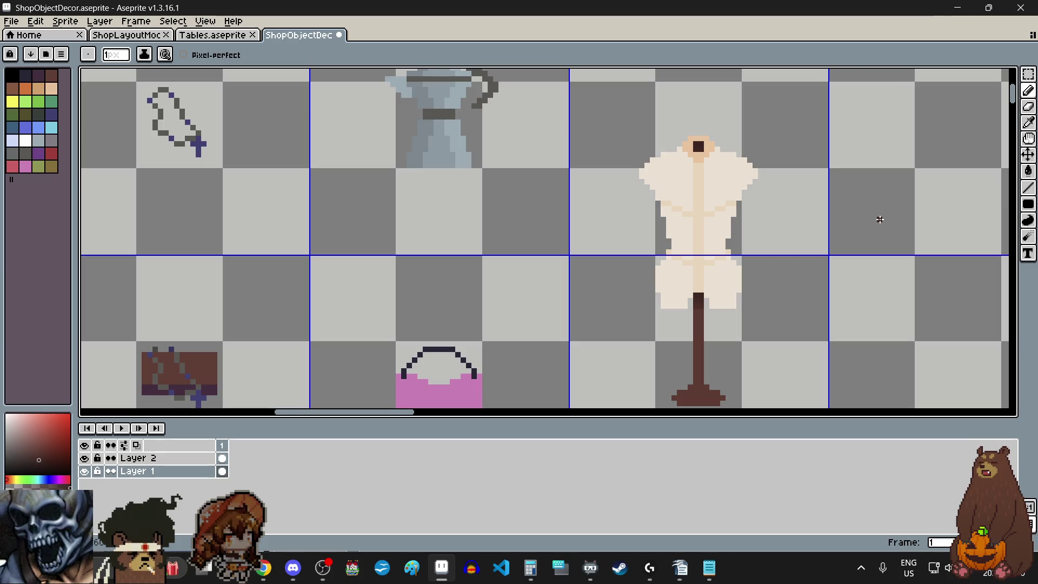
pyautogui.scroll(2, 678, 326)
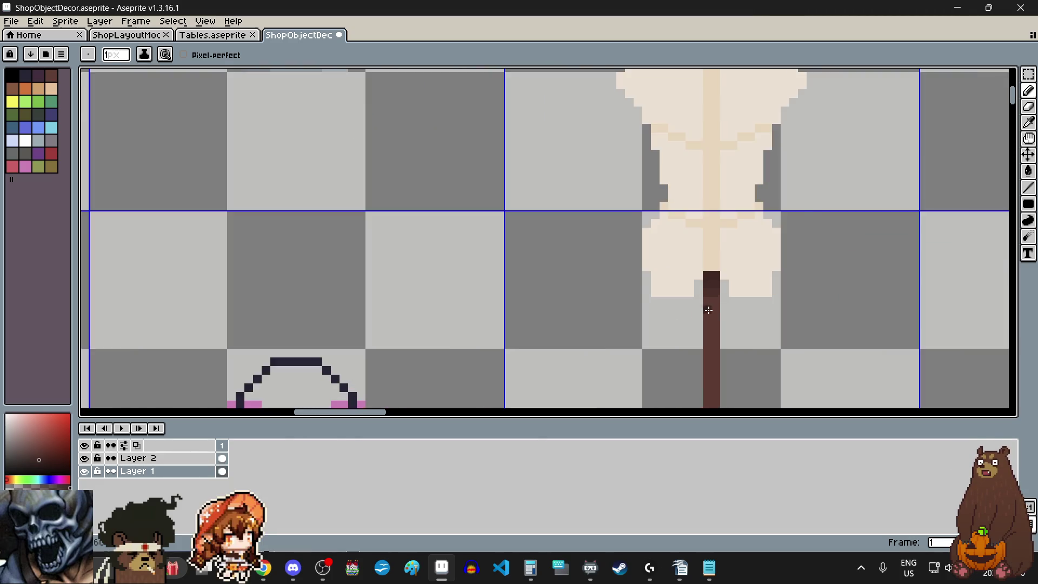
pyautogui.scroll(2, 715, 308)
# Paint sampled cream over the pole's top, then undo it.
pyautogui.click(1029, 121)
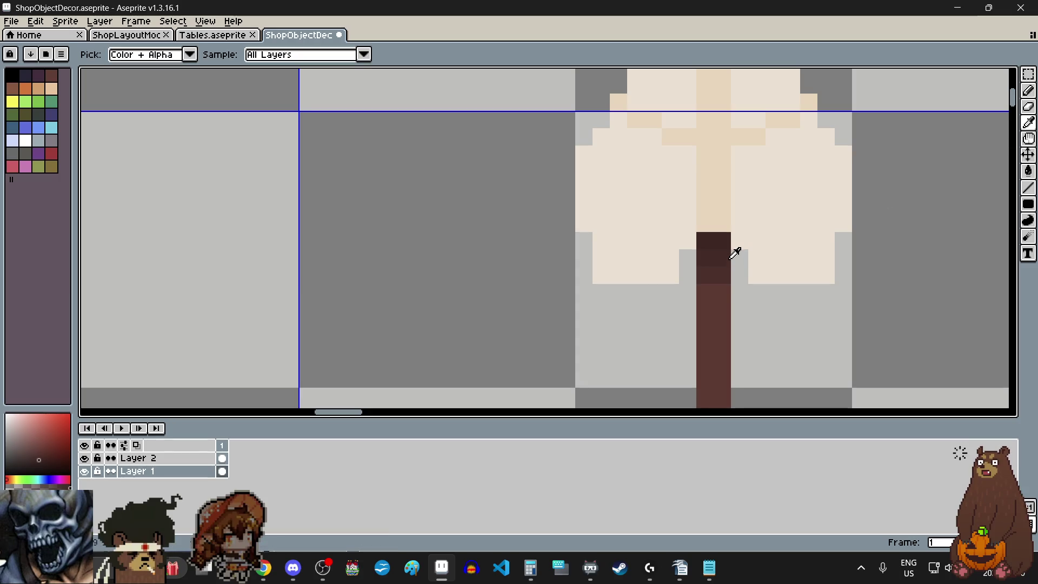
pyautogui.scroll(2, 735, 244)
pyautogui.click(763, 223)
pyautogui.click(1029, 91)
pyautogui.click(709, 205)
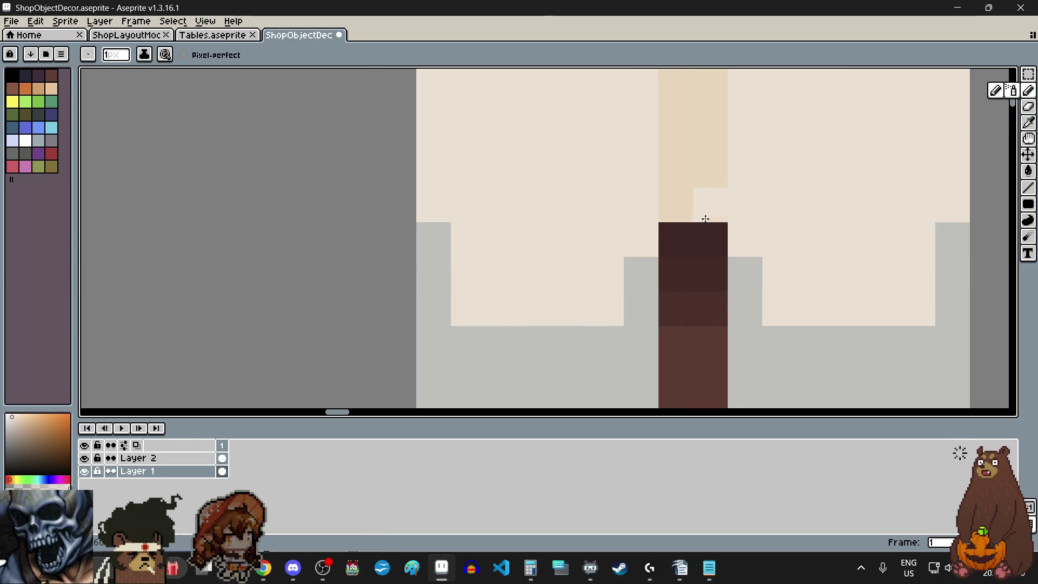
pyautogui.click(676, 240)
pyautogui.click(710, 240)
pyautogui.scroll(-1, 731, 284)
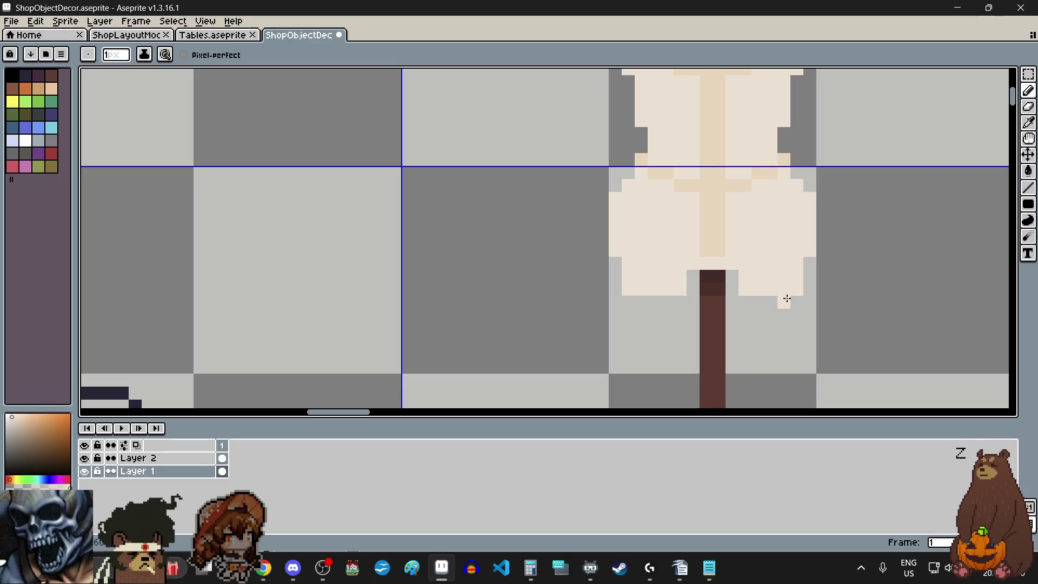
pyautogui.press('v')
pyautogui.hotkey('ctrl', 'z')
pyautogui.press('b')
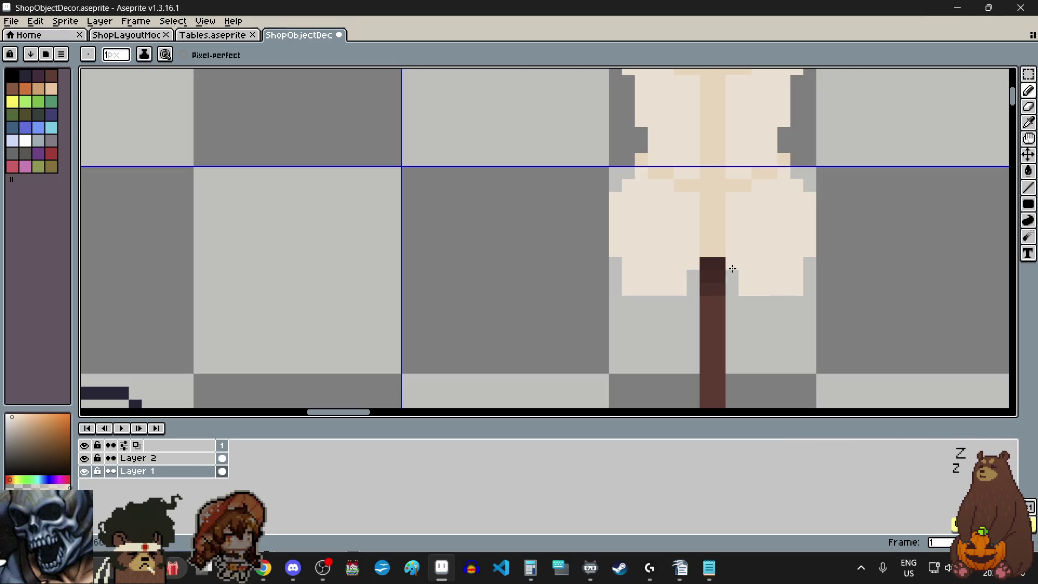
# Sample the dark pole colour and add a dark pixel where the pole meets the torso.
pyautogui.click(1029, 122)
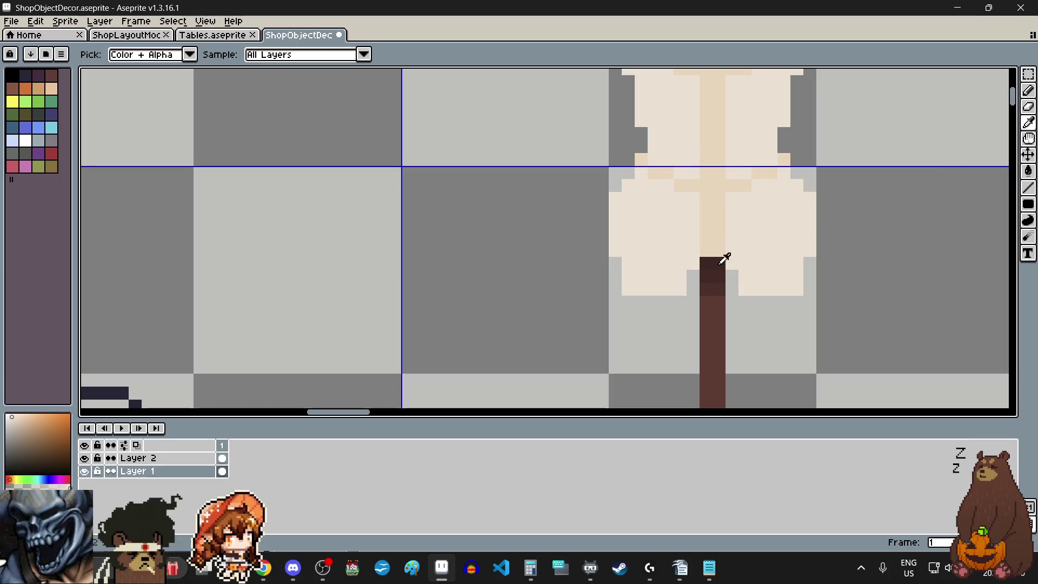
pyautogui.click(1029, 93)
pyautogui.scroll(3, 690, 267)
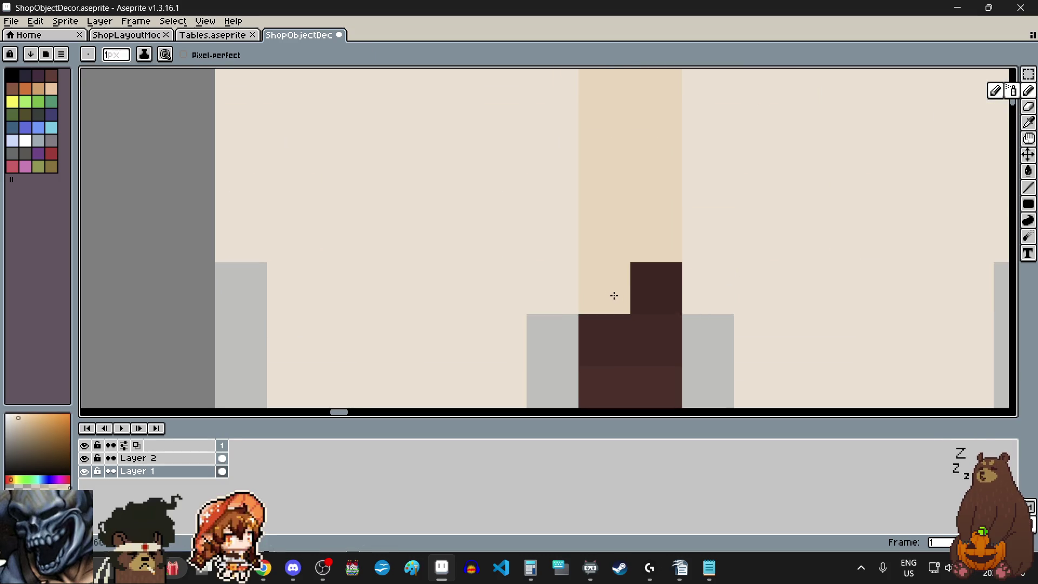
pyautogui.scroll(-4, 722, 308)
pyautogui.scroll(-2, 806, 334)
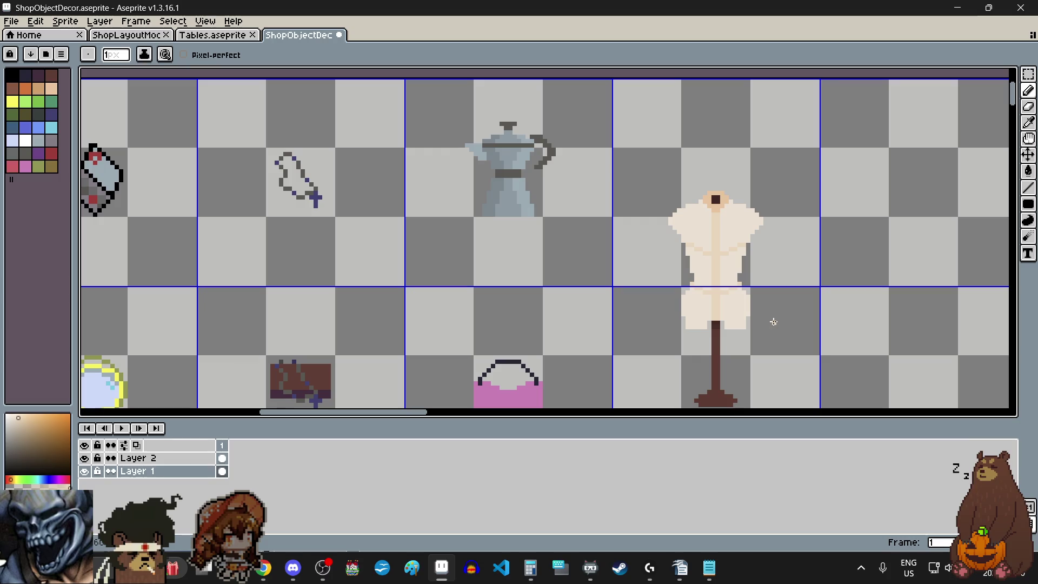
pyautogui.scroll(1, 751, 344)
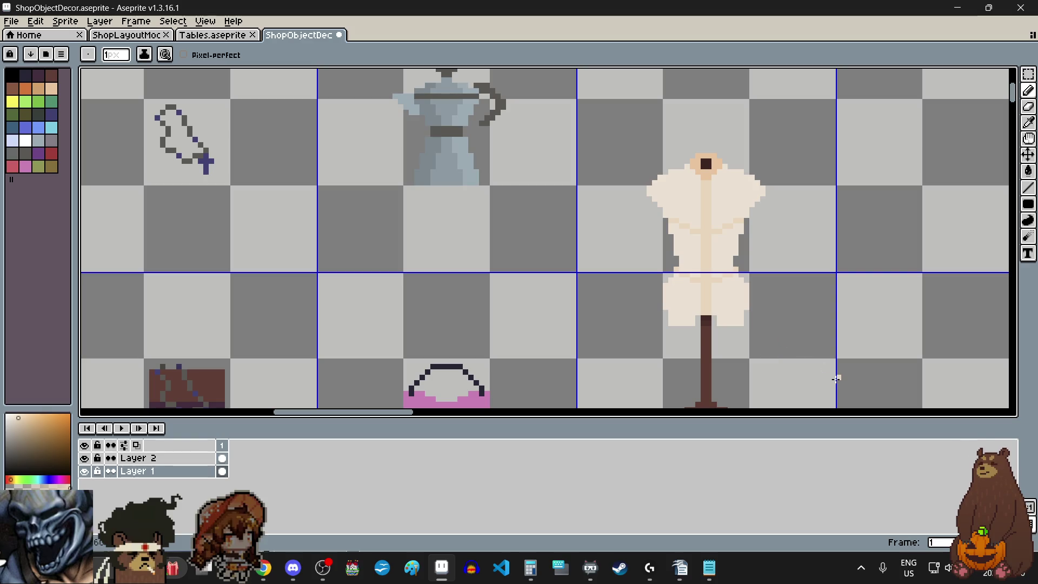
pyautogui.scroll(-1, 806, 251)
pyautogui.scroll(1, 820, 331)
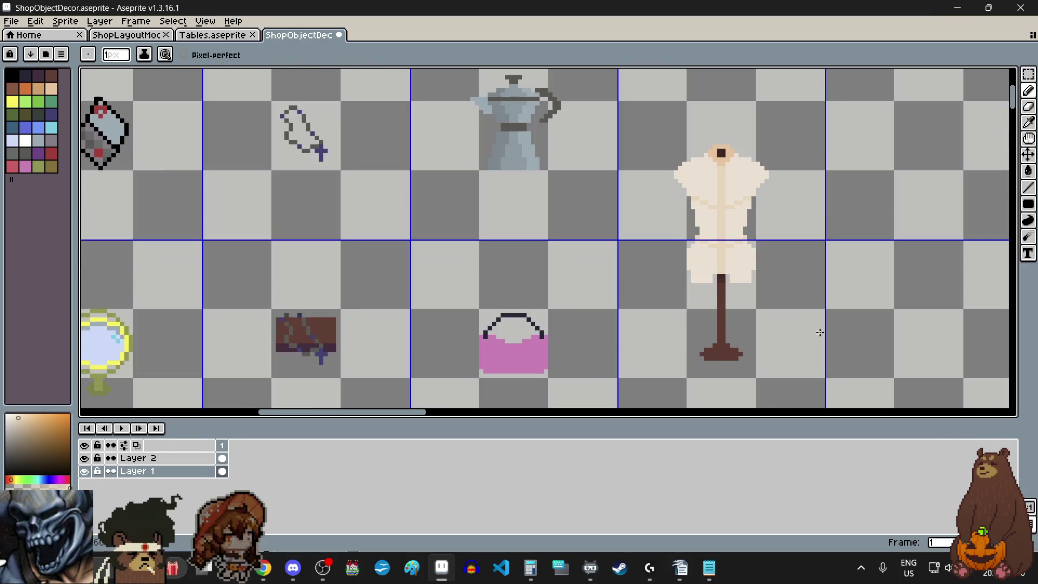
# Save the shop decor sheet with the finished mannequin via File > Save.
pyautogui.click(1029, 74)
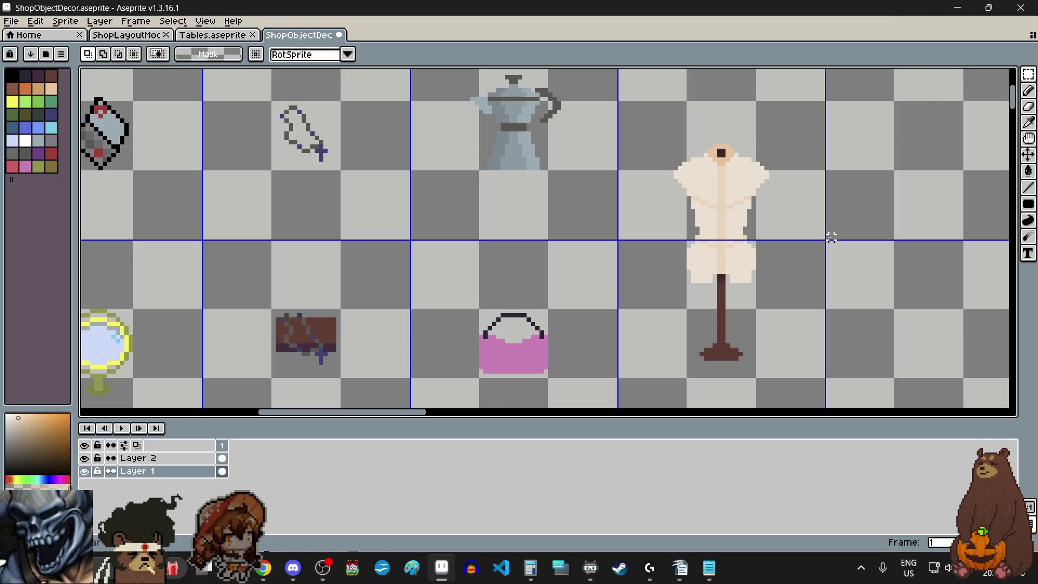
pyautogui.scroll(-1, 803, 276)
pyautogui.hscroll(2, 778, 291)
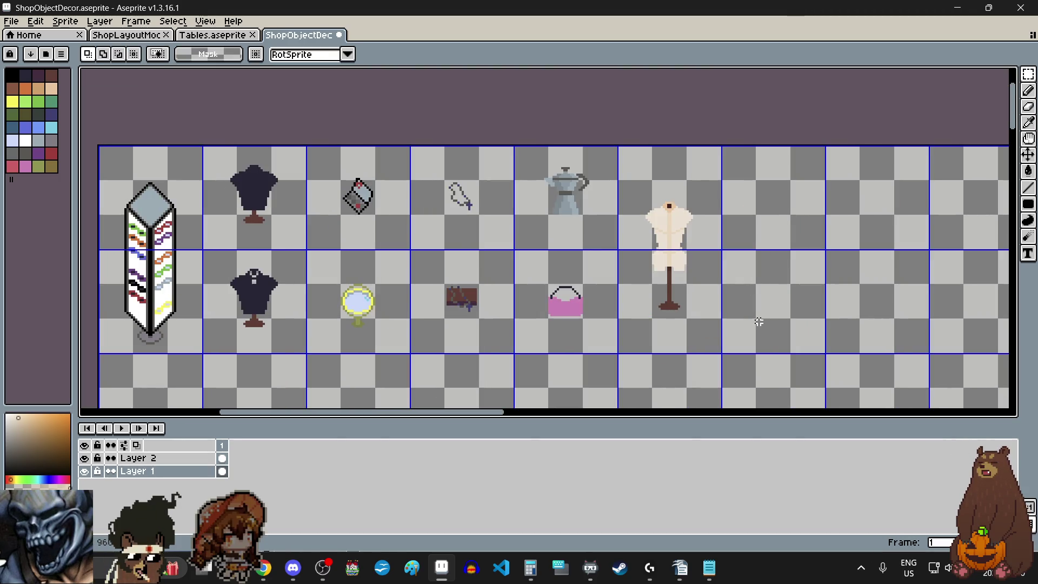
pyautogui.click(11, 20)
pyautogui.click(24, 77)
pyautogui.scroll(-2, 785, 257)
pyautogui.scroll(1, 786, 256)
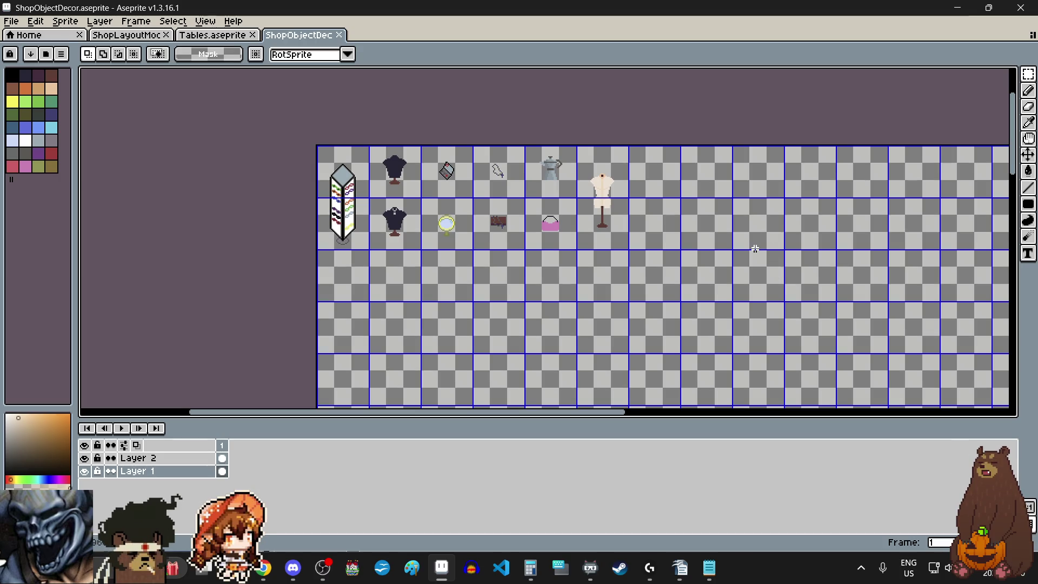
pyautogui.scroll(2, 589, 202)
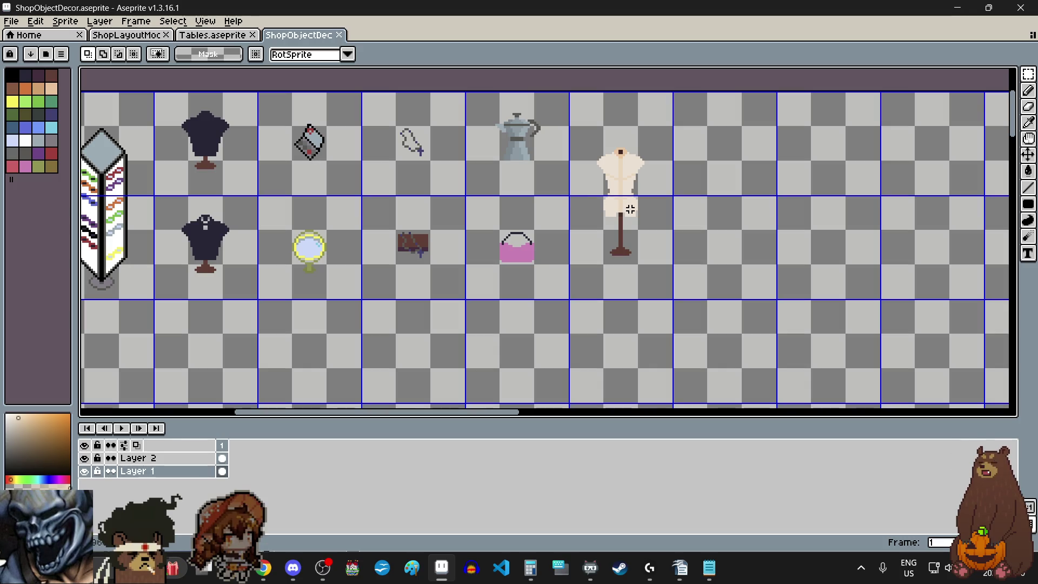
pyautogui.scroll(-4, 604, 207)
pyautogui.scroll(-1, 603, 209)
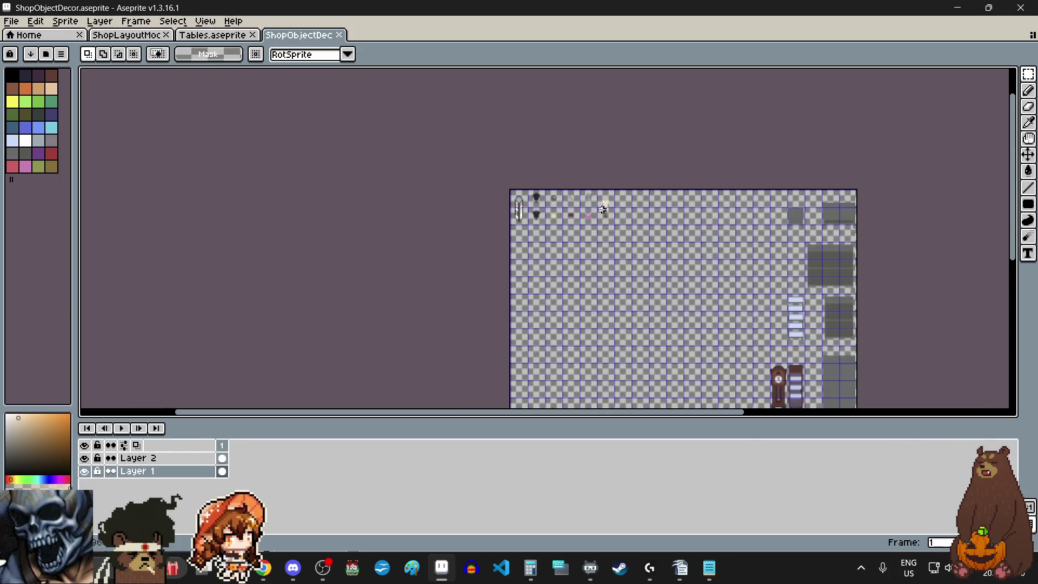
pyautogui.moveTo(1014, 193)
pyautogui.mouseDown()
pyautogui.moveTo(1009, 245)
pyautogui.moveTo(958, 276)
pyautogui.moveTo(962, 222)
pyautogui.mouseUp()
pyautogui.scroll(1, 558, 117)
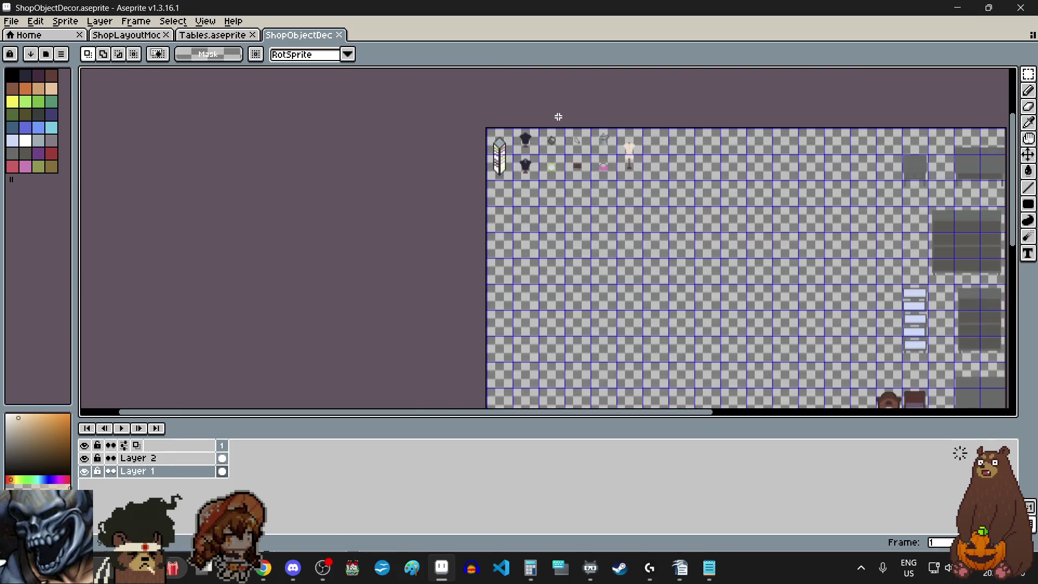
pyautogui.scroll(1, 559, 117)
pyautogui.scroll(1, 591, 123)
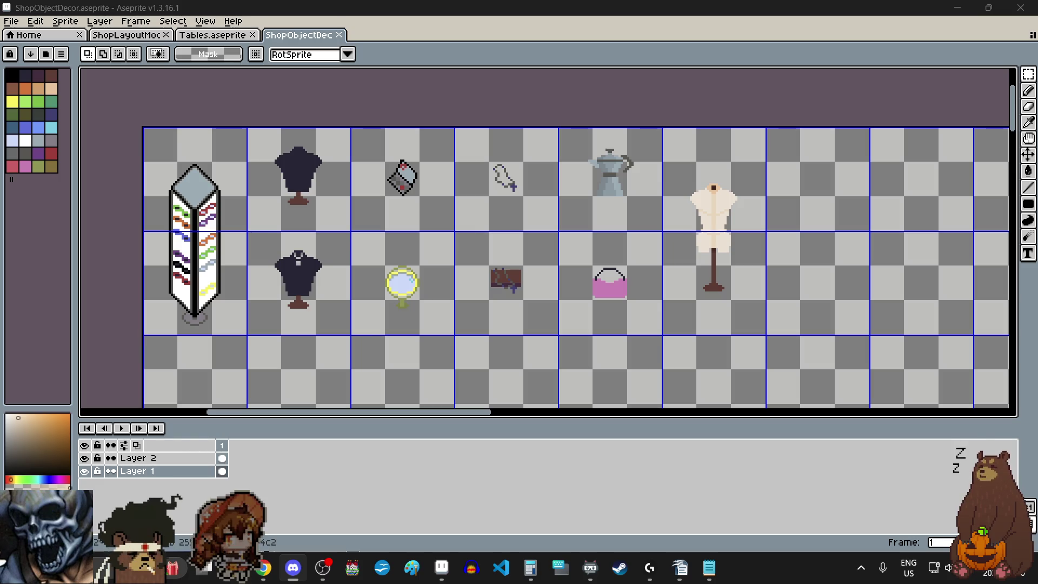
# Return to Aseprite, toggle the lasso and marquee tools, and reach the File commands.
pyautogui.hotkey('alt', 'Tab')
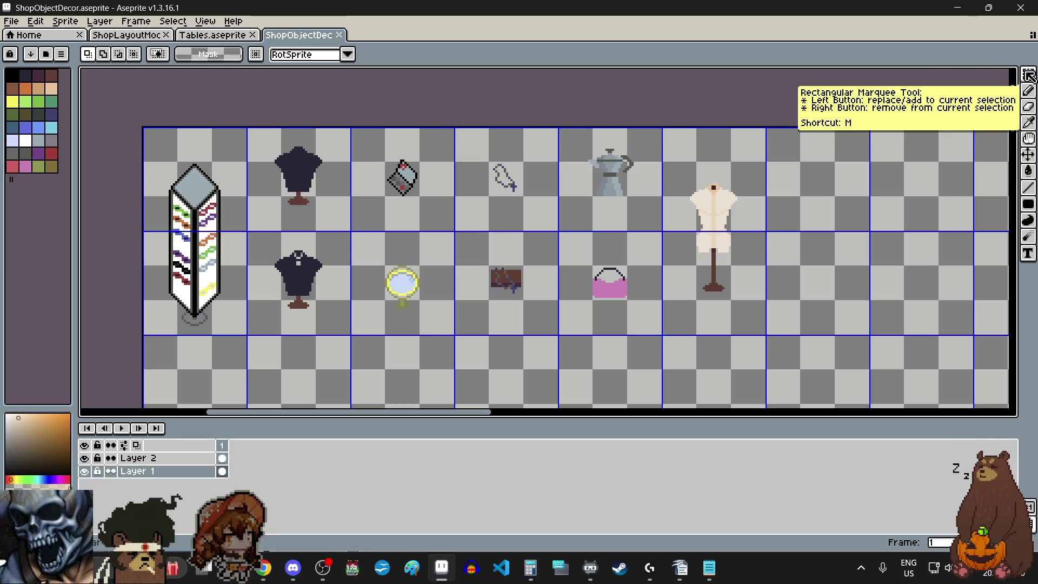
pyautogui.press('q')
pyautogui.press('m')
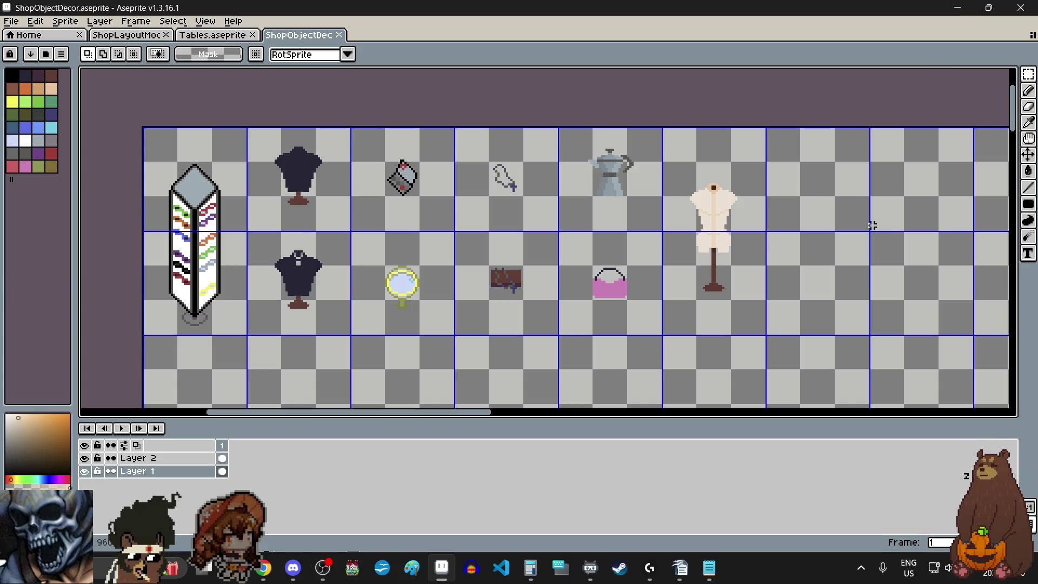
pyautogui.scroll(-5, 754, 294)
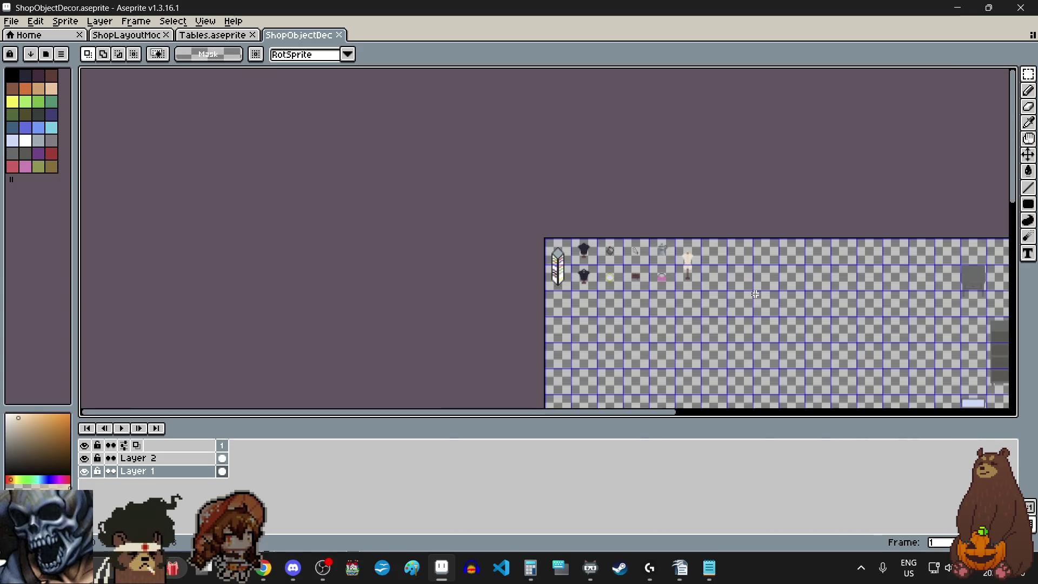
pyautogui.scroll(2, 797, 316)
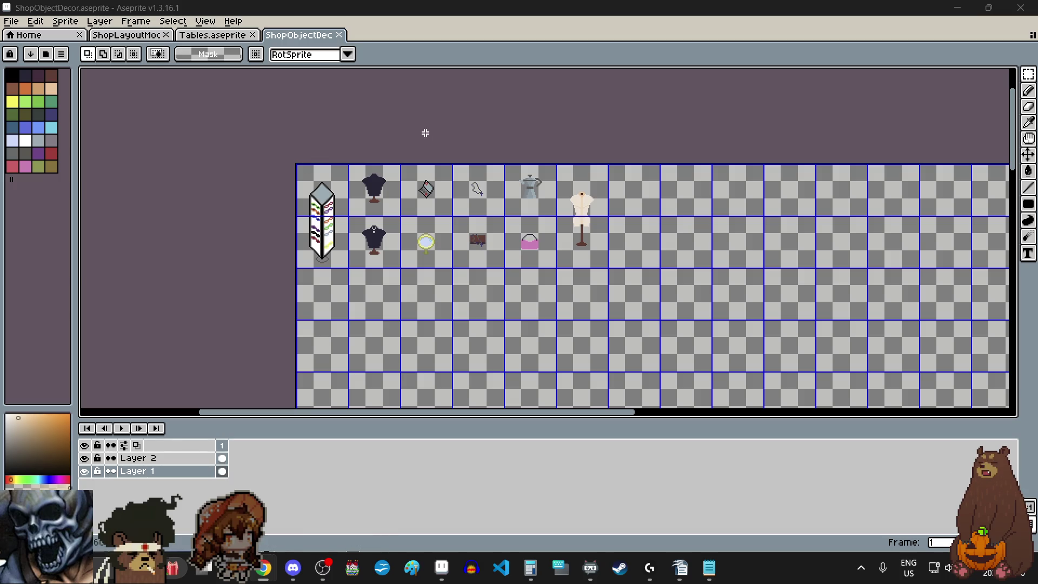
pyautogui.click(18, 25)
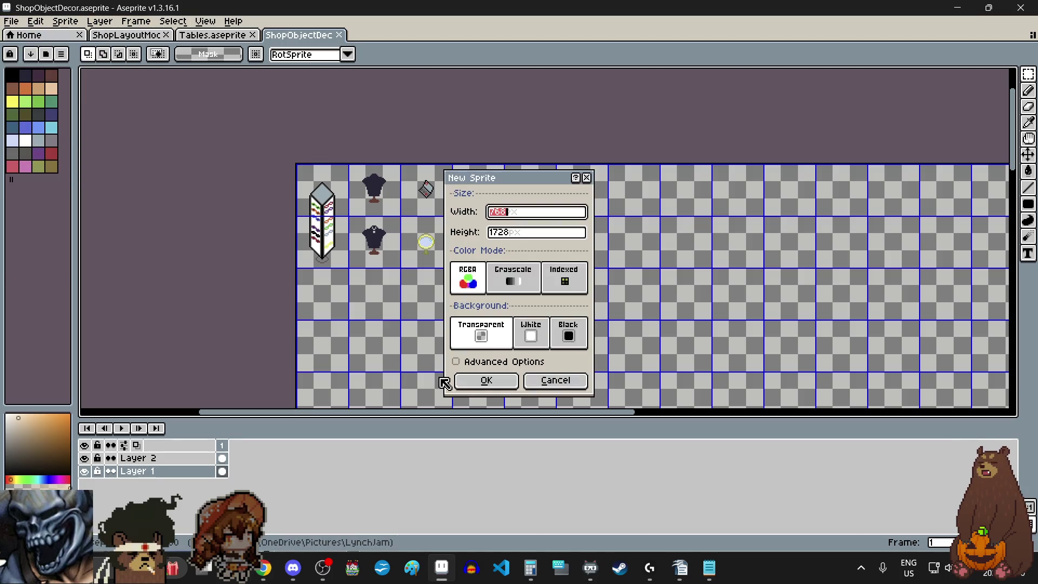
# Create a new blank sprite and paste in the pink-haired mannequin head photo.
pyautogui.click(487, 385)
pyautogui.hotkey('ctrl', 'v')
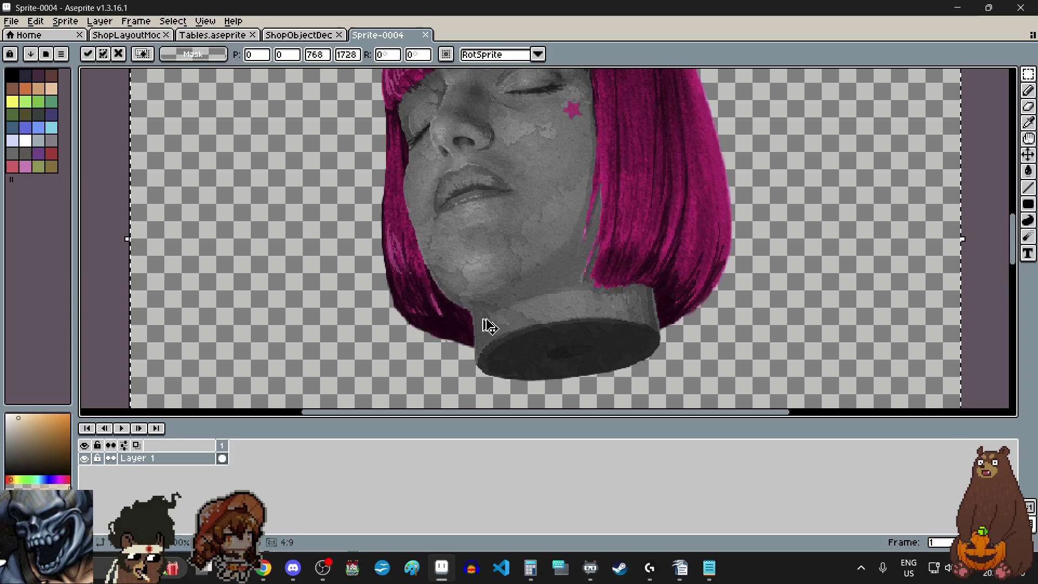
pyautogui.scroll(-3, 482, 324)
pyautogui.scroll(-2, 679, 250)
pyautogui.click(895, 222)
pyautogui.scroll(-1, 725, 88)
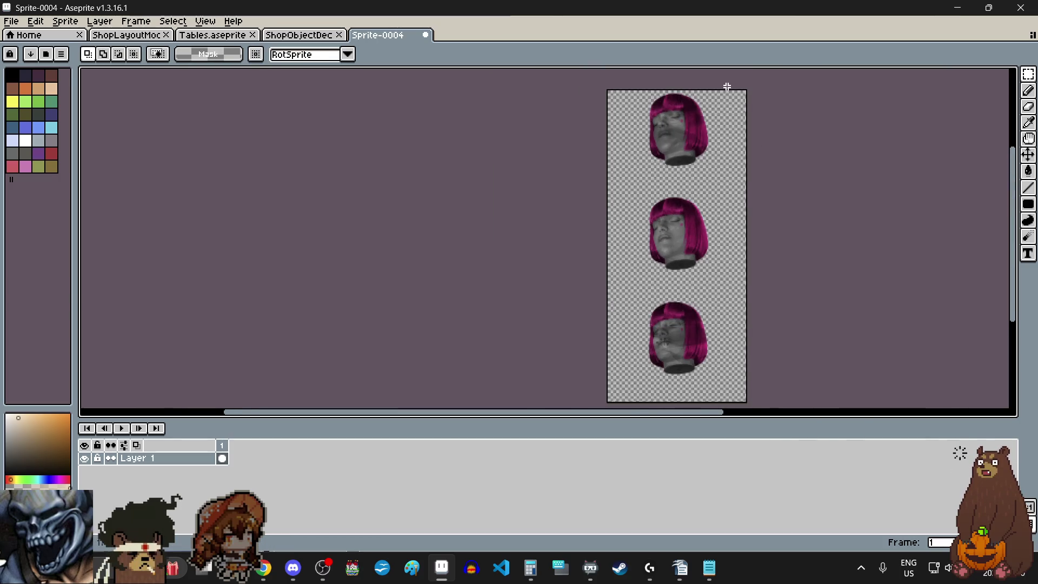
pyautogui.scroll(3, 725, 88)
pyautogui.scroll(-2, 941, 104)
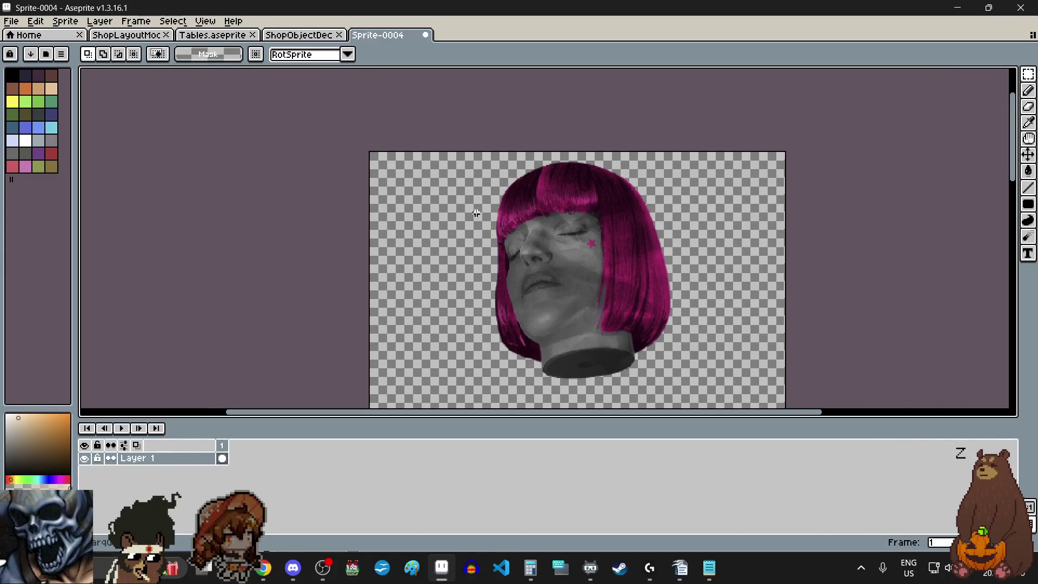
# Marquee the head region a couple of times, then switch back to the ShopObjectDecor sheet.
pyautogui.moveTo(484, 165); pyautogui.dragTo(685, 384)
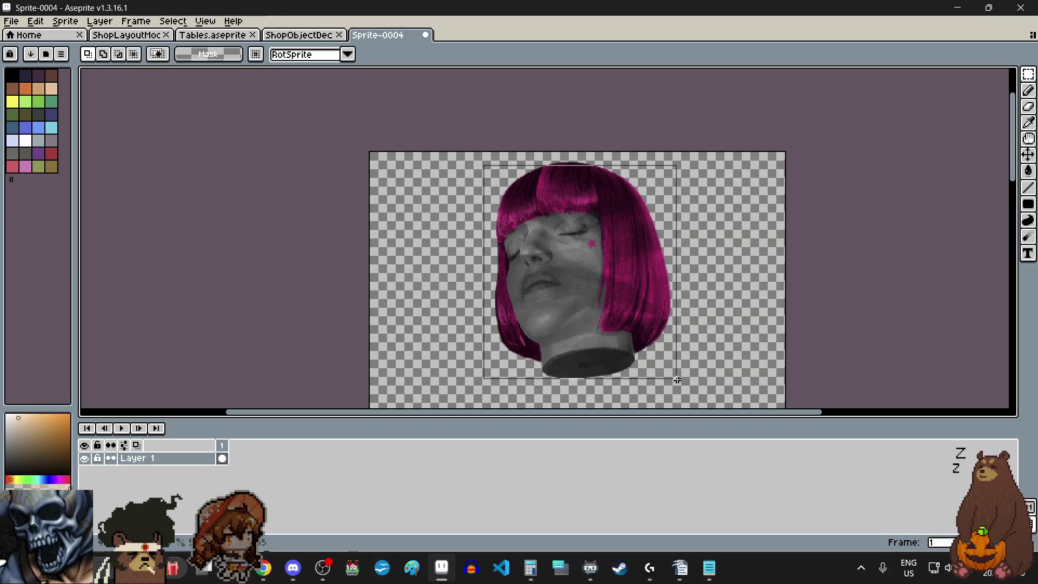
pyautogui.click(865, 293)
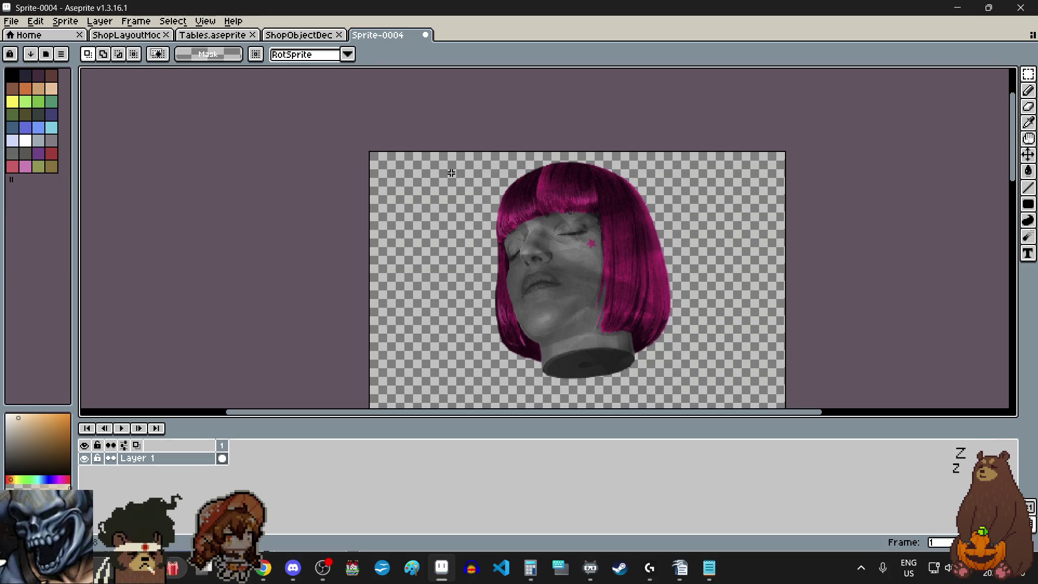
pyautogui.moveTo(475, 151); pyautogui.dragTo(694, 385)
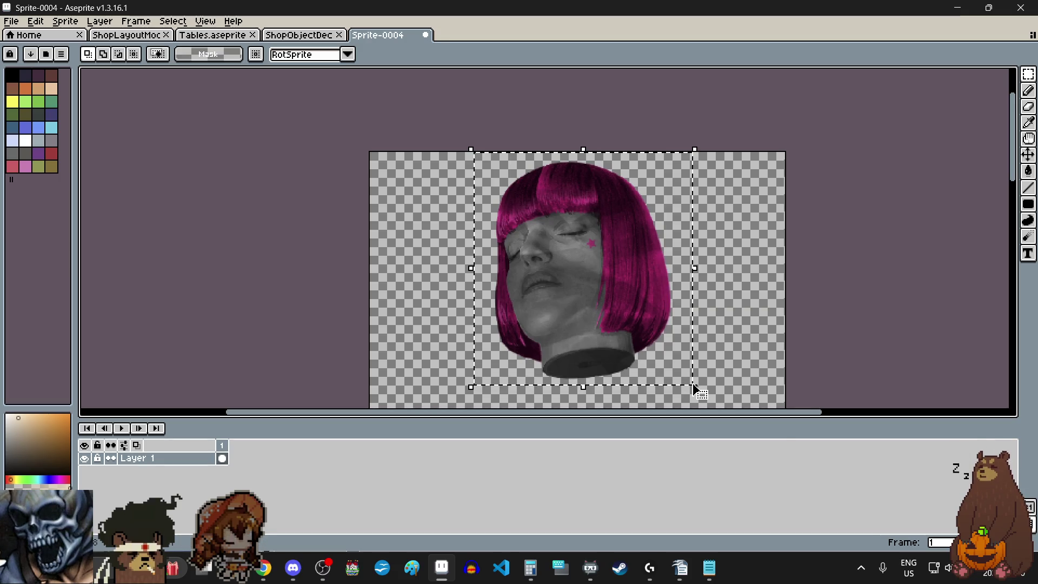
pyautogui.click(844, 257)
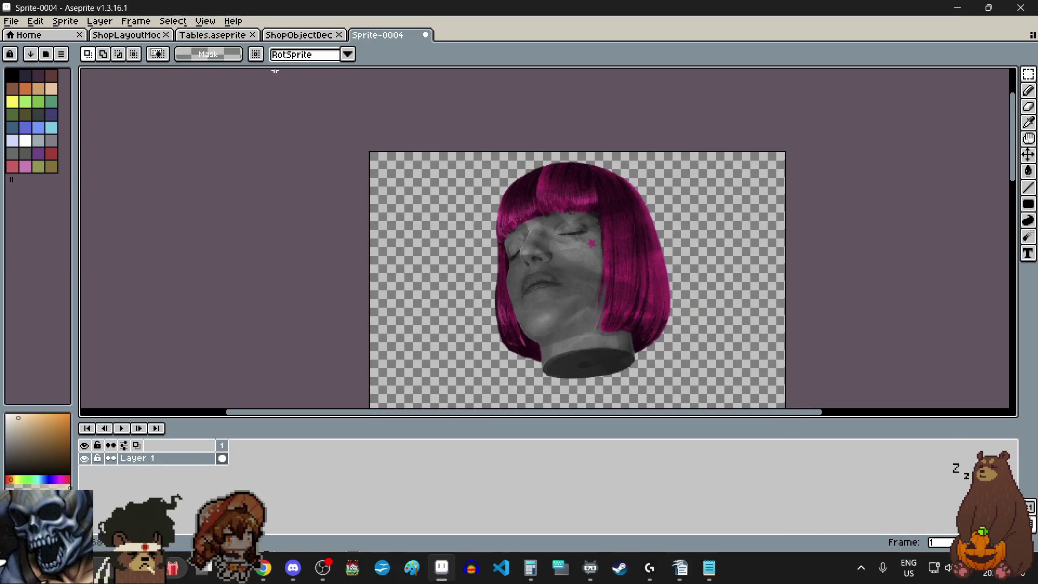
pyautogui.click(298, 35)
pyautogui.scroll(-2, 493, 164)
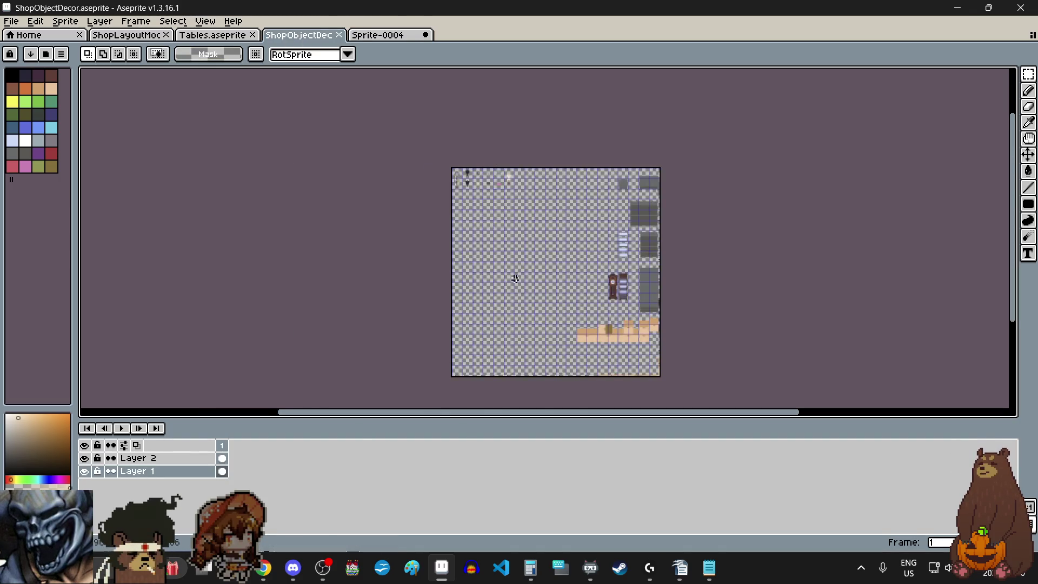
pyautogui.scroll(1, 515, 278)
# Paste the head into the decor sheet, shrink and reposition it in an empty cell, and apply.
pyautogui.hotkey('ctrl', 'v')
pyautogui.moveTo(533, 231)
pyautogui.mouseDown()
pyautogui.moveTo(540, 304)
pyautogui.moveTo(501, 235)
pyautogui.moveTo(487, 233)
pyautogui.mouseUp()
pyautogui.scroll(3, 487, 232)
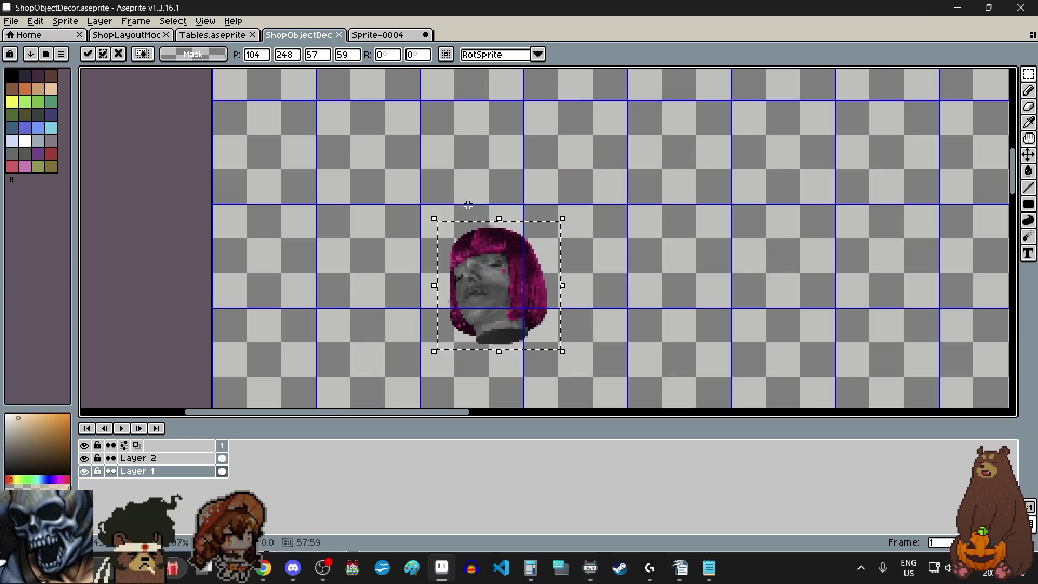
pyautogui.scroll(1, 520, 334)
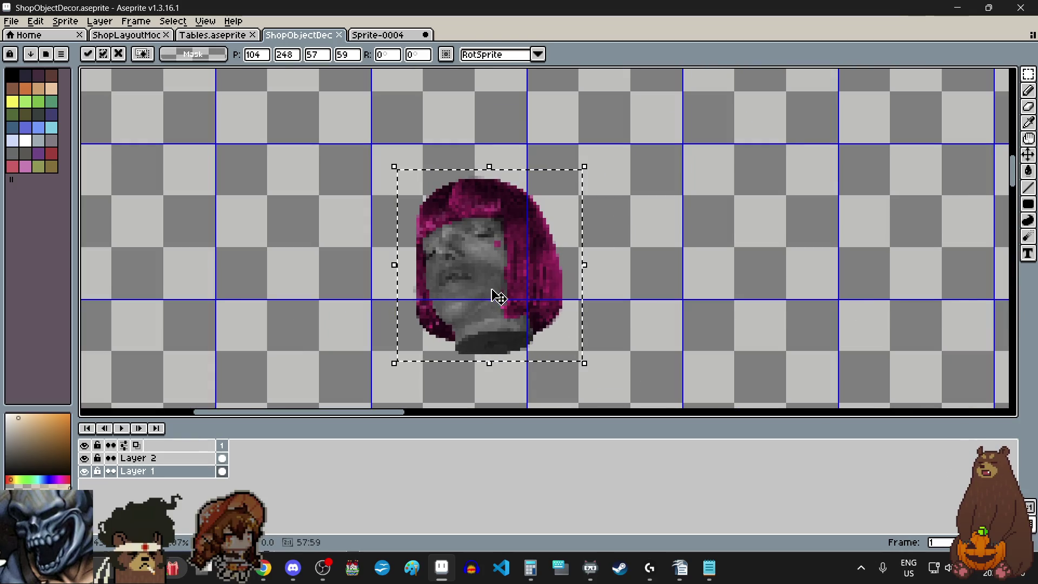
pyautogui.moveTo(584, 362); pyautogui.dragTo(493, 270)
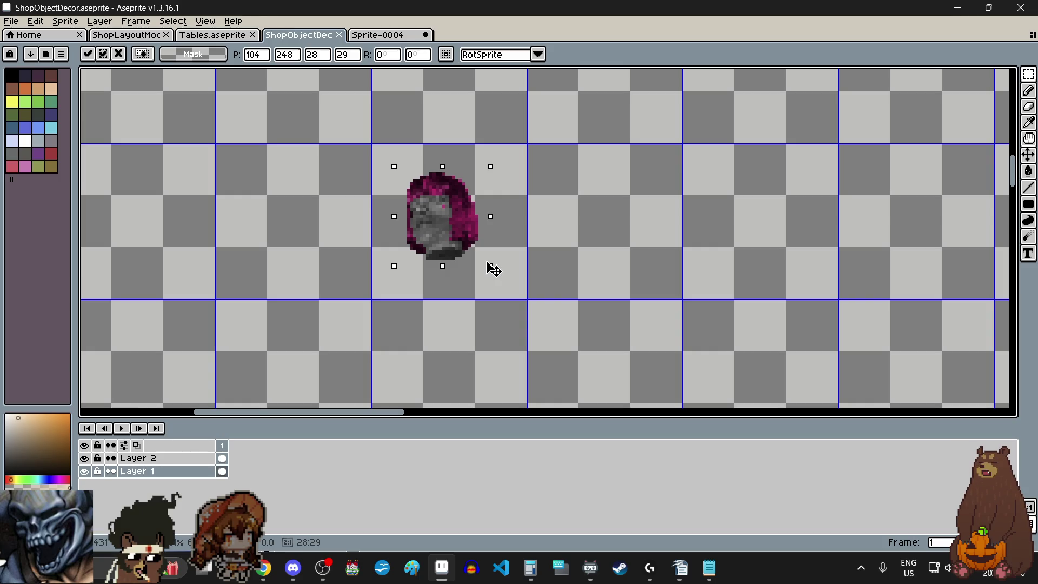
pyautogui.moveTo(494, 270)
pyautogui.mouseDown()
pyautogui.moveTo(542, 271)
pyautogui.moveTo(534, 316)
pyautogui.mouseUp()
pyautogui.moveTo(476, 261); pyautogui.dragTo(462, 244)
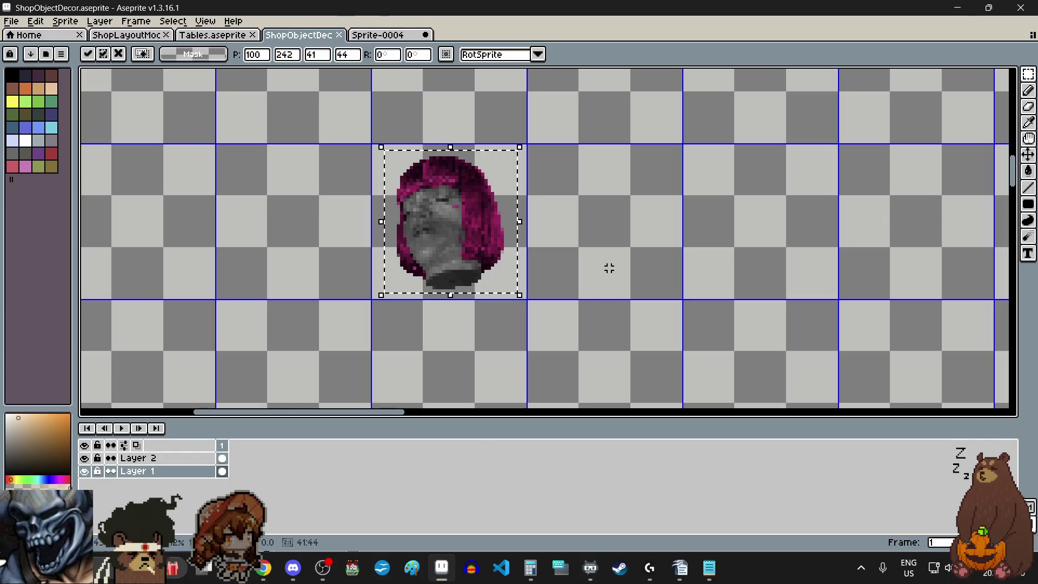
pyautogui.click(599, 288)
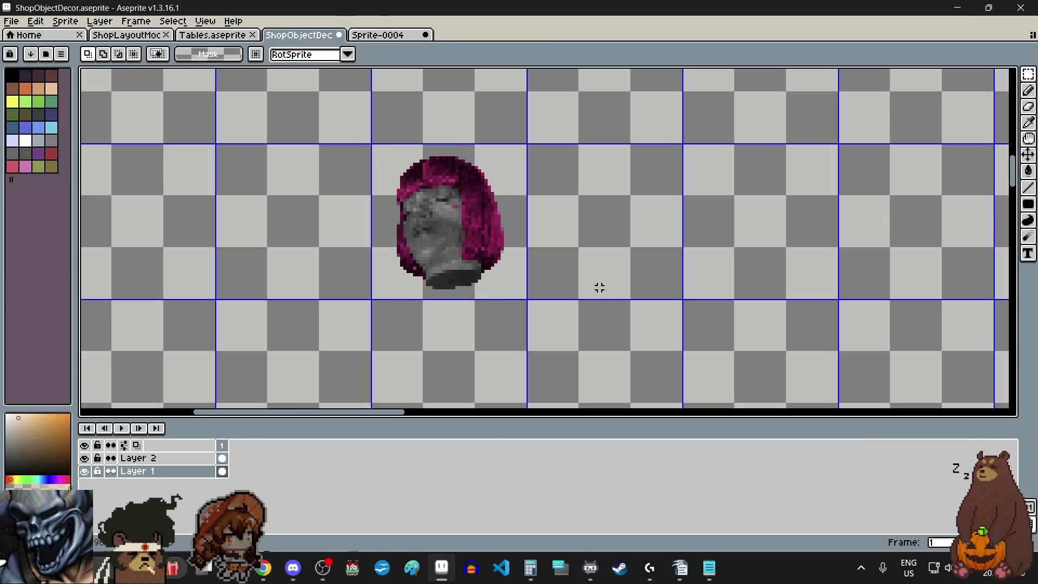
pyautogui.scroll(-4, 598, 286)
pyautogui.scroll(2, 536, 261)
pyautogui.scroll(2, 542, 260)
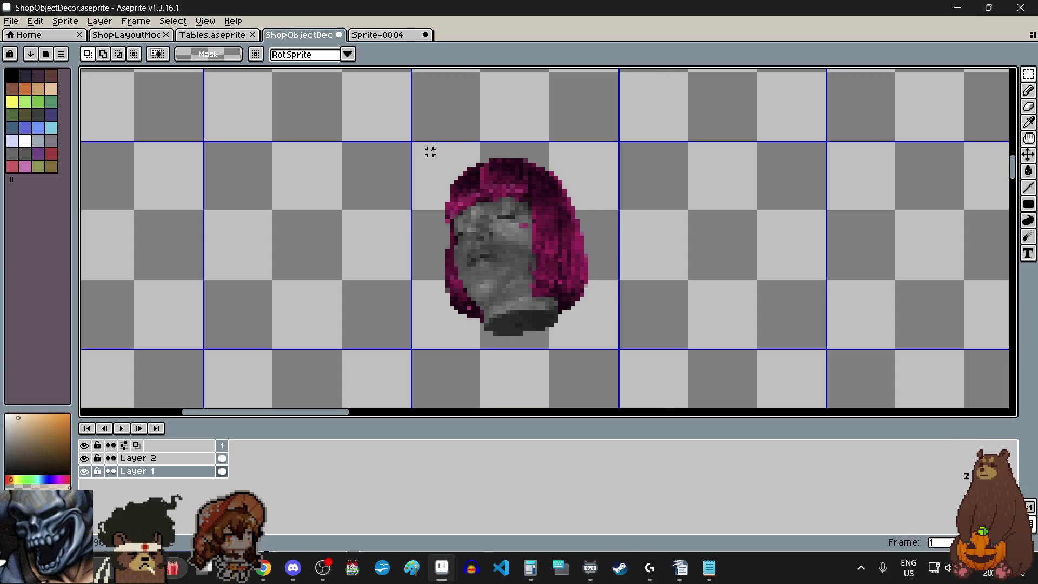
pyautogui.scroll(3, 378, 132)
pyautogui.scroll(-2, 379, 131)
# Scale the head down to about 36 by 33 pixels so it fits one cell, and apply.
pyautogui.moveTo(378, 131); pyautogui.dragTo(631, 391)
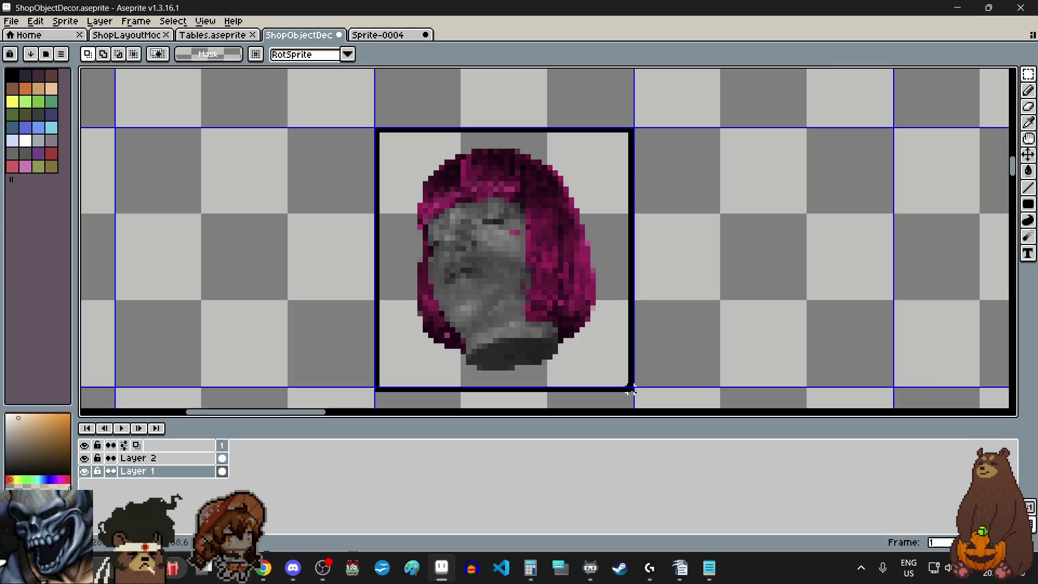
pyautogui.scroll(3, 631, 391)
pyautogui.click(636, 373)
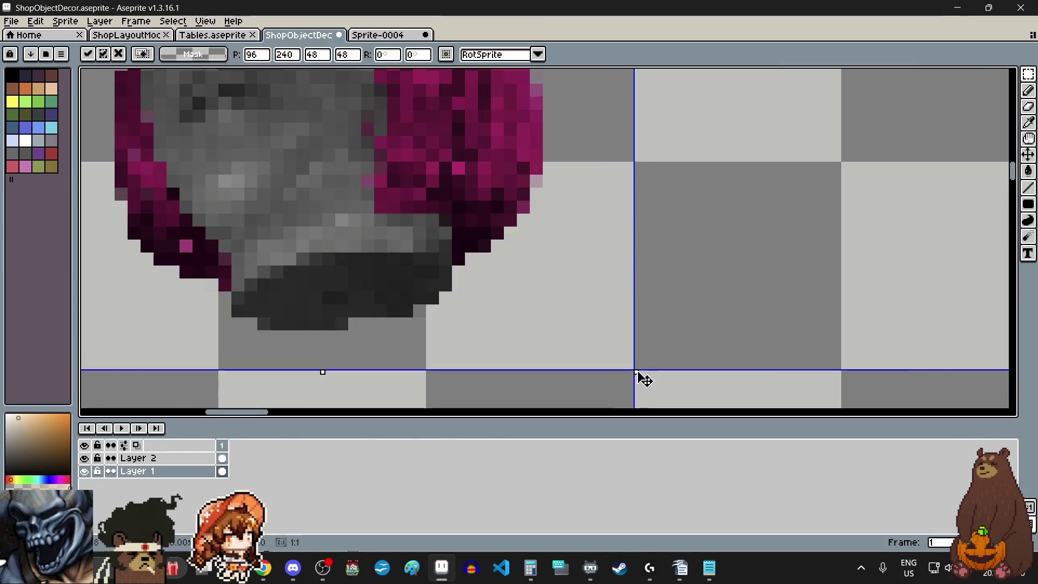
pyautogui.scroll(-3, 638, 377)
pyautogui.moveTo(521, 289)
pyautogui.mouseDown()
pyautogui.moveTo(503, 261)
pyautogui.moveTo(510, 244)
pyautogui.moveTo(527, 262)
pyautogui.mouseUp()
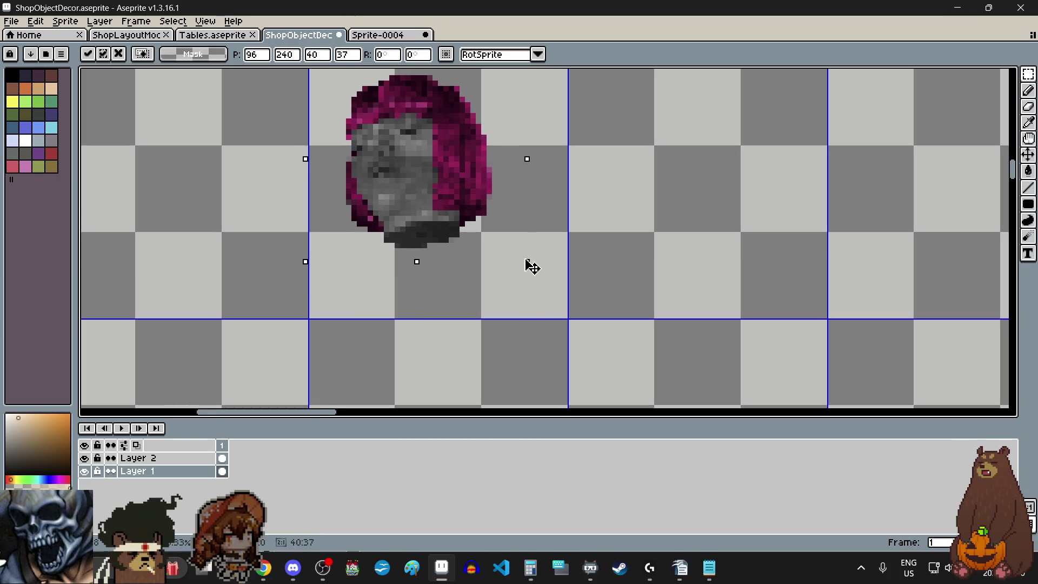
pyautogui.scroll(-1, 504, 252)
pyautogui.scroll(1, 477, 243)
pyautogui.moveTo(477, 245); pyautogui.dragTo(449, 236)
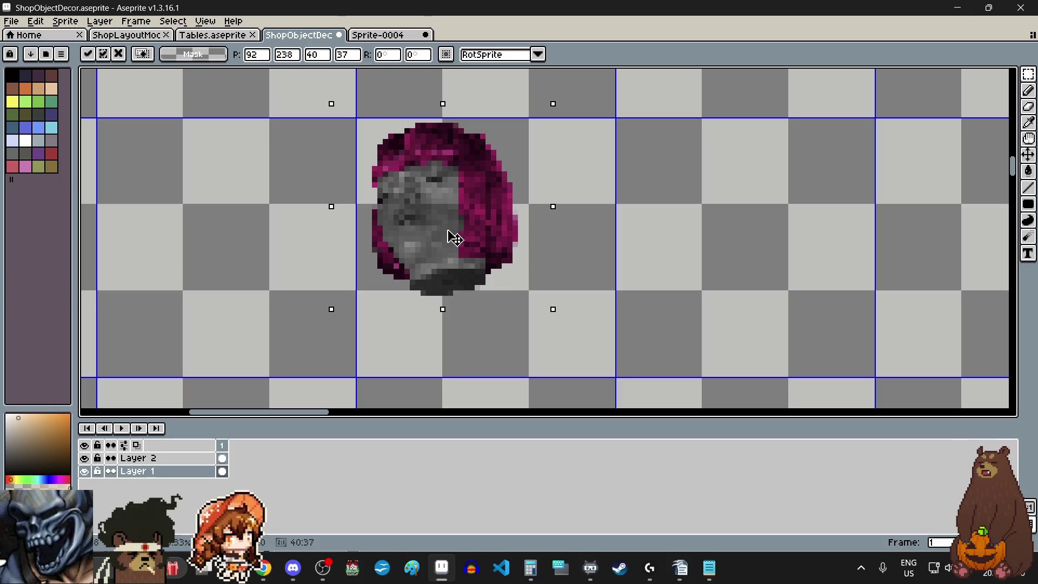
pyautogui.moveTo(552, 310); pyautogui.dragTo(531, 299)
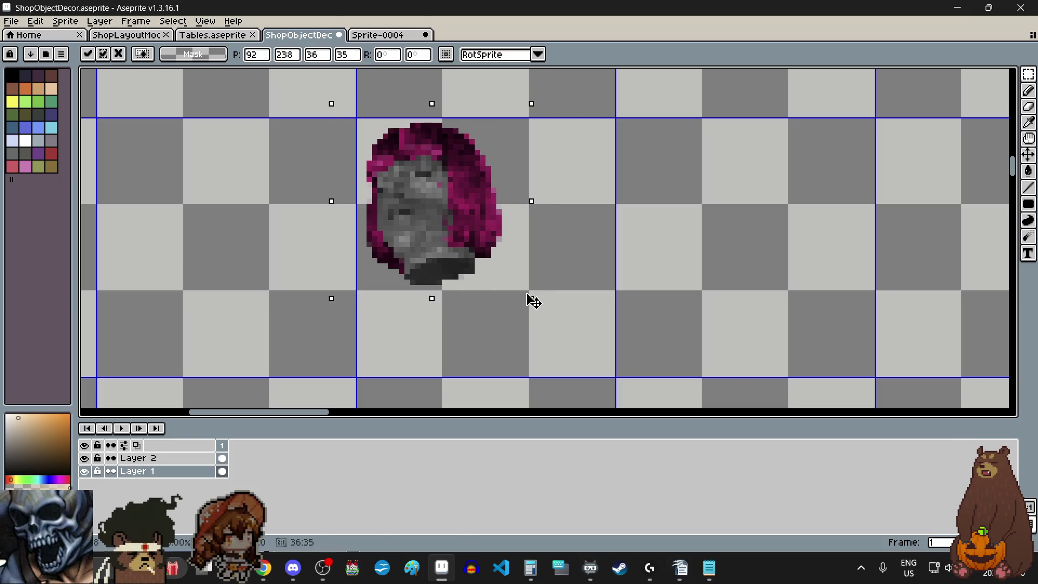
pyautogui.click(552, 320)
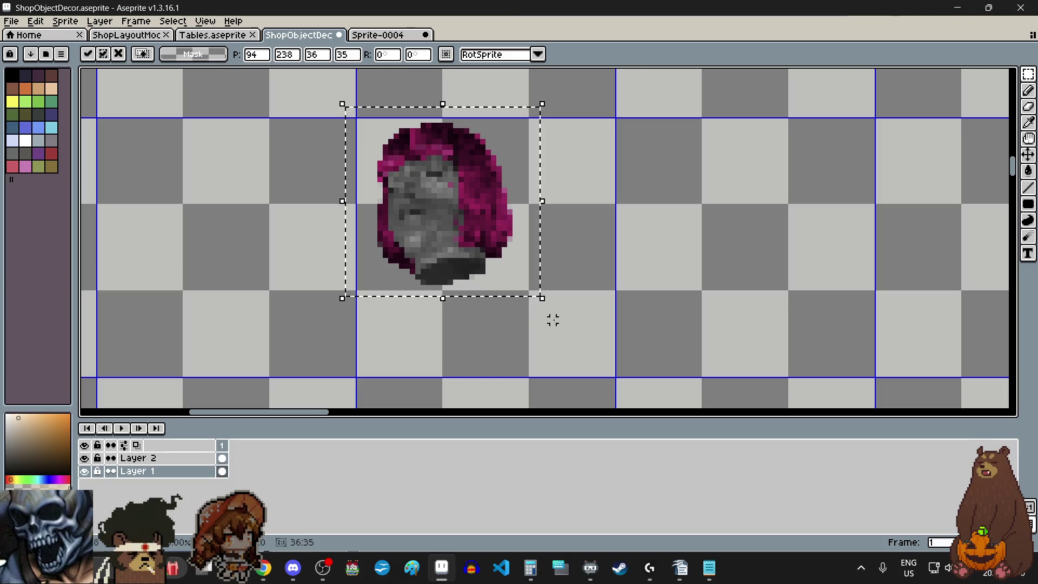
pyautogui.click(629, 330)
pyautogui.scroll(3, 385, 120)
# Move the shrunken head into the top-row cell beside the dress-form mannequin.
pyautogui.moveTo(329, 109)
pyautogui.mouseDown()
pyautogui.moveTo(533, 337)
pyautogui.moveTo(512, 249)
pyautogui.moveTo(505, 301)
pyautogui.mouseUp()
pyautogui.scroll(-3, 429, 198)
pyautogui.scroll(3, 533, 338)
pyautogui.scroll(-3, 512, 249)
pyautogui.scroll(-2, 519, 297)
pyautogui.scroll(2, 521, 297)
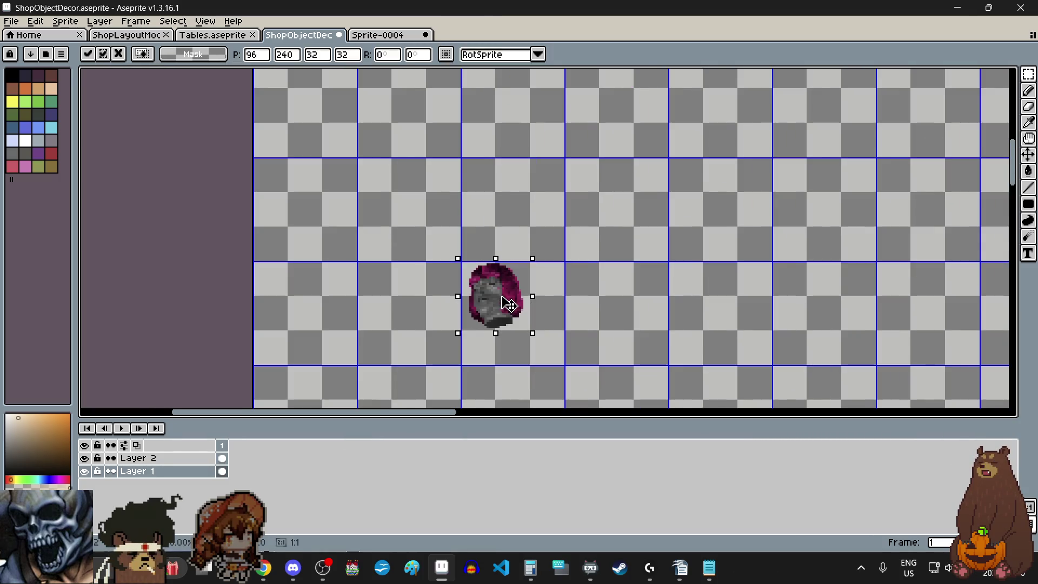
pyautogui.scroll(-3, 506, 300)
pyautogui.scroll(4, 620, 154)
pyautogui.moveTo(620, 154)
pyautogui.mouseDown()
pyautogui.moveTo(556, 243)
pyautogui.moveTo(575, 260)
pyautogui.moveTo(576, 240)
pyautogui.mouseUp()
pyautogui.press('Return')
pyautogui.click(720, 289)
pyautogui.scroll(-2, 721, 290)
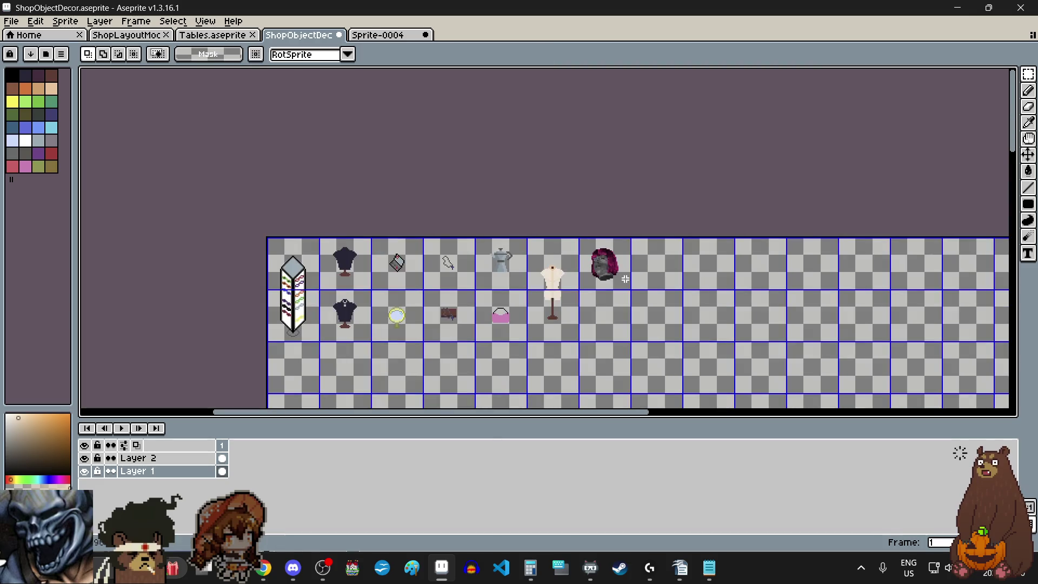